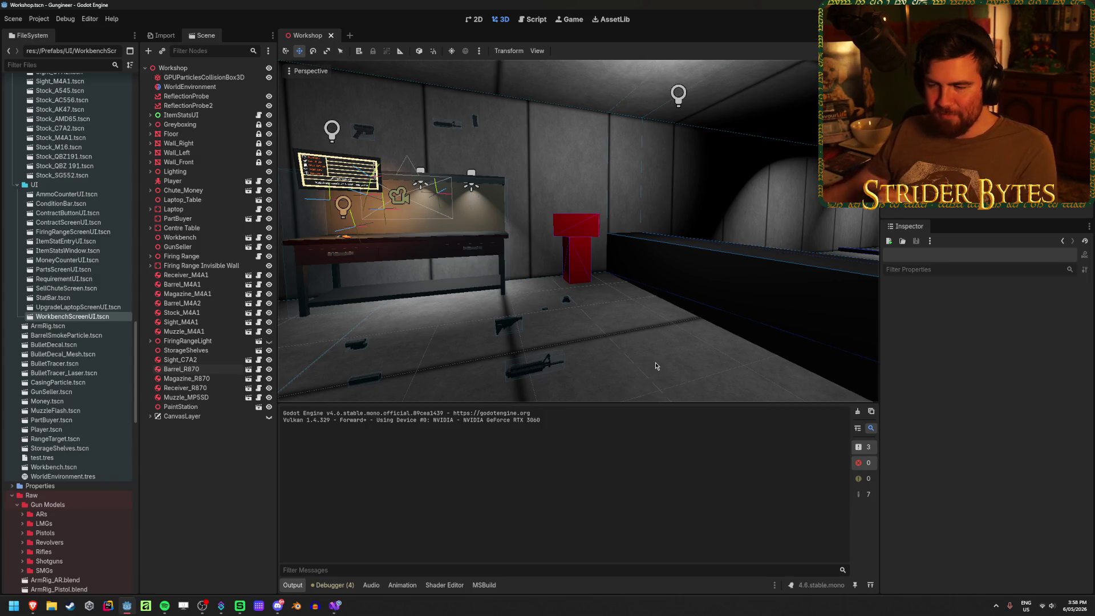
Orbit the Godot Workshop view, glance at the WorkbenchUI script, then bring up File Explorer at Home
mouse_move(638, 353)
right_down()
mouse_move(589, 327)
mouse_move(388, 325)
mouse_move(590, 327)
right_up()
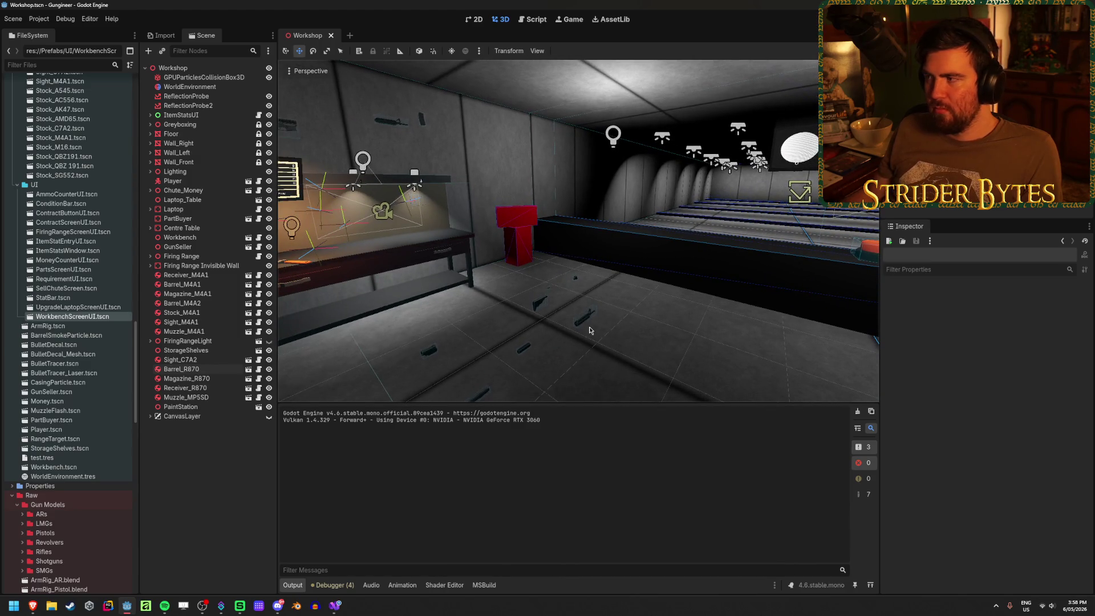
click(336, 606)
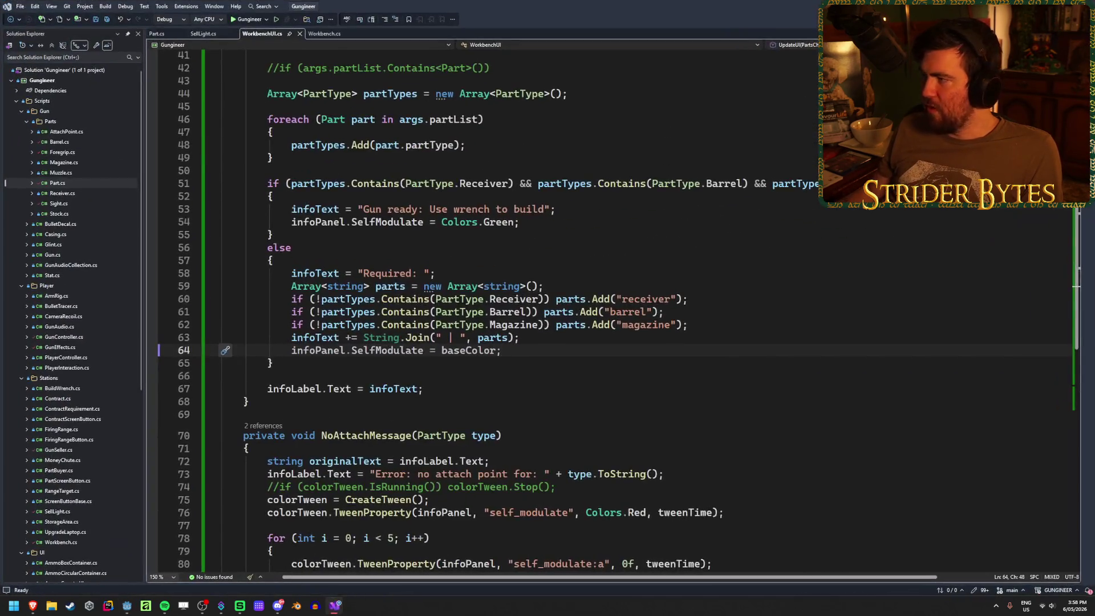
key(alt+Tab)
key(F5)
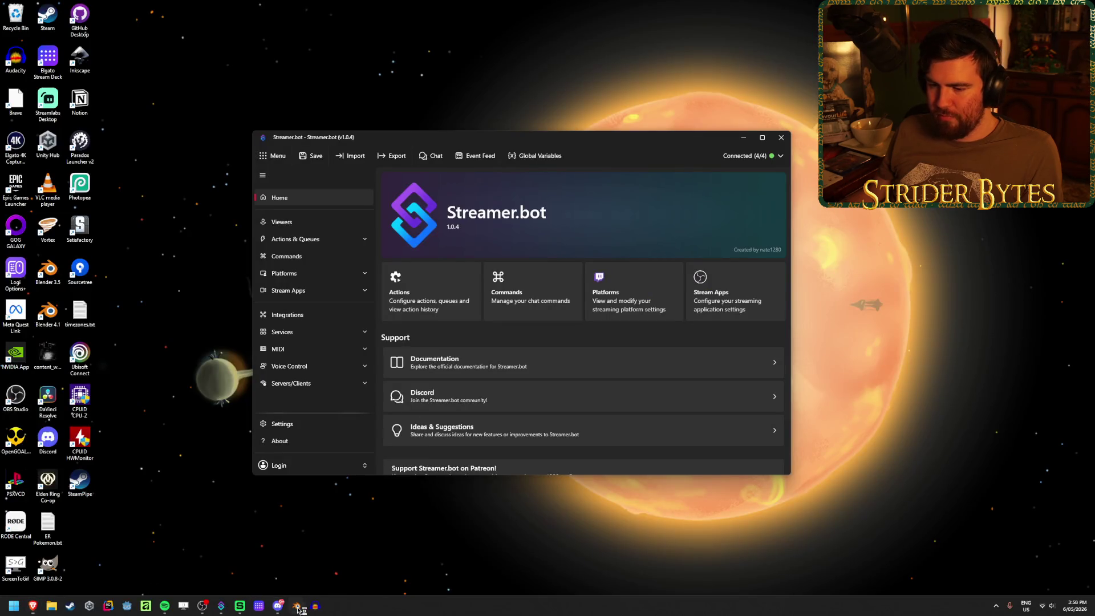
click(51, 606)
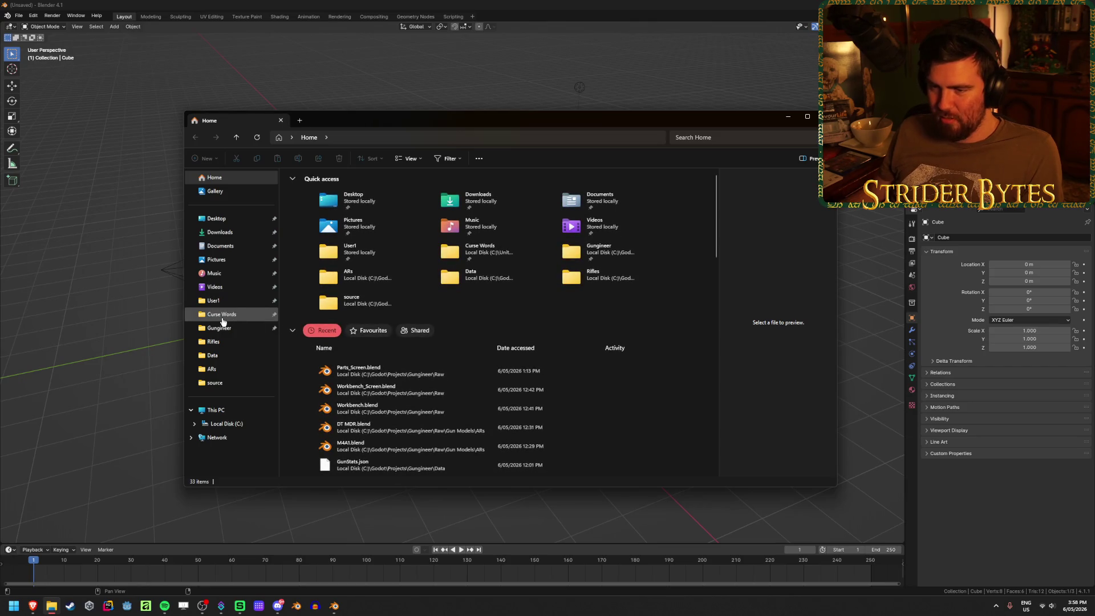
Browse to Gungineer's ARs source folder and open GD RM277.blend and Kel-tec RFB.blend
click(222, 335)
click(212, 370)
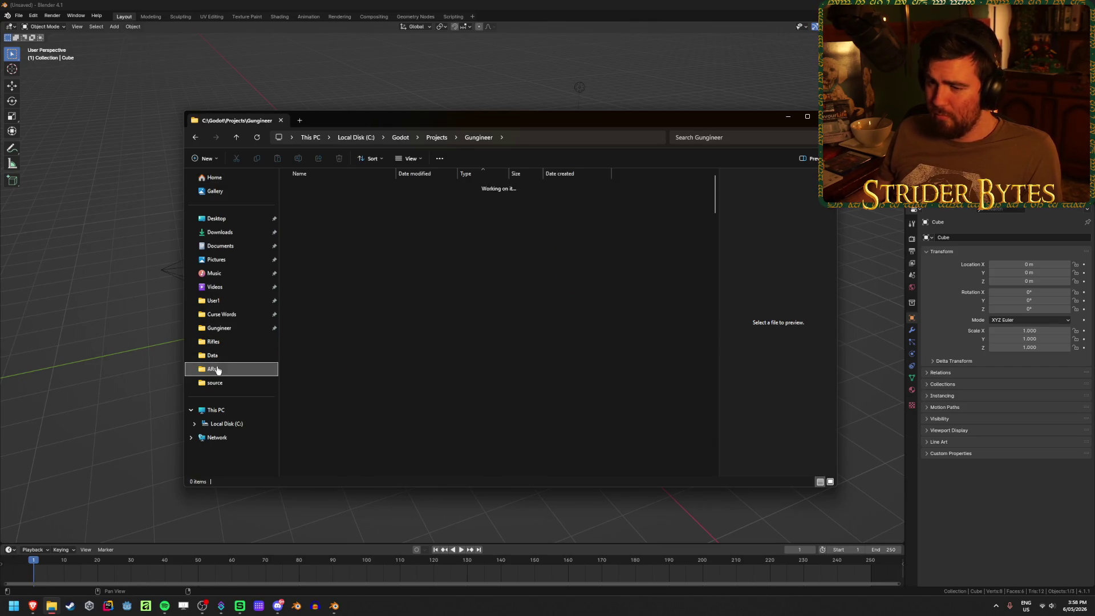
double_click(314, 188)
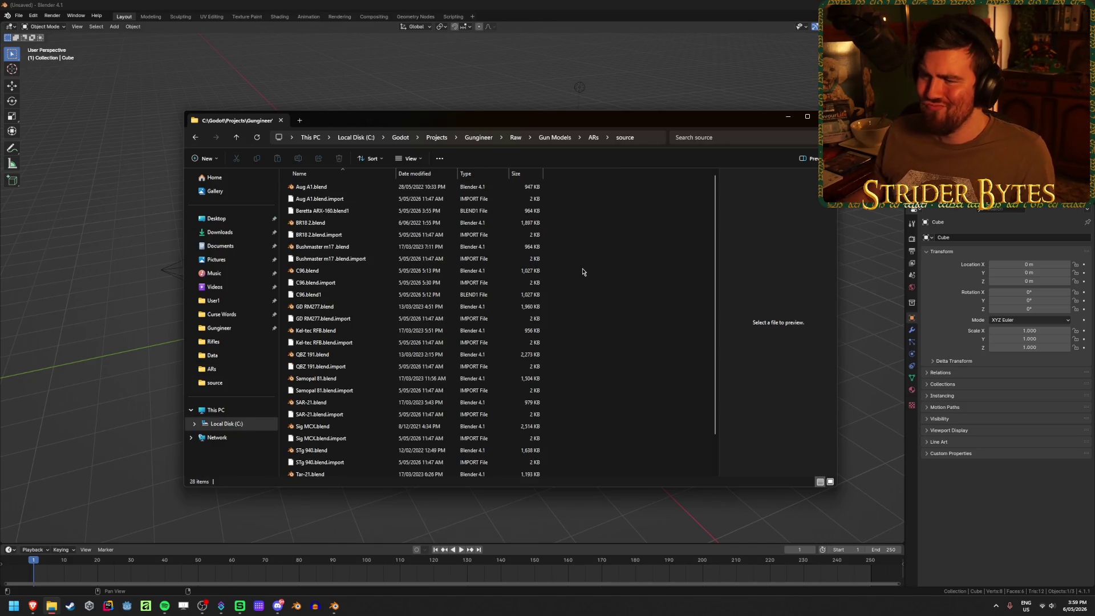
double_click(368, 308)
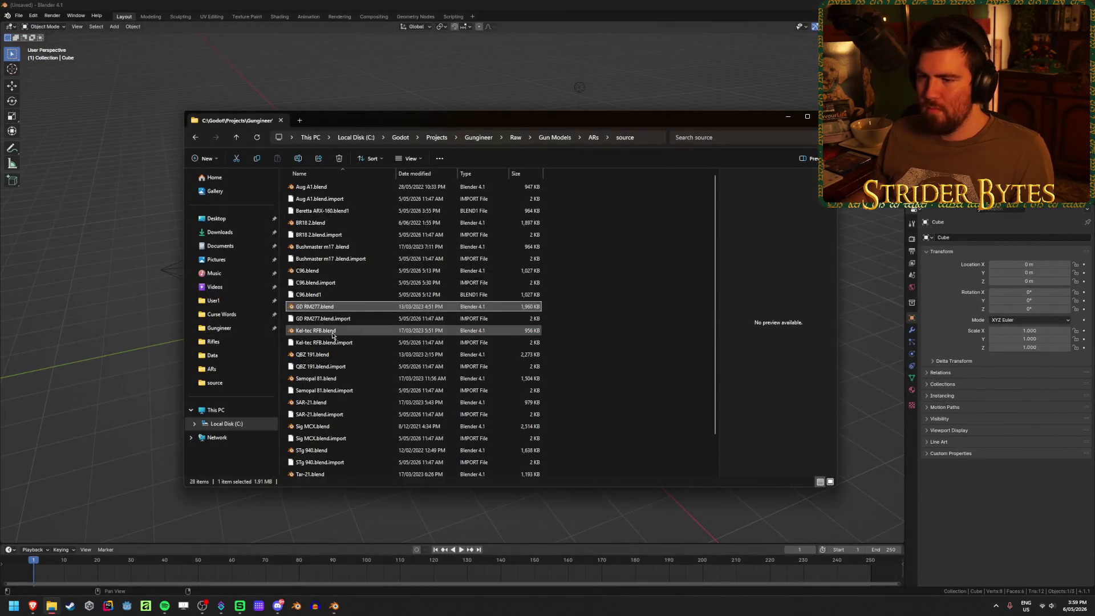
double_click(334, 331)
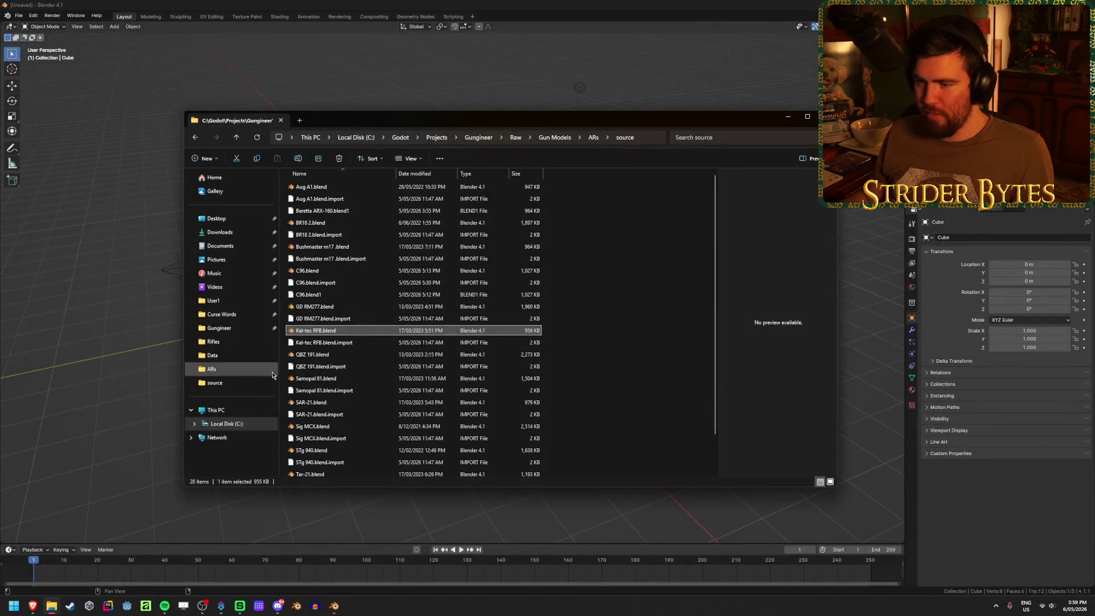
Delete both QBZ 191 files from the source folder and open Samopal 81.blend
click(593, 138)
scroll(617, 391, down, 15)
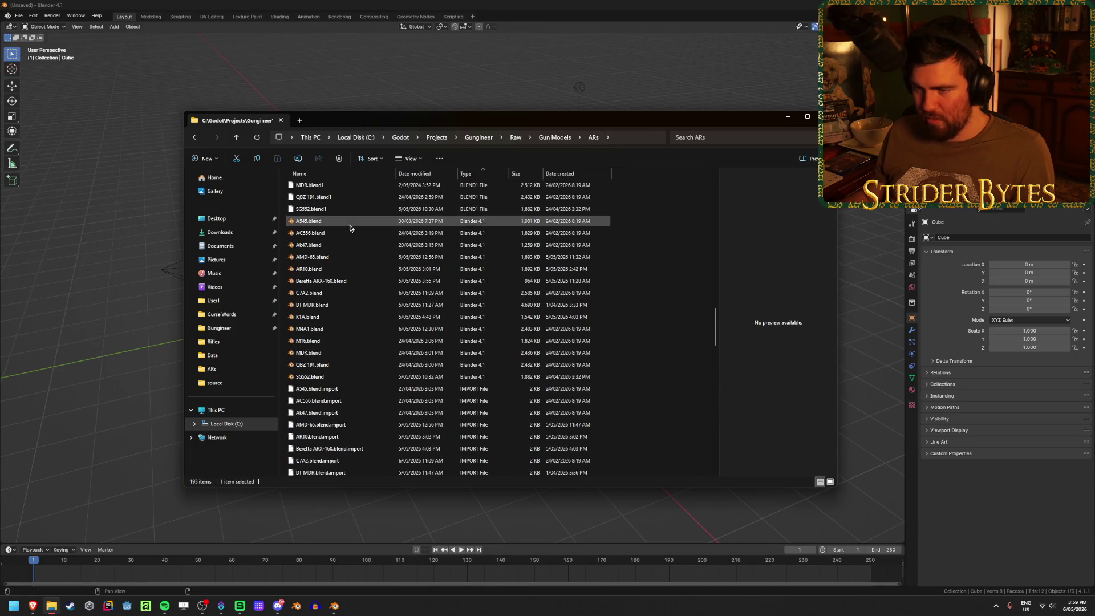
click(195, 138)
drag(562, 369, 448, 358)
key(Delete)
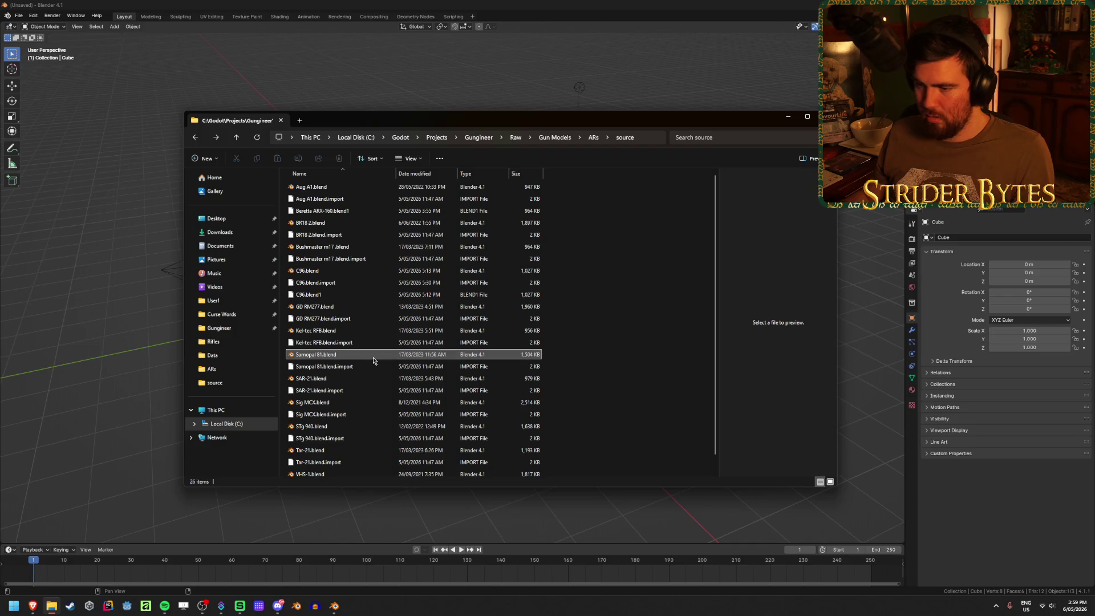
double_click(373, 360)
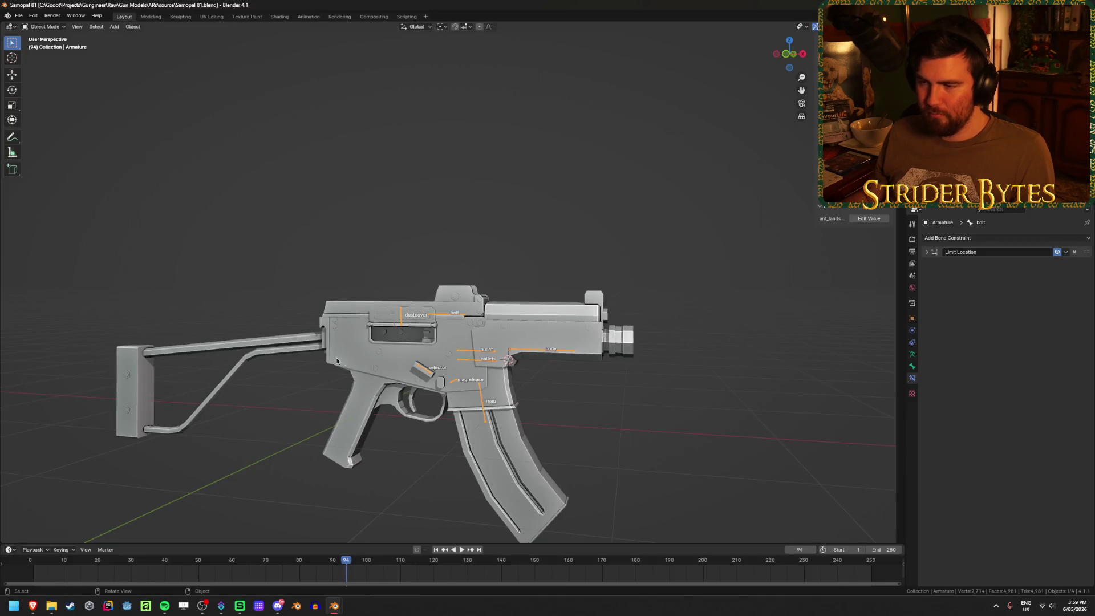
Clear the parent of the Cube.009 gun mesh and delete its armature
middle_drag(337, 357, 542, 324)
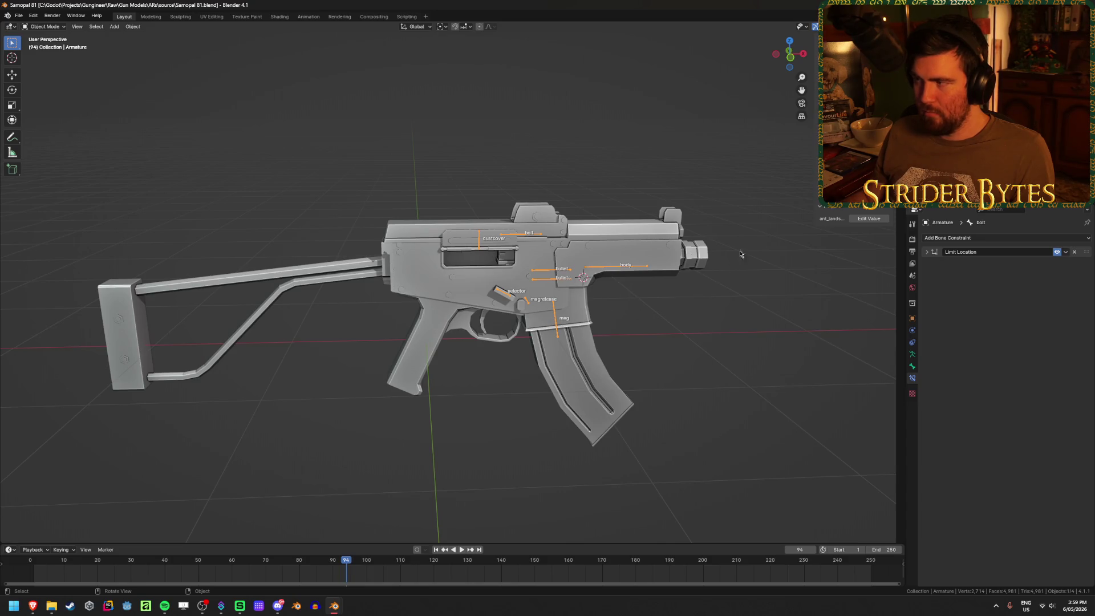
click(579, 323)
key(alt+p)
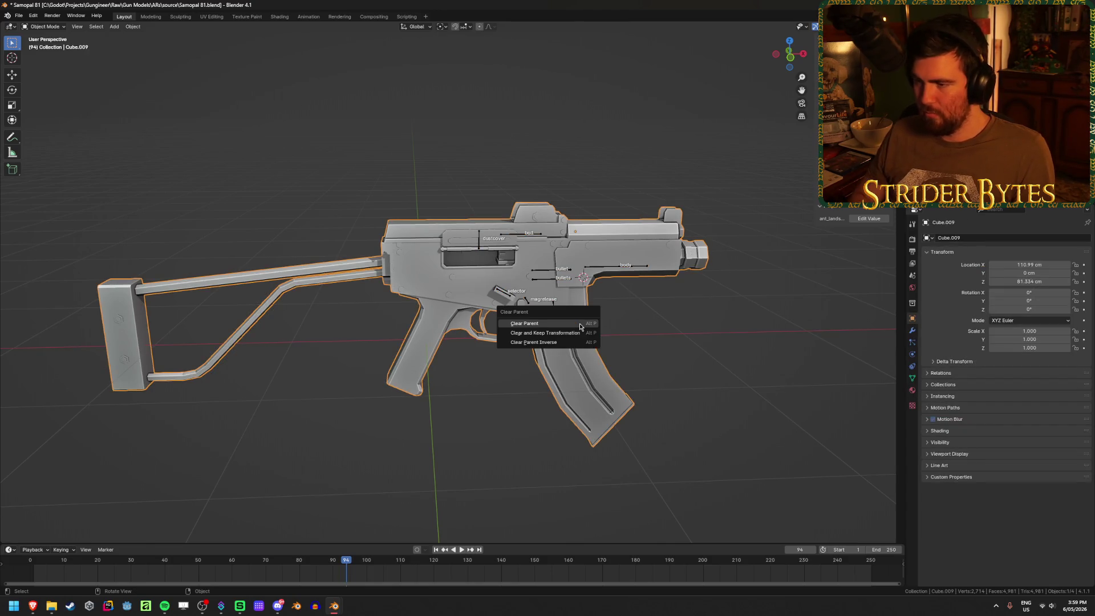
click(579, 324)
click(640, 336)
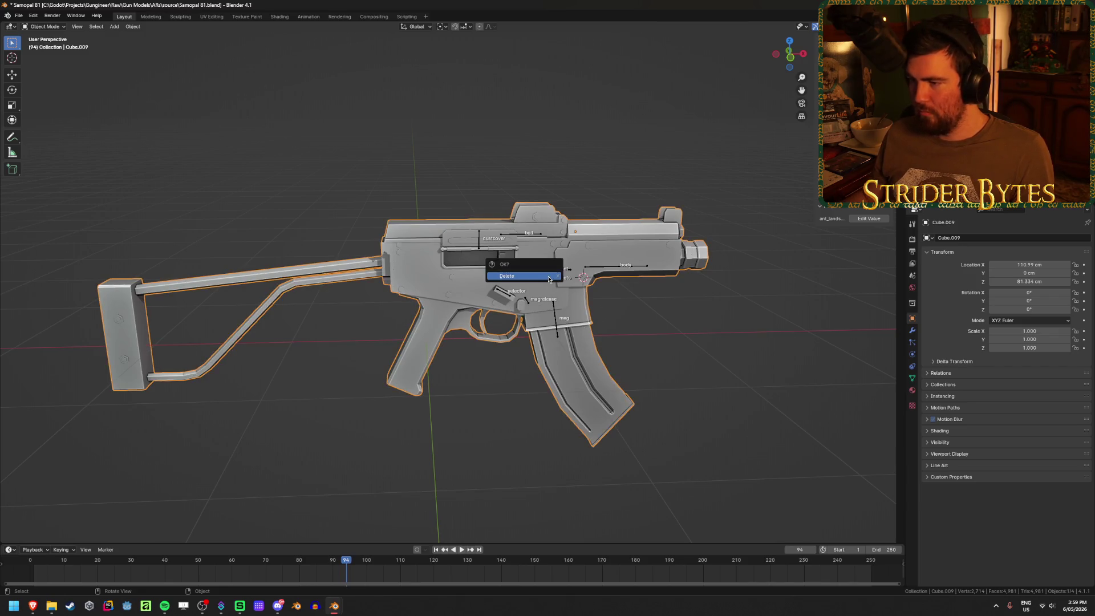
key(ctrl+z)
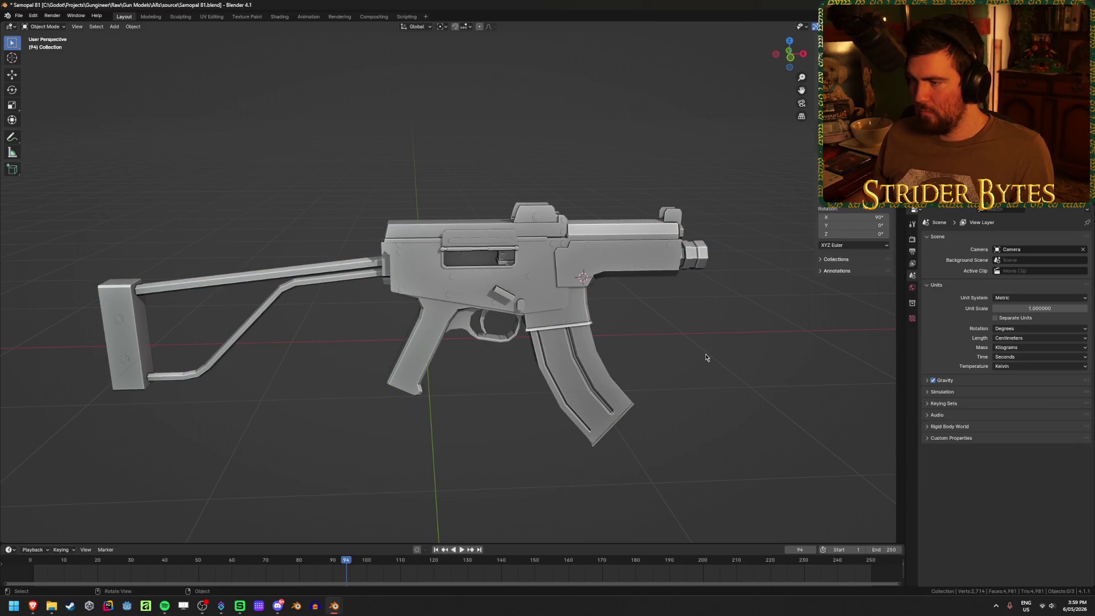
key(ctrl+z)
Inspect the gun in wireframe, then snap the 3D cursor to the world origin
mouse_move(706, 358)
middle_down()
mouse_move(633, 310)
mouse_move(675, 303)
mouse_move(394, 435)
mouse_move(519, 353)
mouse_move(535, 387)
middle_up()
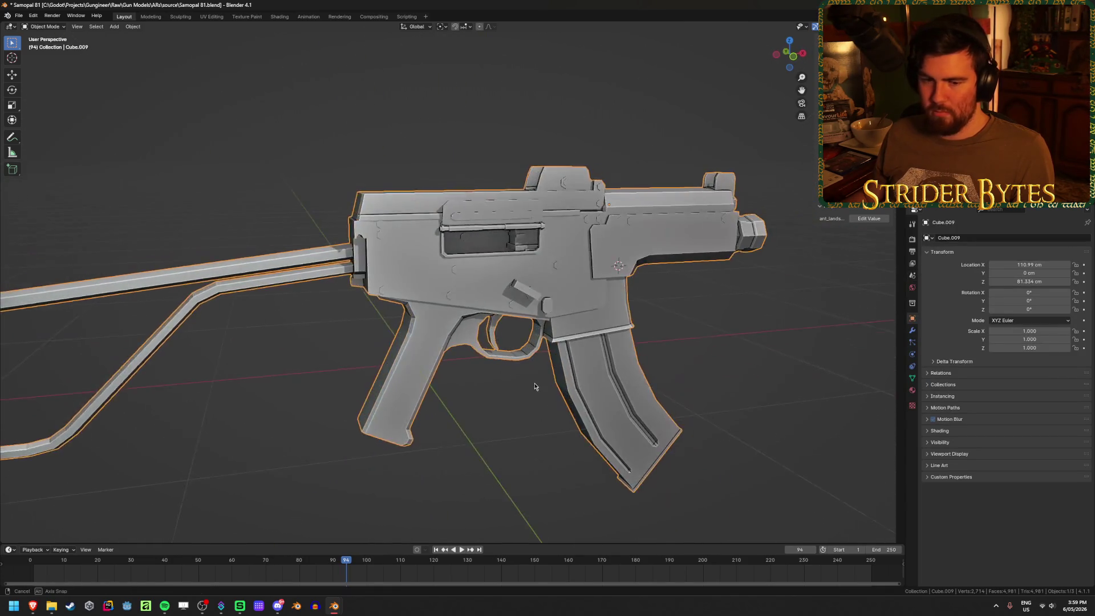
scroll(535, 387, down, 4)
key(shift+z)
scroll(533, 384, up, 6)
key(shift+z)
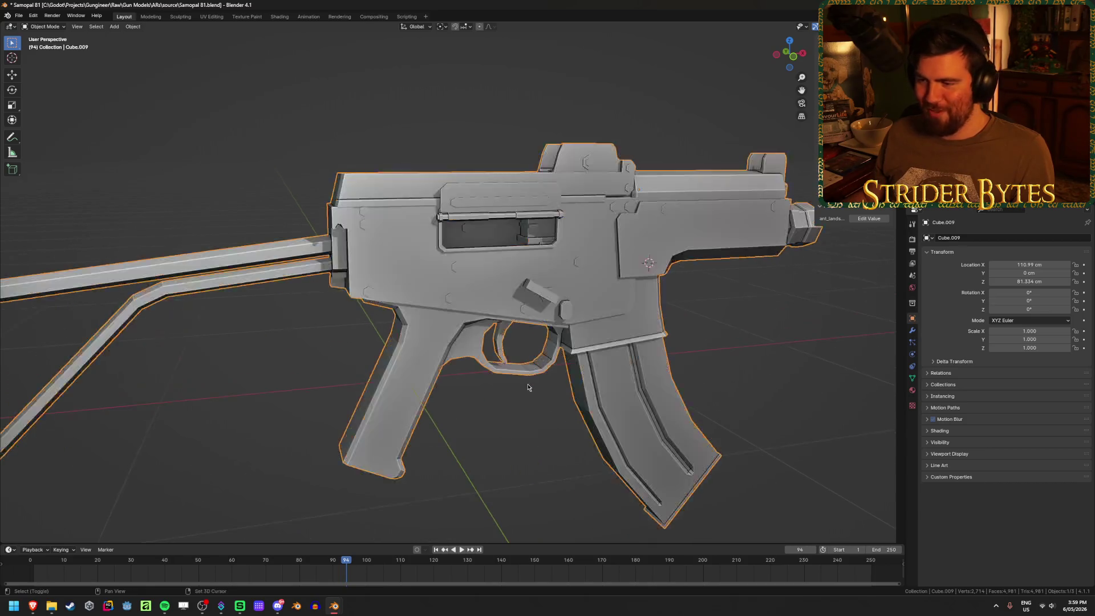
scroll(528, 387, down, 3)
right_click(526, 384)
mouse_move(510, 422)
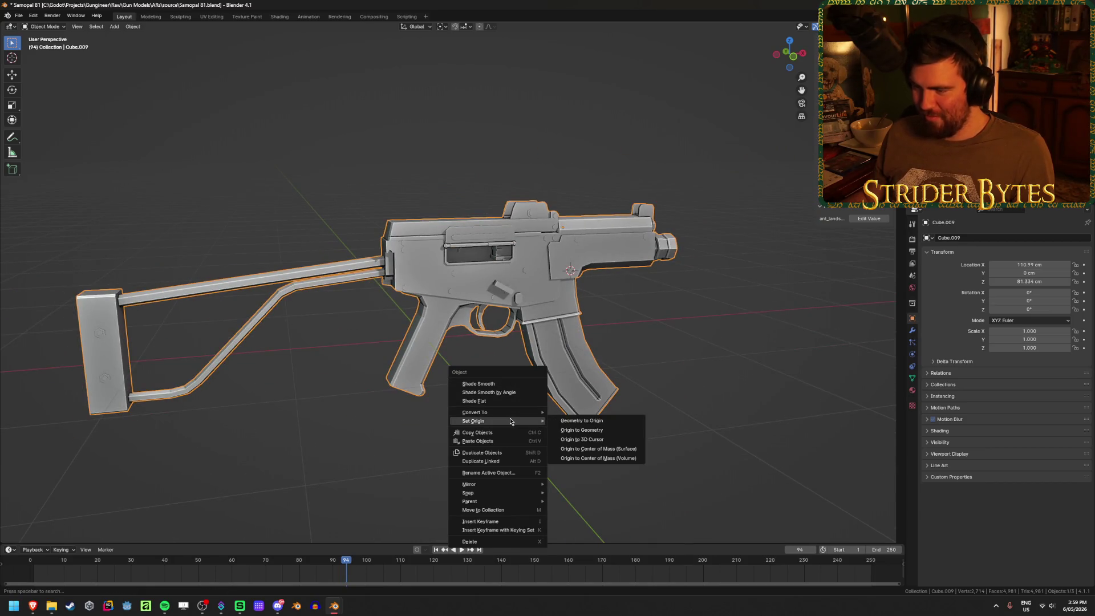
key(shift+s)
click(662, 368)
scroll(588, 330, up, 4)
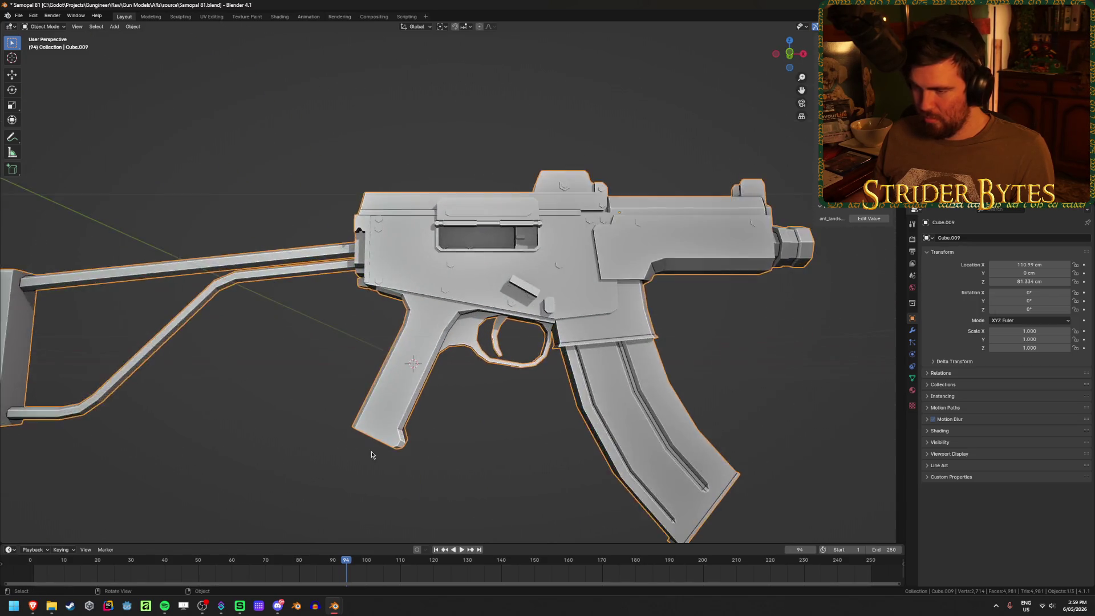
key(Tab)
scroll(490, 381, up, 3)
Select the four faces of the gun's grip in face select mode
click(458, 279)
shift+click(445, 453)
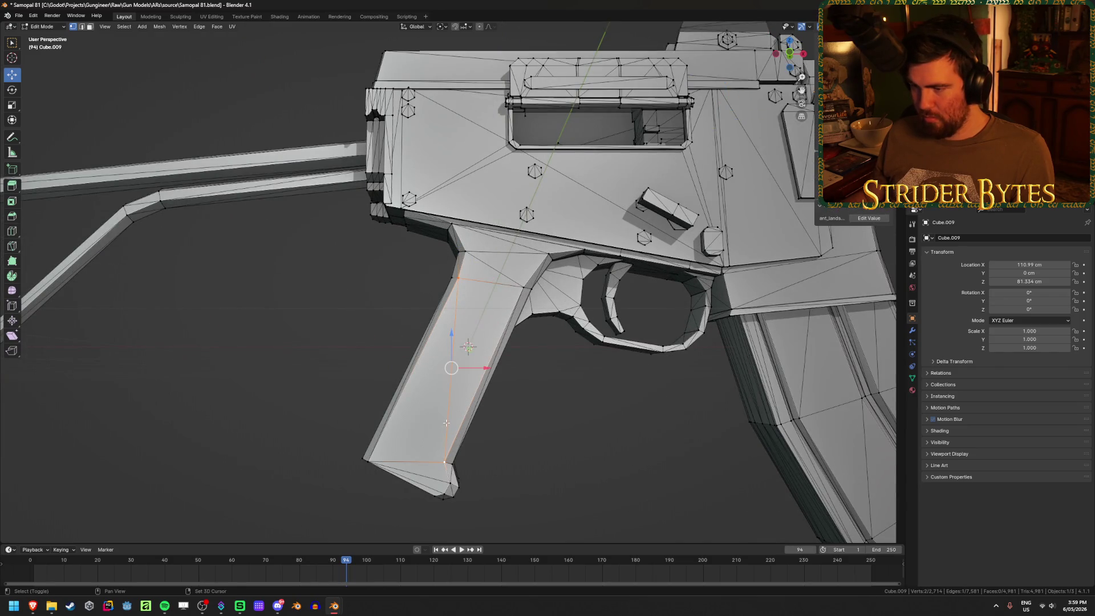
key(3)
click(422, 399)
shift+click(474, 354)
mouse_move(433, 411)
middle_down()
mouse_move(408, 434)
mouse_move(548, 213)
mouse_move(528, 443)
mouse_move(557, 440)
middle_up()
shift+click(455, 376)
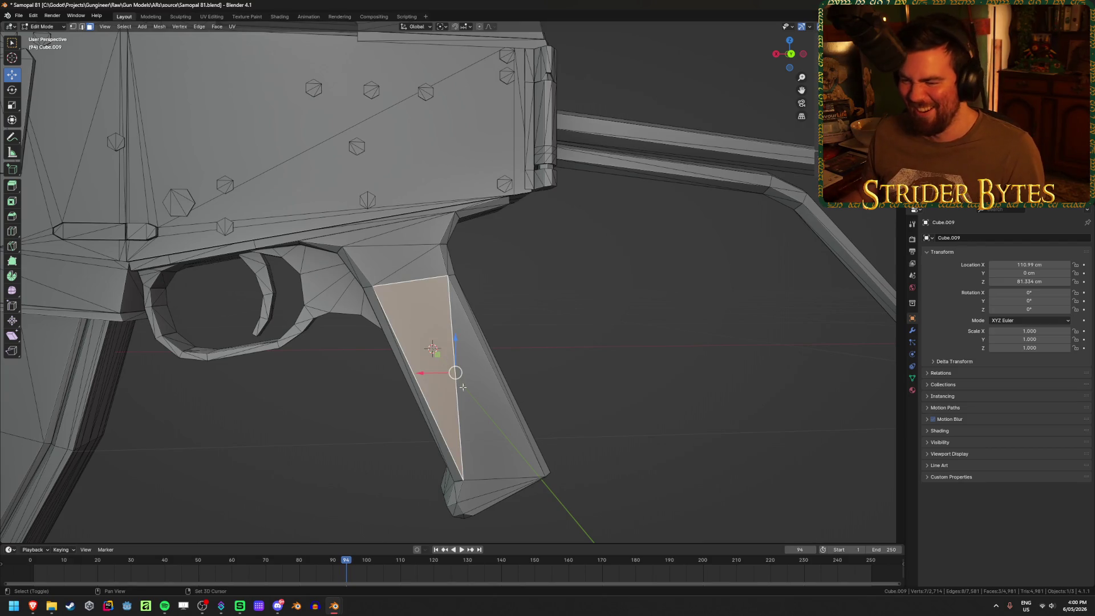
shift+click(456, 374)
mouse_move(602, 401)
middle_down()
mouse_move(574, 398)
mouse_move(598, 373)
mouse_move(713, 370)
mouse_move(50, 143)
middle_up()
key(grave)
Snap the 3D cursor to the selected grip faces and return to Object Mode
click(12, 42)
mouse_move(400, 342)
middle_down()
mouse_move(433, 354)
mouse_move(495, 433)
middle_up()
key(shift+s)
click(489, 482)
middle_drag(489, 481, 486, 460)
key(Tab)
right_click(486, 459)
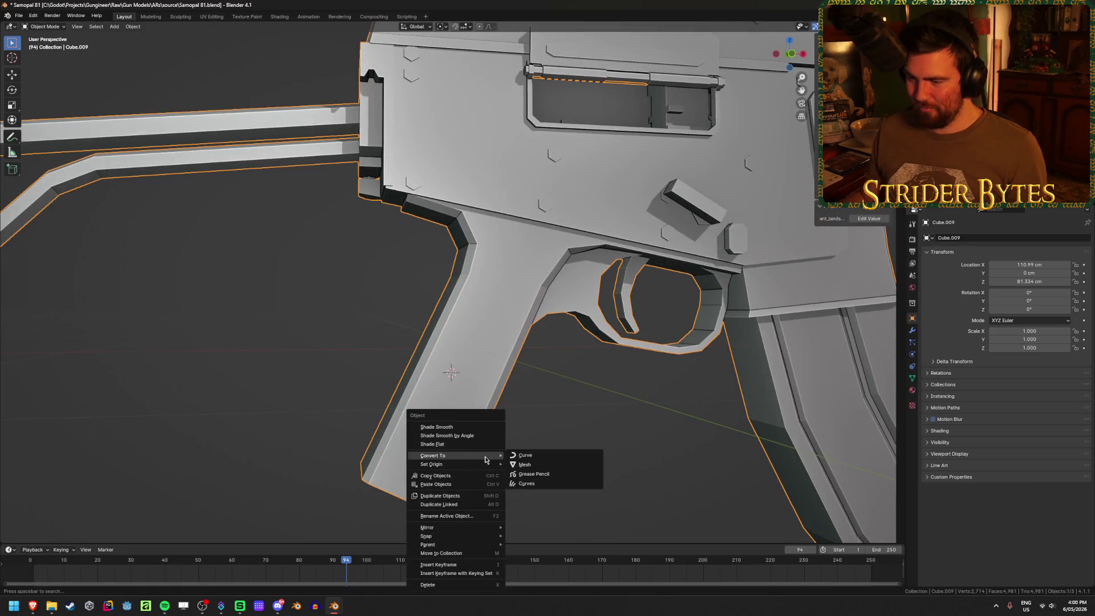
Set the gun's origin to the 3D cursor, clear its location to the world origin, and save
mouse_move(476, 464)
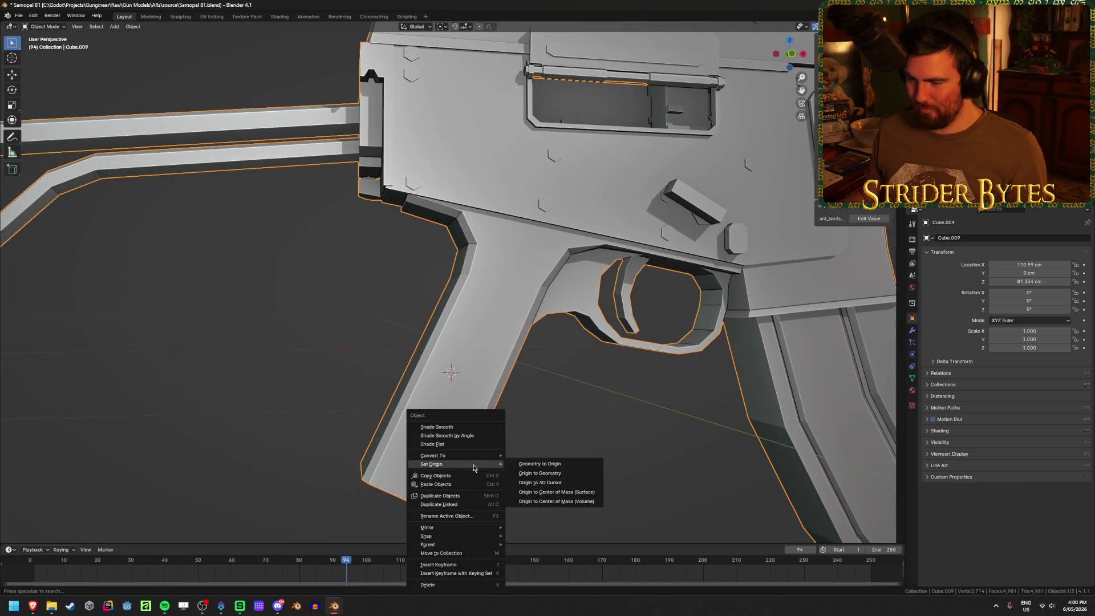
click(566, 483)
key(KP_Decimal)
middle_drag(524, 455, 502, 454)
scroll(501, 455, up, 3)
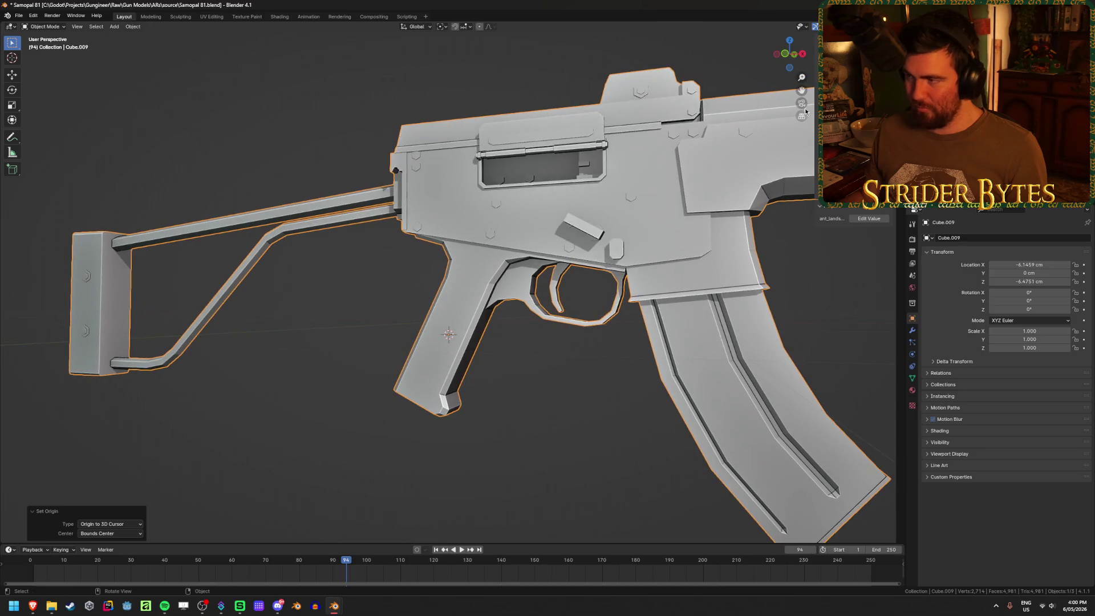
key(alt+g)
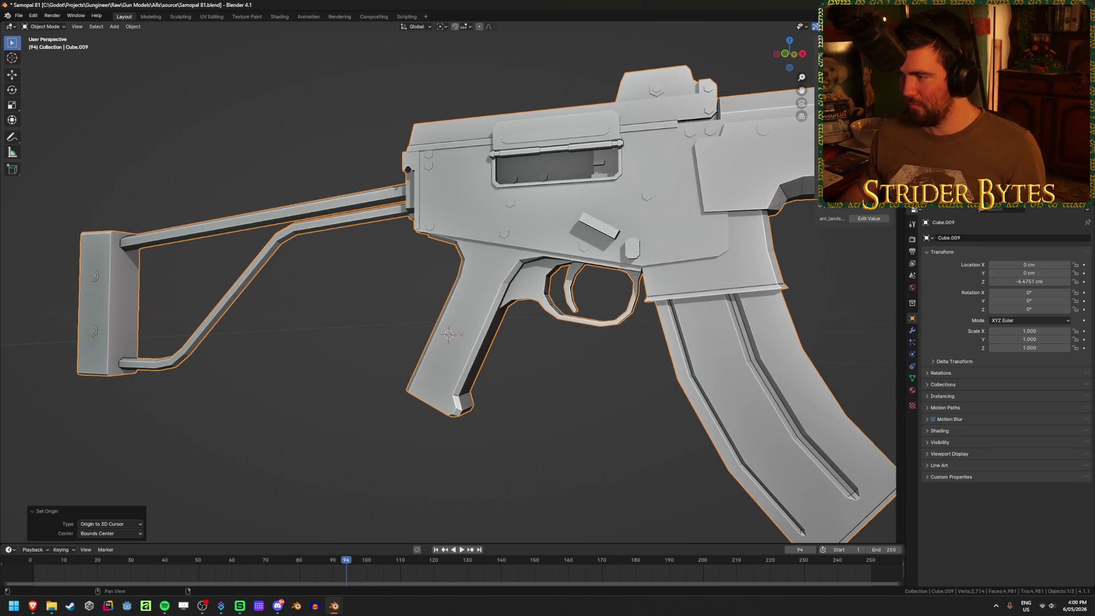
key(ctrl+s)
scroll(581, 324, down, 2)
Rotate the gun 90° about Z and apply the rotation
middle_drag(581, 324, 611, 362)
scroll(604, 362, down, 3)
middle_drag(582, 265, 696, 371)
key(r)
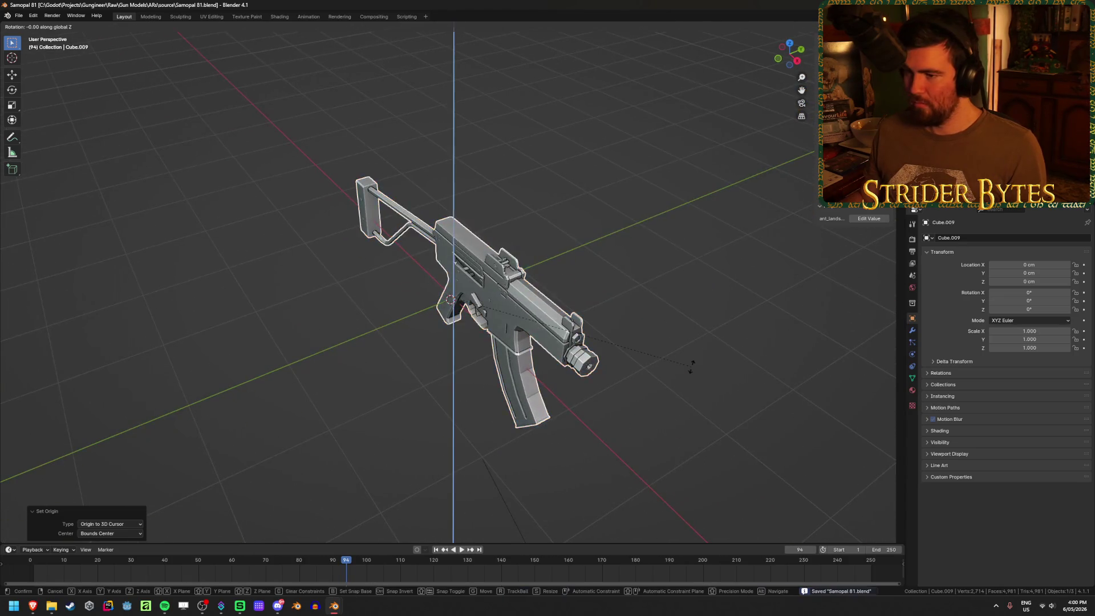
text(z90)
key(Return)
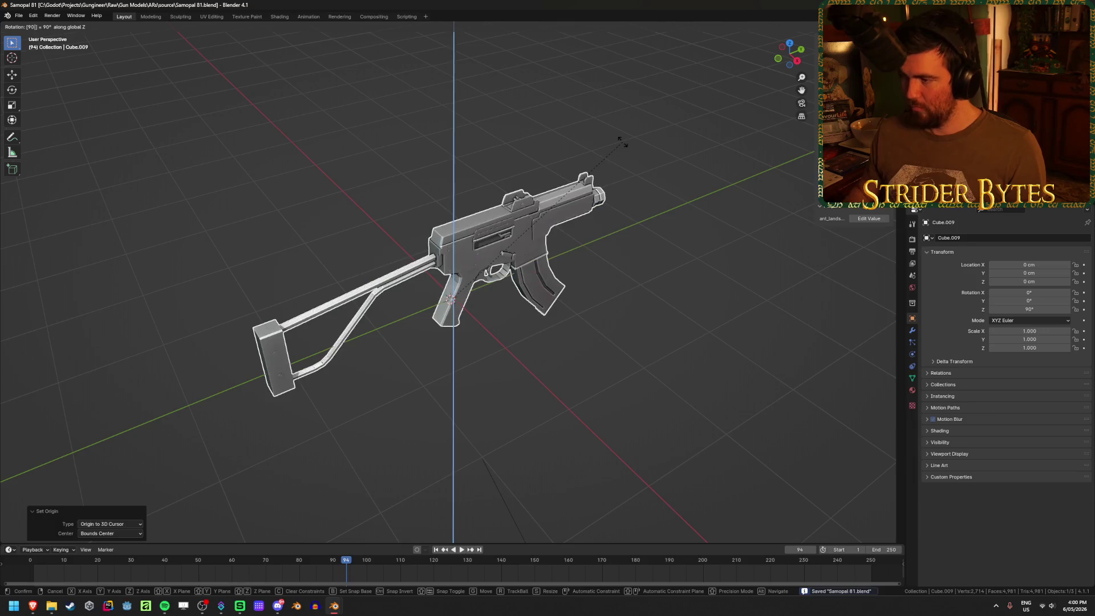
key(ctrl+a)
click(621, 150)
middle_drag(639, 313, 599, 301)
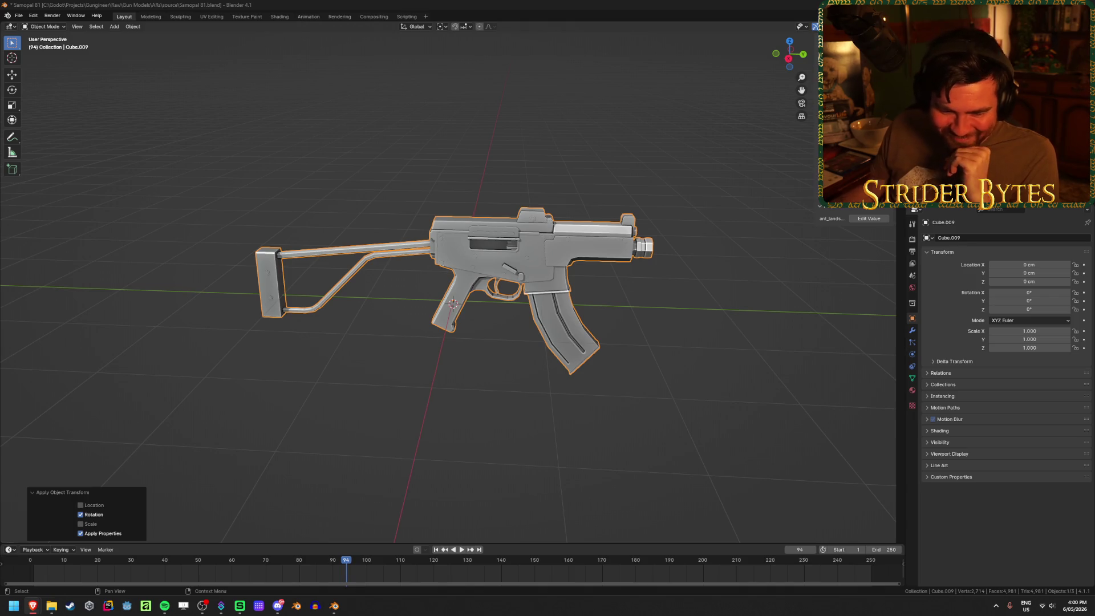
Snap the 3D cursor back to the world origin and inspect the gun from several angles
middle_drag(456, 292, 496, 290)
scroll(496, 290, up, 2)
right_click(496, 290)
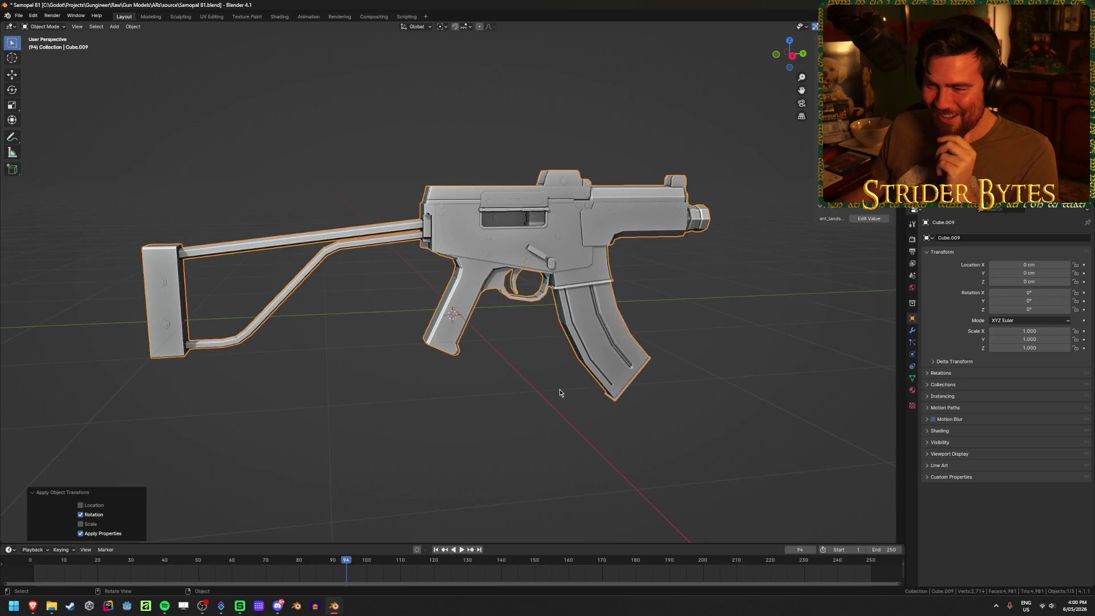
key(shift+s)
click(510, 405)
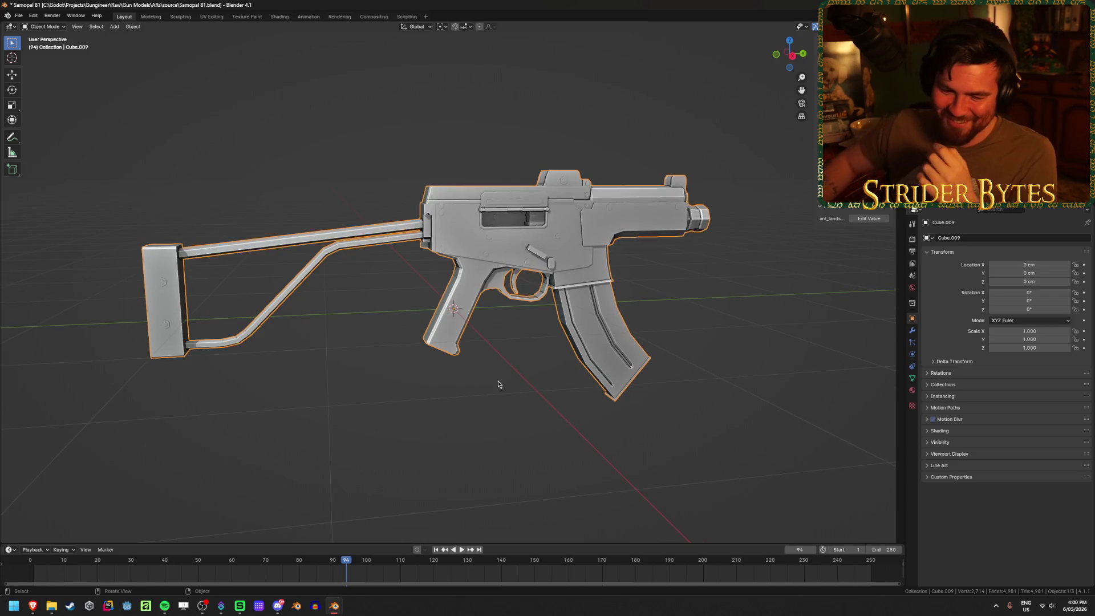
mouse_move(643, 320)
middle_down()
mouse_move(596, 331)
mouse_move(521, 323)
mouse_move(598, 321)
mouse_move(648, 340)
middle_up()
scroll(648, 341, down, 1)
scroll(648, 343, up, 1)
scroll(649, 343, up, 1)
scroll(649, 343, down, 5)
scroll(649, 343, up, 5)
scroll(649, 344, down, 2)
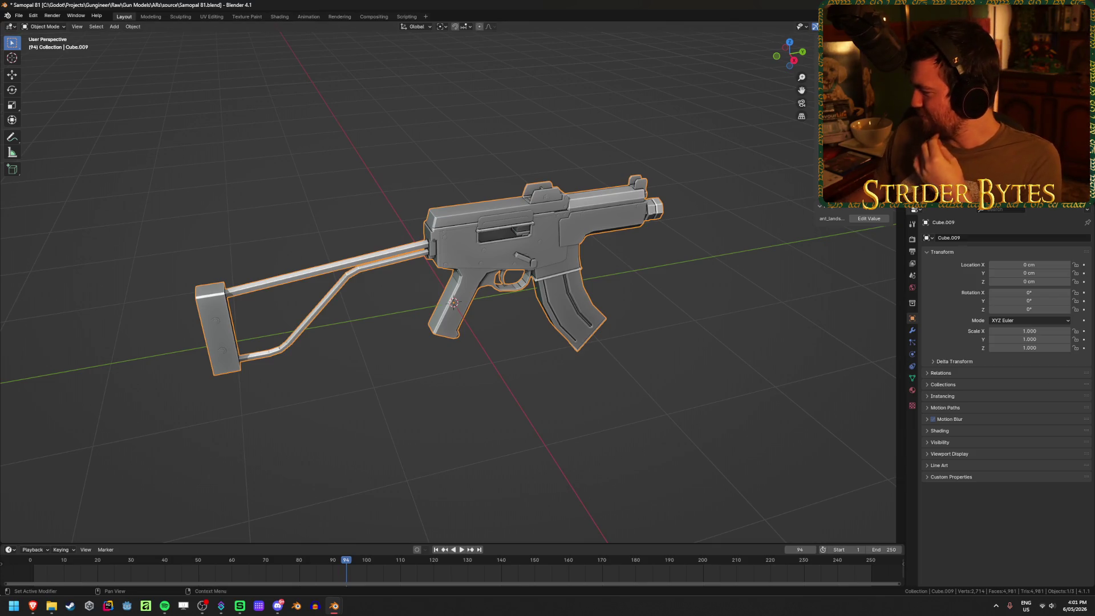
key(alt+Tab)
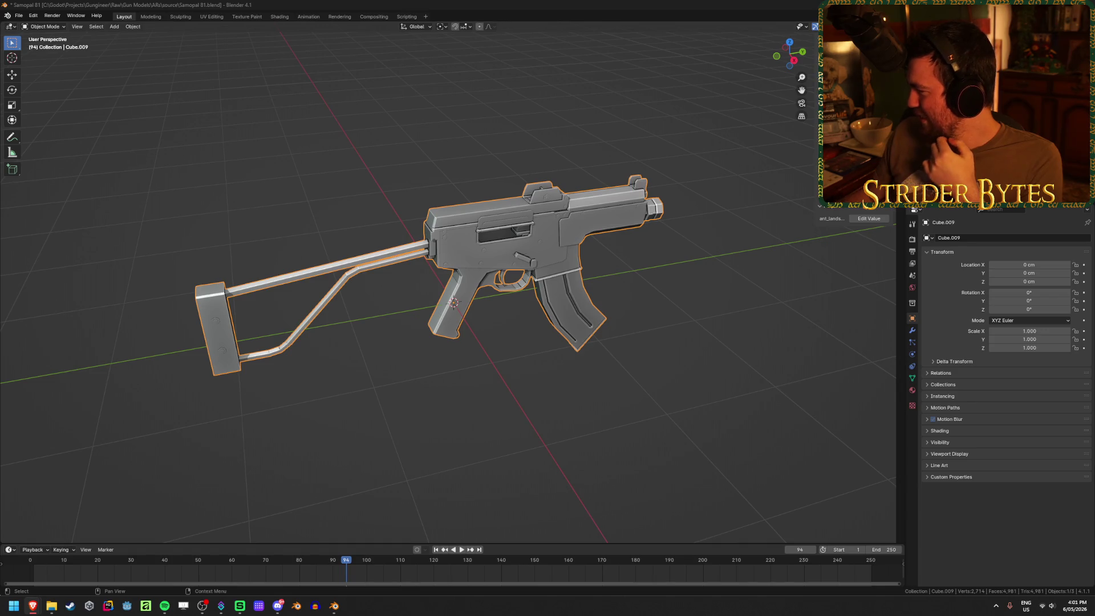
In right view, scale the Cube.009 gun to 0.128 and apply the scale to read 1.000
middle_drag(646, 342, 638, 340)
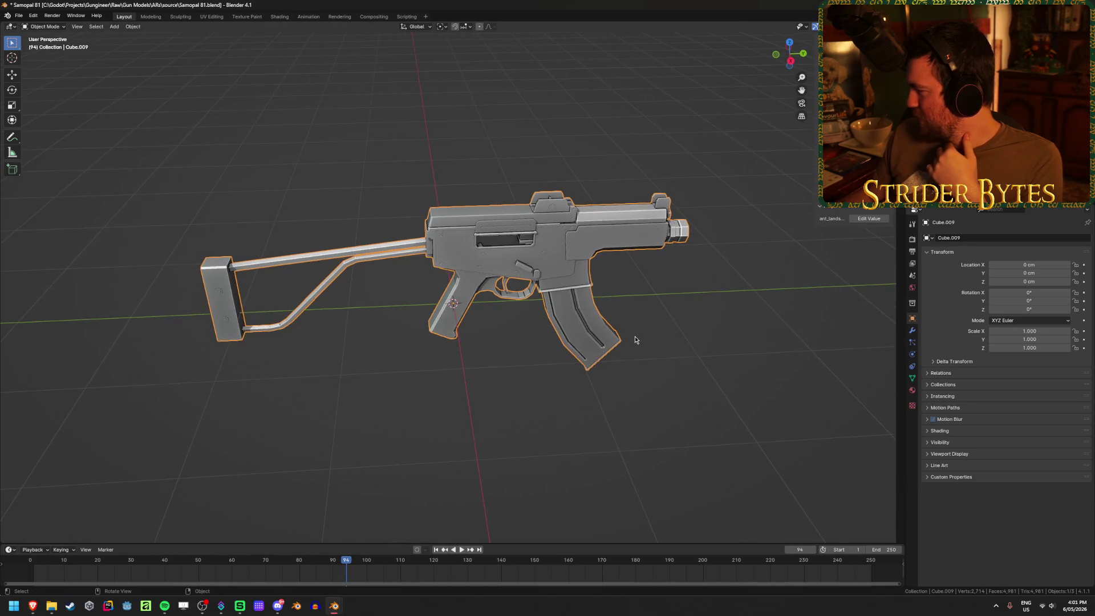
key(KP_3)
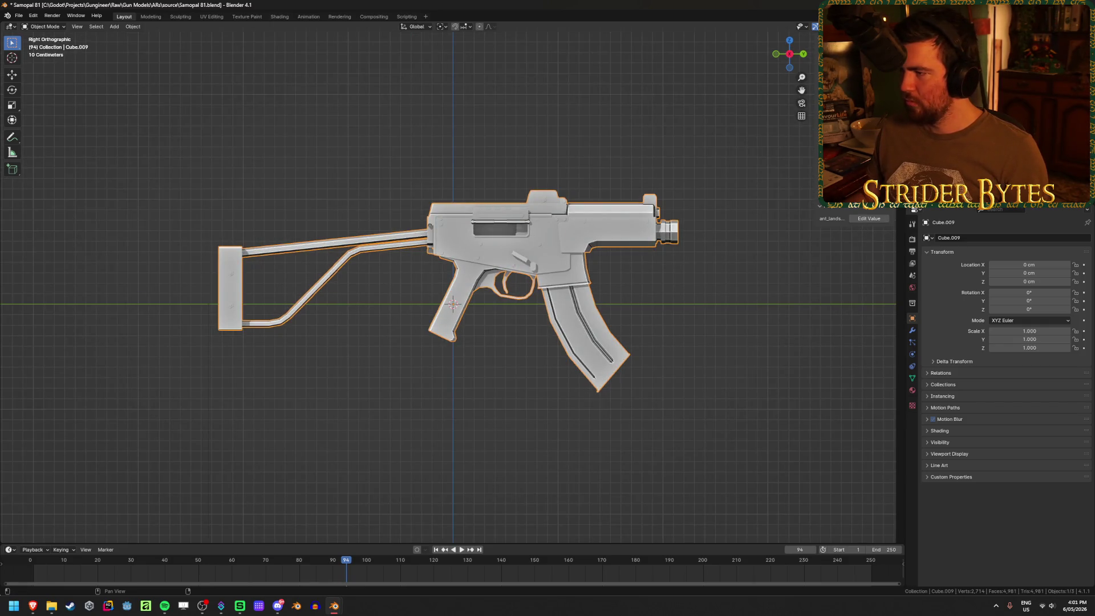
key(s)
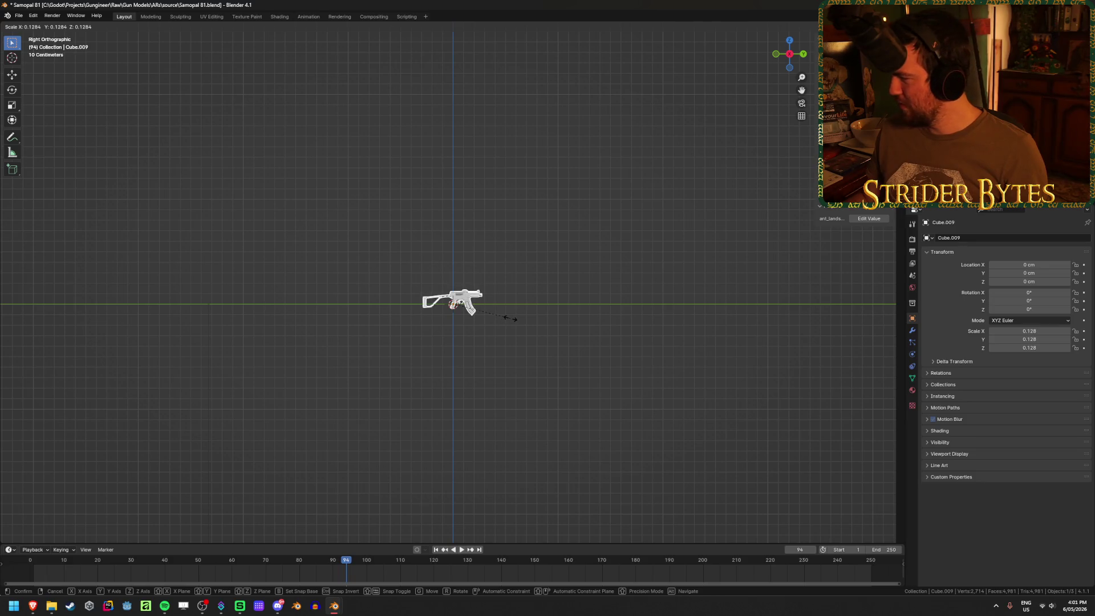
click(511, 319)
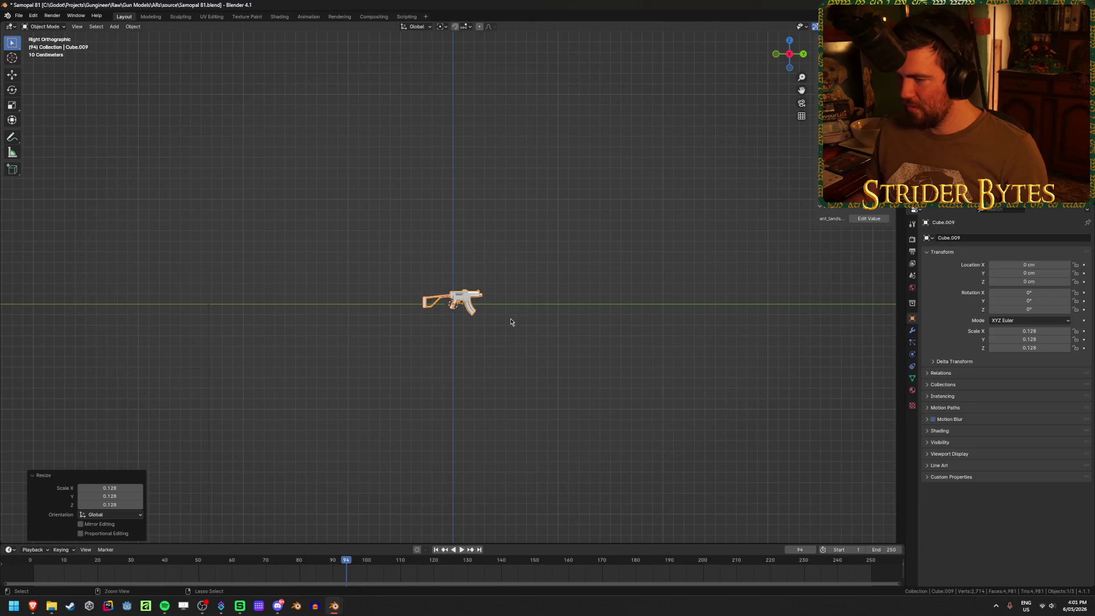
key(ctrl+a)
click(505, 326)
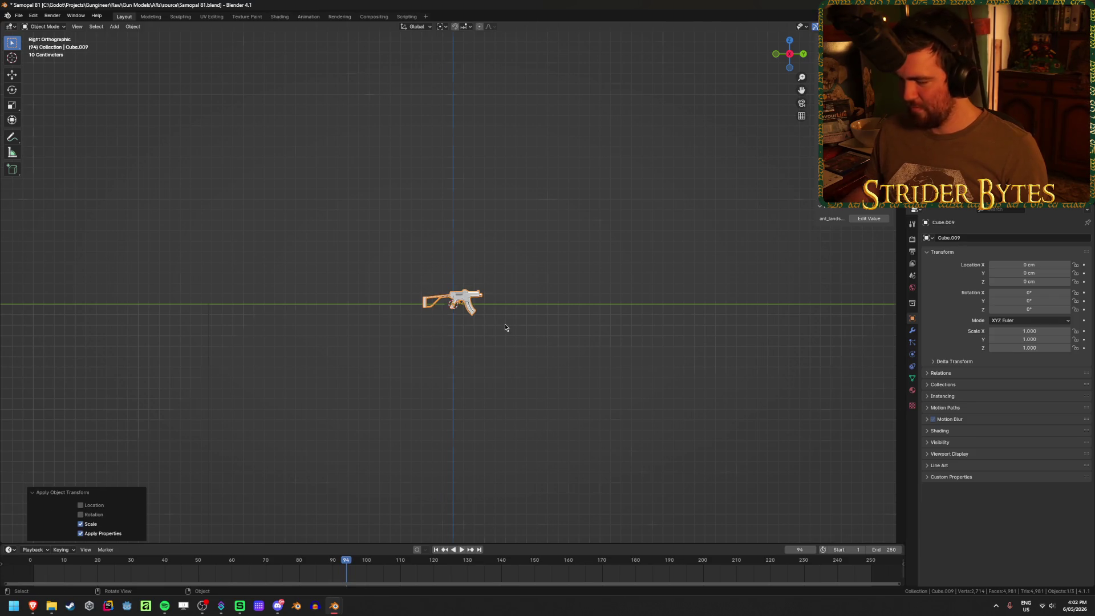
key(KP_Decimal)
mouse_move(452, 243)
middle_down()
mouse_move(472, 377)
mouse_move(520, 365)
mouse_move(502, 334)
middle_up()
Check the gun in Material Preview, return to Solid shading, deselect, and save Samopal 81.blend
scroll(502, 335, up, 2)
key(z)
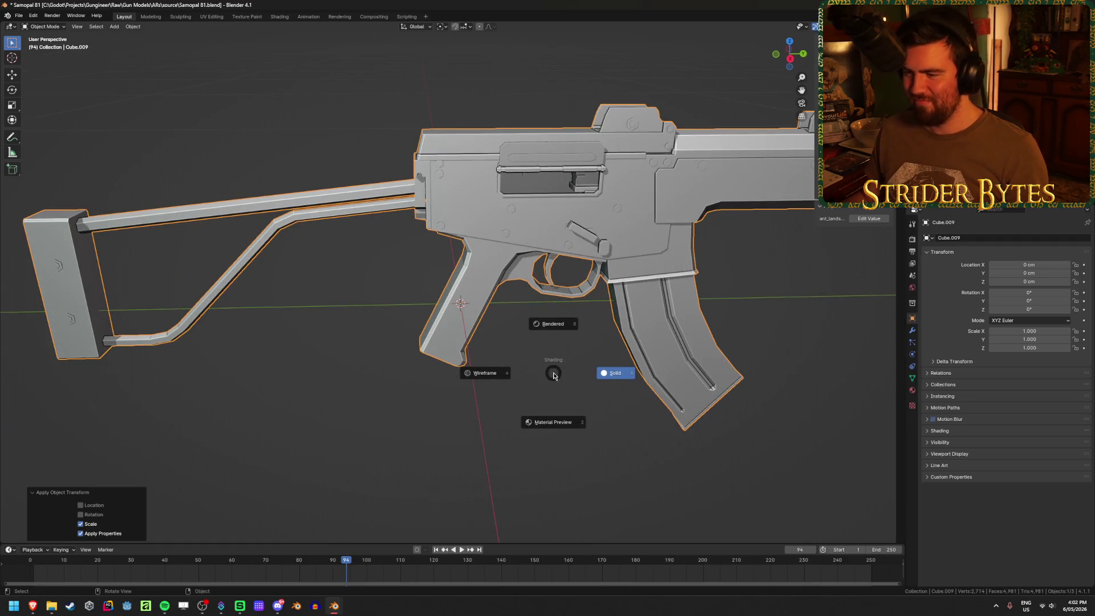
click(578, 423)
mouse_move(588, 369)
middle_down()
mouse_move(498, 364)
mouse_move(586, 362)
middle_up()
key(z)
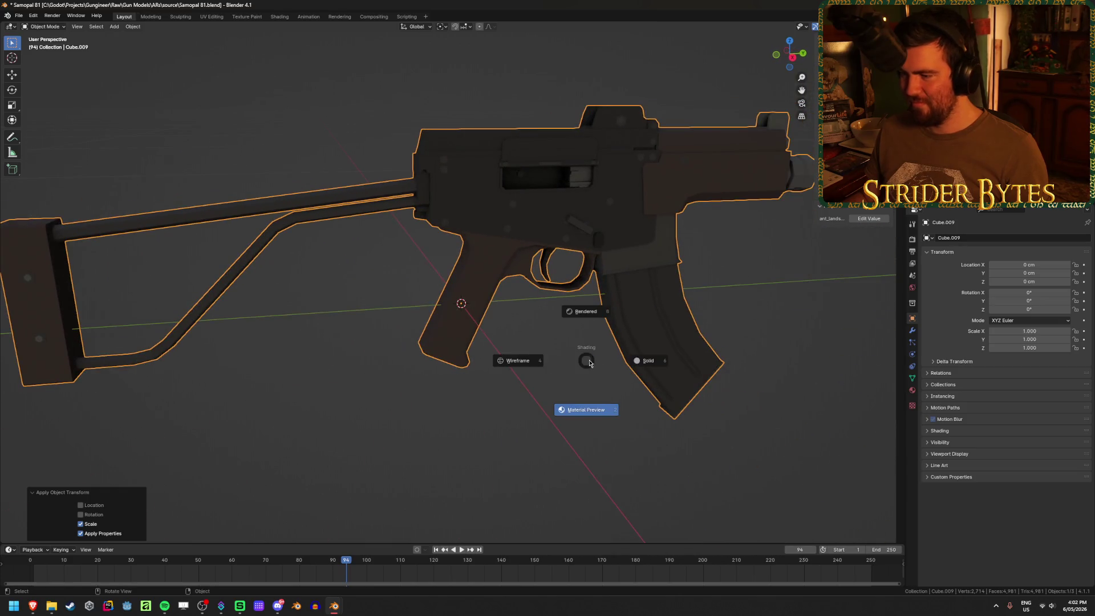
click(658, 361)
click(368, 391)
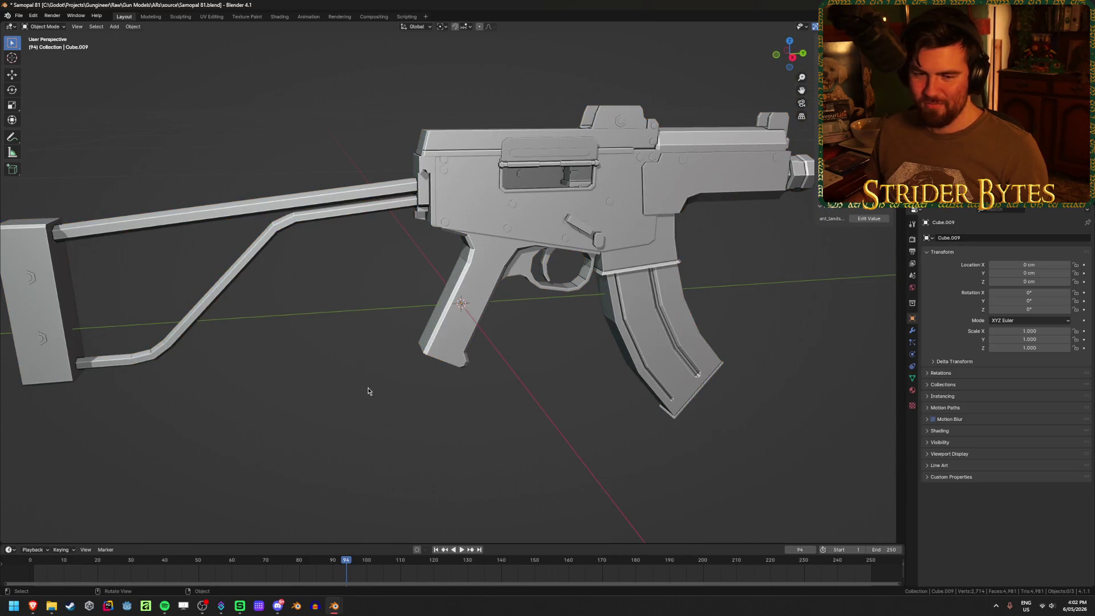
key(ctrl+s)
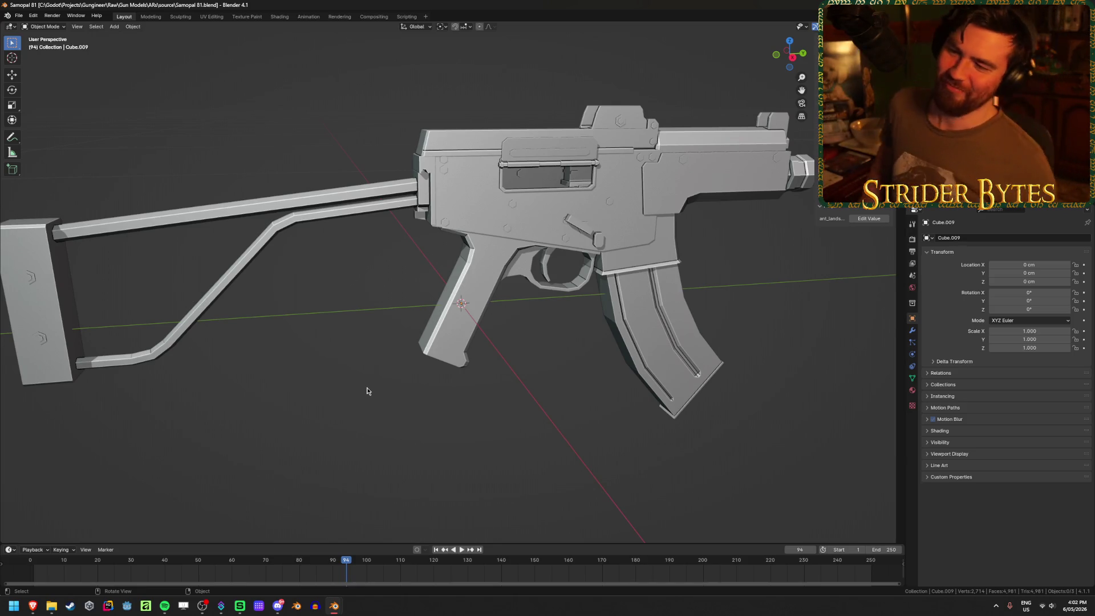
mouse_move(367, 388)
middle_down()
mouse_move(304, 344)
mouse_move(352, 327)
mouse_move(429, 330)
mouse_move(443, 341)
middle_up()
scroll(443, 339, up, 3)
mouse_move(518, 323)
middle_down()
mouse_move(467, 252)
mouse_move(669, 311)
middle_up()
scroll(564, 330, up, 3)
scroll(563, 329, down, 4)
mouse_move(513, 392)
middle_down()
mouse_move(570, 365)
mouse_move(656, 394)
mouse_move(625, 403)
middle_up()
scroll(579, 371, down, 2)
click(586, 390)
click(631, 377)
scroll(664, 328, up, 2)
click(509, 314)
key(Tab)
middle_drag(509, 314, 595, 313)
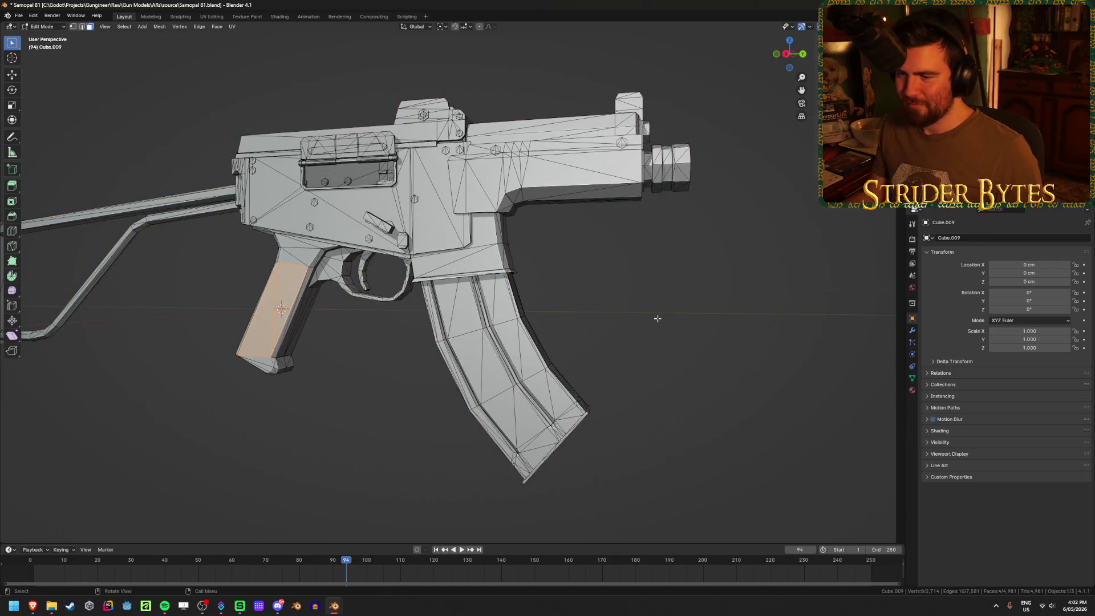
key(Tab)
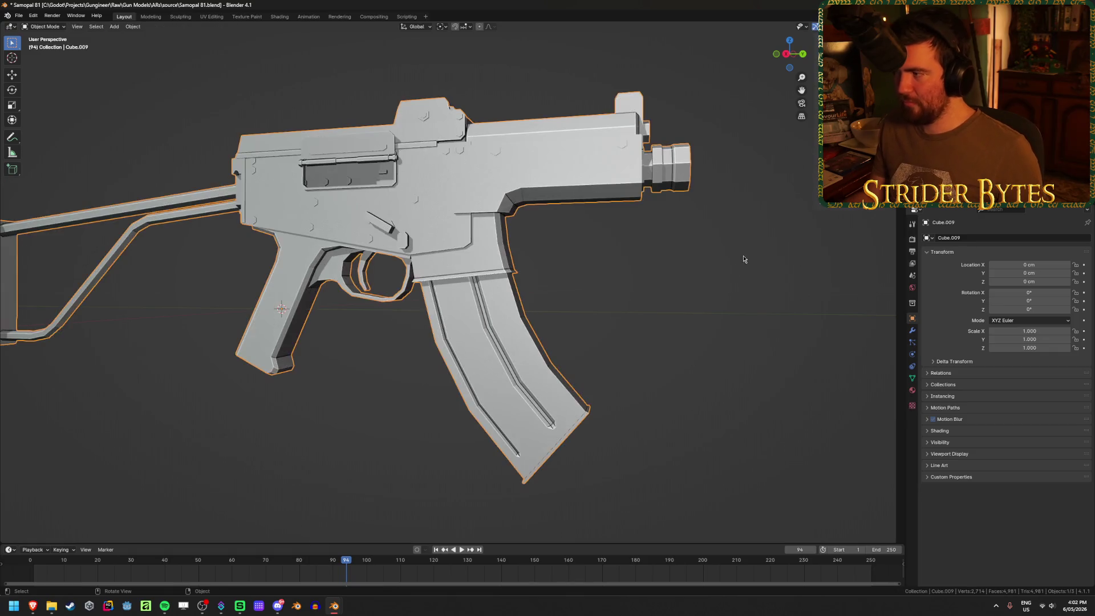
Delete the extra gun object, save the file, and select the gun mesh for editing
key(Delete)
key(ctrl+s)
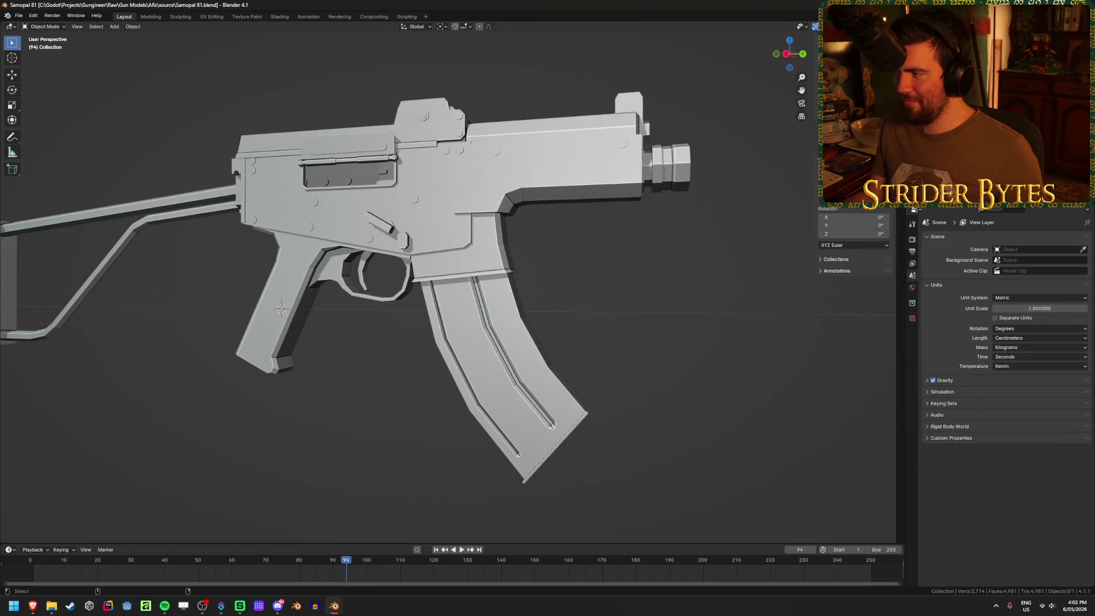
click(481, 337)
key(Tab)
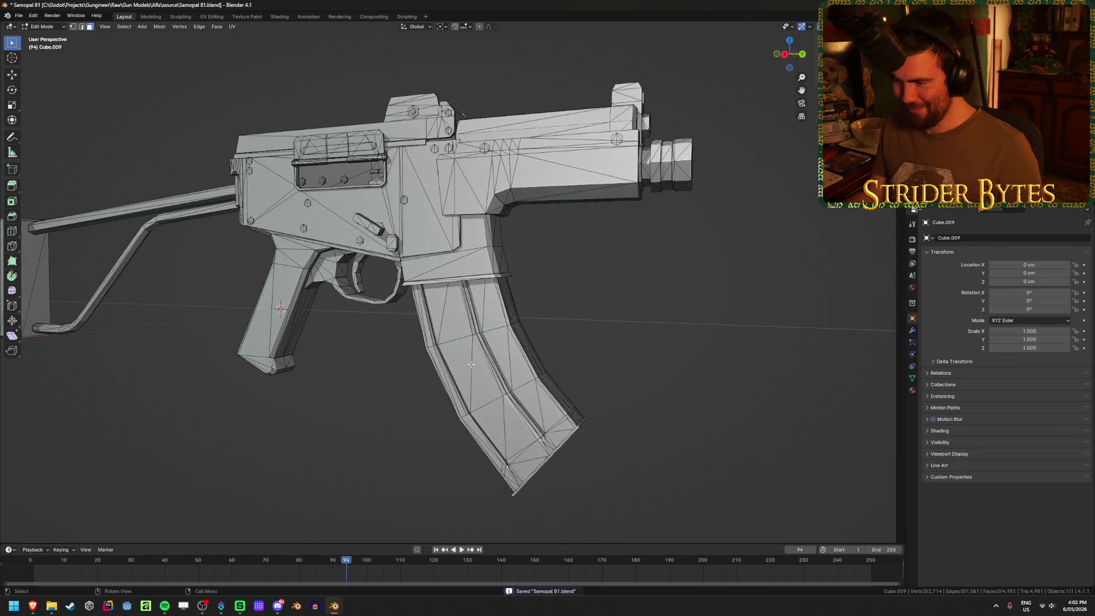
Select all the linked magazine pieces in Edit Mode, using X-ray to reach inner parts
key(l)
mouse_move(513, 376)
middle_down()
mouse_move(523, 420)
mouse_move(463, 293)
mouse_move(481, 326)
mouse_move(441, 331)
middle_up()
key(l)
key(alt+z)
scroll(512, 388, up, 4)
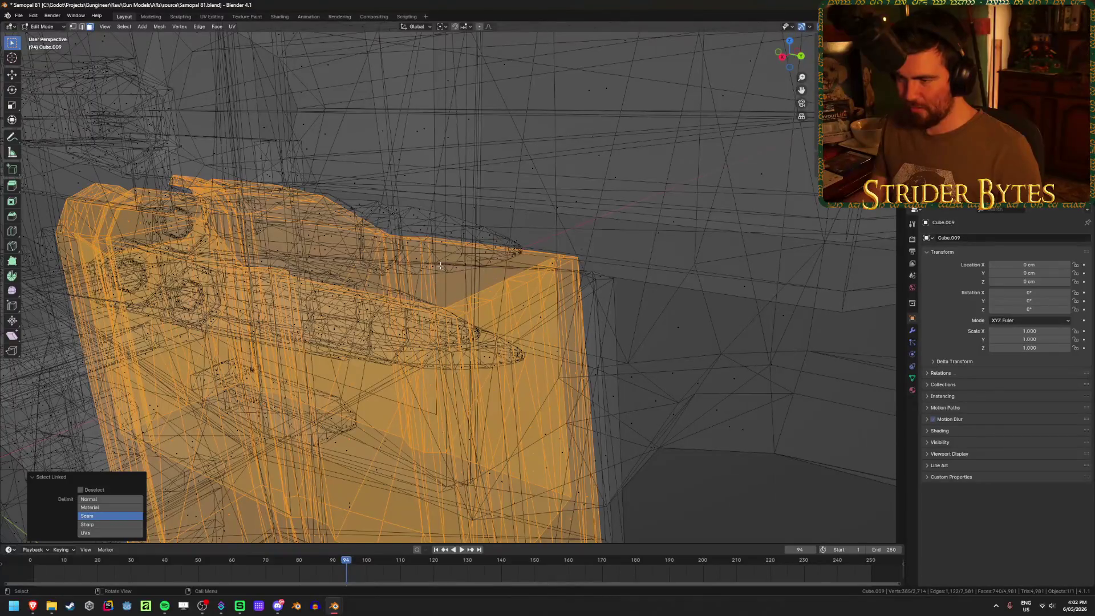
key(l)
key(l)
mouse_move(347, 252)
middle_down()
mouse_move(371, 311)
mouse_move(357, 329)
middle_up()
key(l)
key(l)
key(l)
key(l)
mouse_move(311, 295)
middle_down()
mouse_move(403, 316)
mouse_move(407, 346)
mouse_move(544, 359)
mouse_move(585, 421)
middle_up()
Separate the magazine into its own object, check it in local view, and save
key(p)
click(585, 419)
key(Tab)
key(slash)
mouse_move(467, 262)
middle_down()
mouse_move(481, 303)
mouse_move(403, 350)
middle_up()
key(slash)
mouse_move(312, 371)
middle_down()
mouse_move(367, 313)
mouse_move(386, 335)
mouse_move(443, 342)
mouse_move(487, 398)
mouse_move(585, 403)
middle_up()
key(ctrl+s)
click(585, 403)
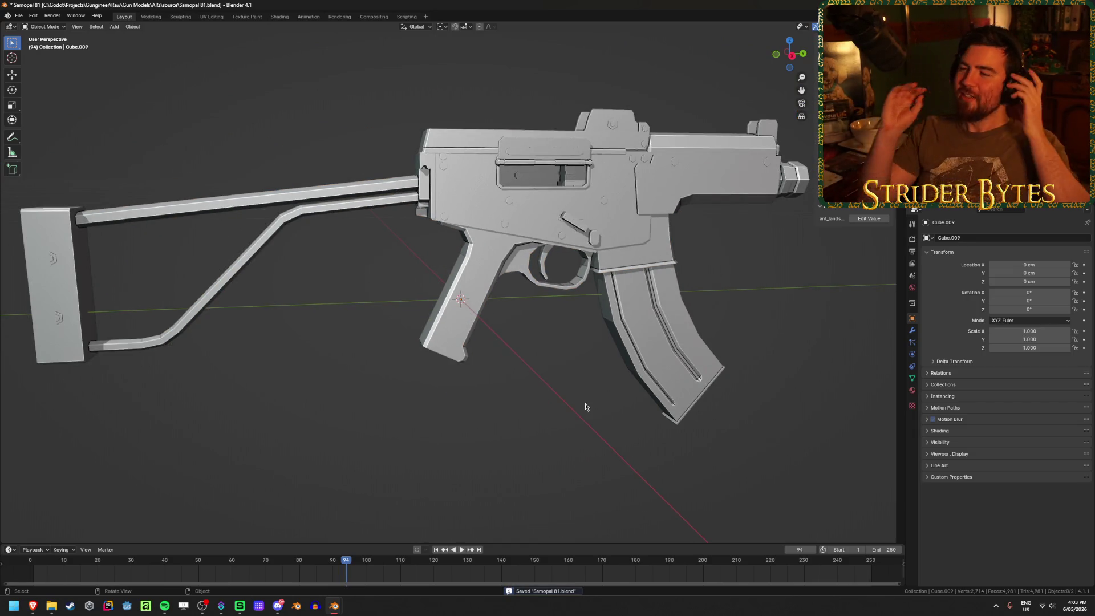
click(457, 204)
middle_drag(352, 220, 472, 319)
key(Tab)
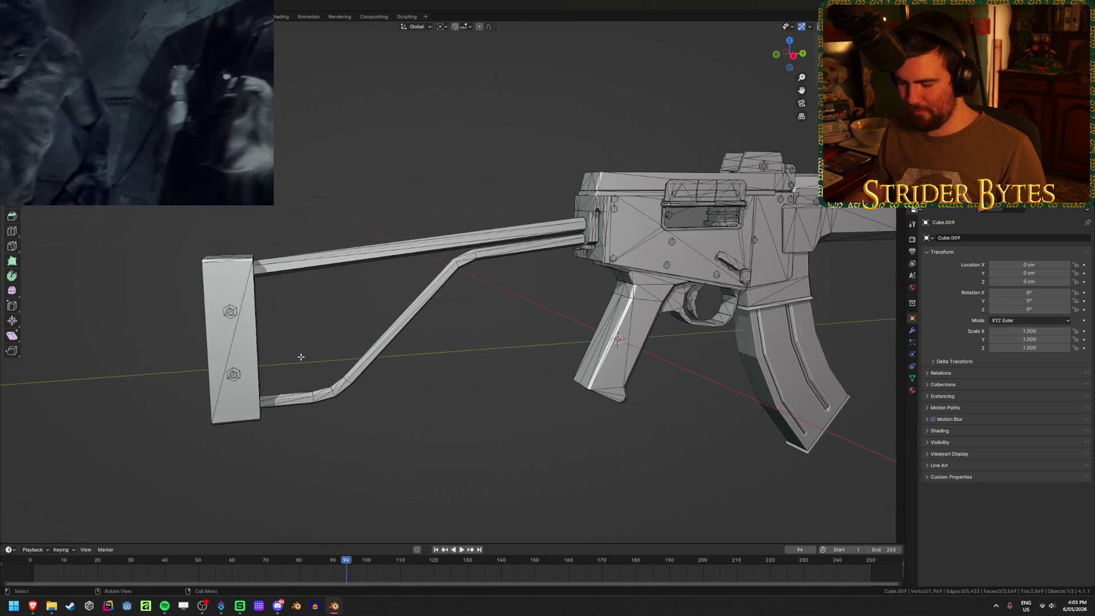
key(l)
key(l)
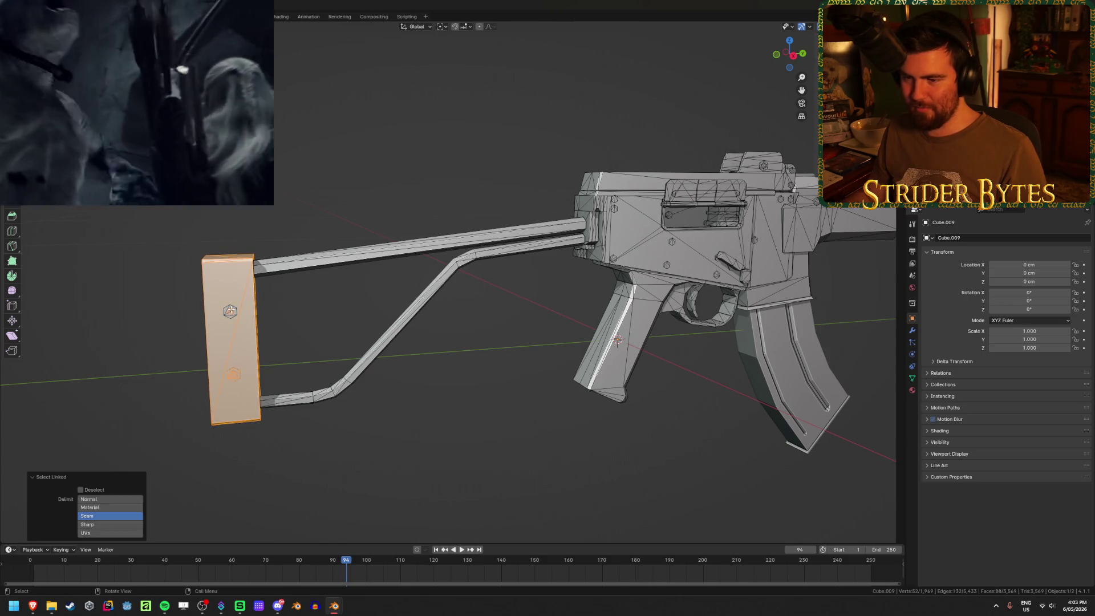
key(l)
mouse_move(230, 312)
middle_down()
mouse_move(337, 344)
mouse_move(377, 285)
middle_up()
key(l)
key(l)
mouse_move(471, 364)
middle_down()
mouse_move(435, 326)
mouse_move(503, 367)
middle_up()
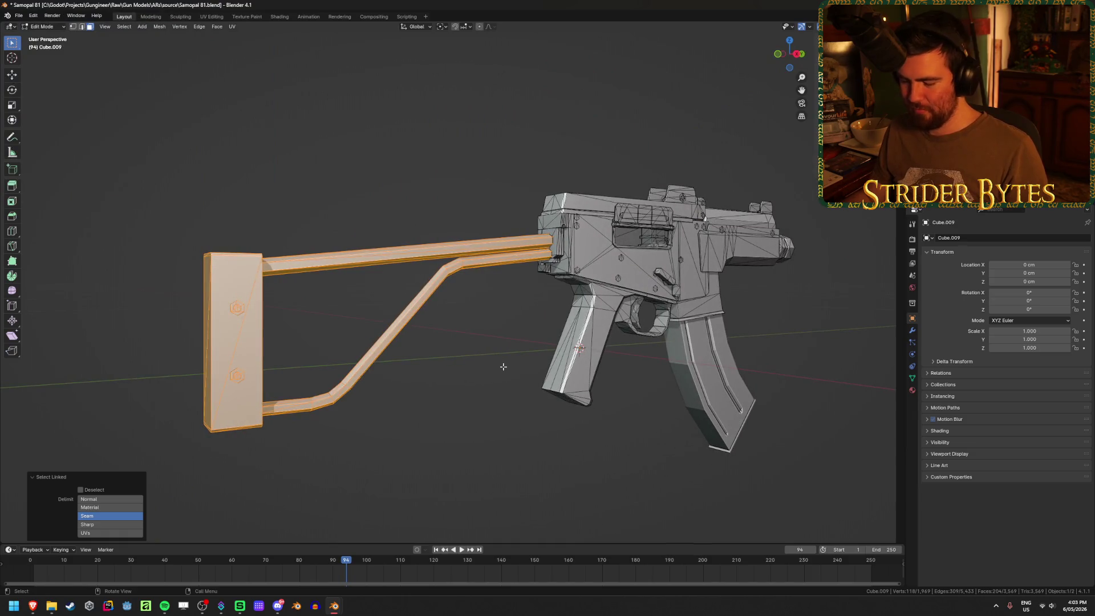
key(h)
scroll(503, 367, up, 3)
key(ctrl+z)
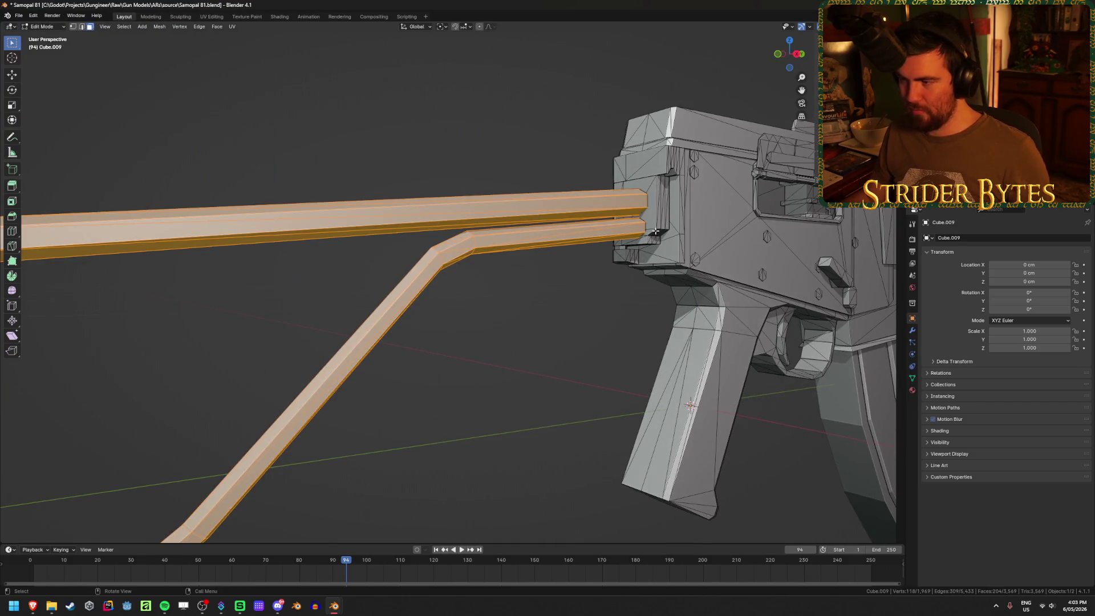
key(l)
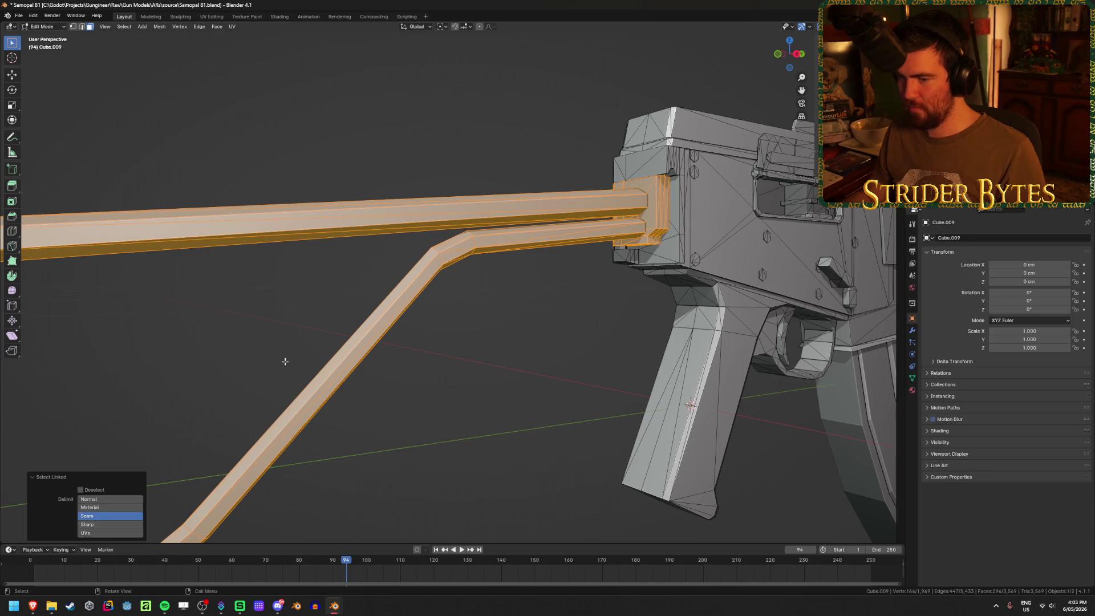
mouse_move(373, 365)
middle_down()
mouse_move(431, 382)
mouse_move(443, 453)
mouse_move(388, 342)
mouse_move(335, 293)
mouse_move(350, 298)
middle_up()
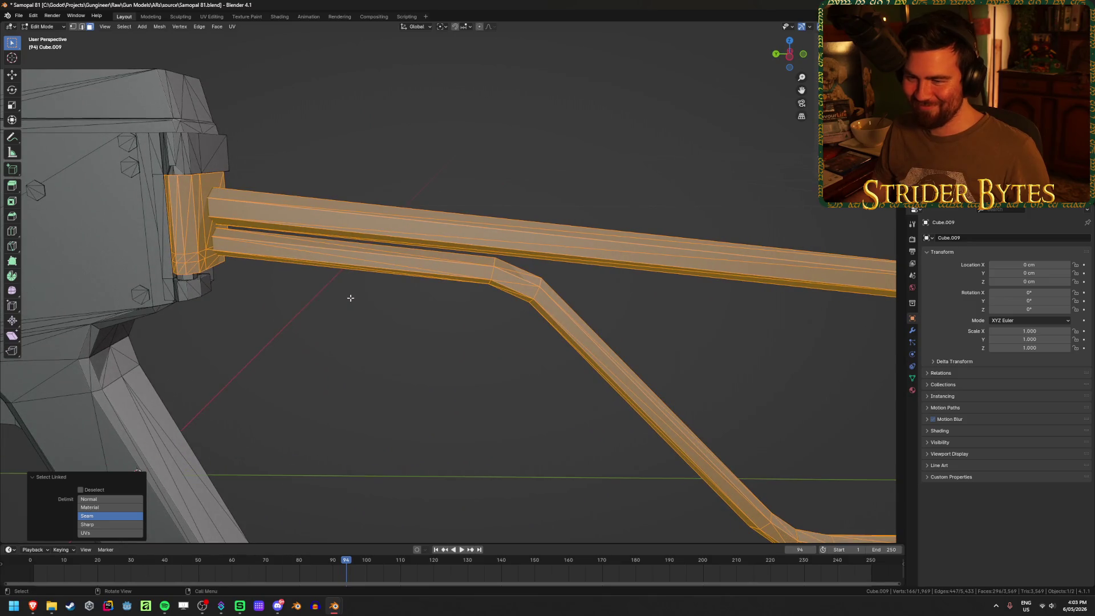
key(h)
middle_drag(485, 298, 357, 299)
middle_drag(677, 325, 594, 347)
scroll(594, 347, up, 6)
mouse_move(523, 342)
middle_down()
mouse_move(511, 328)
mouse_move(522, 329)
middle_up()
key(alt+h)
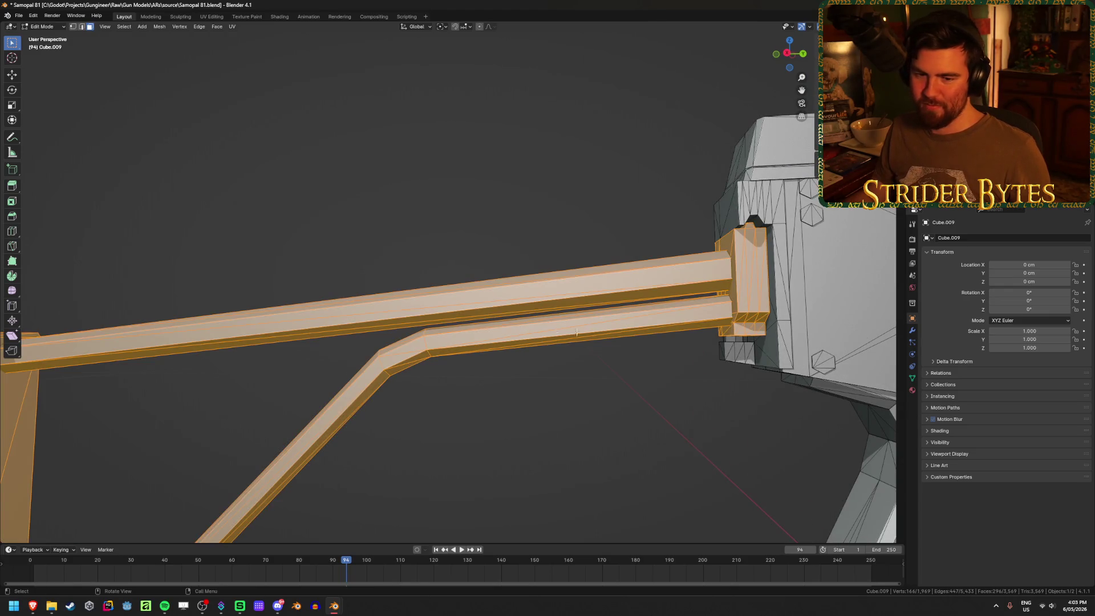
key(g)
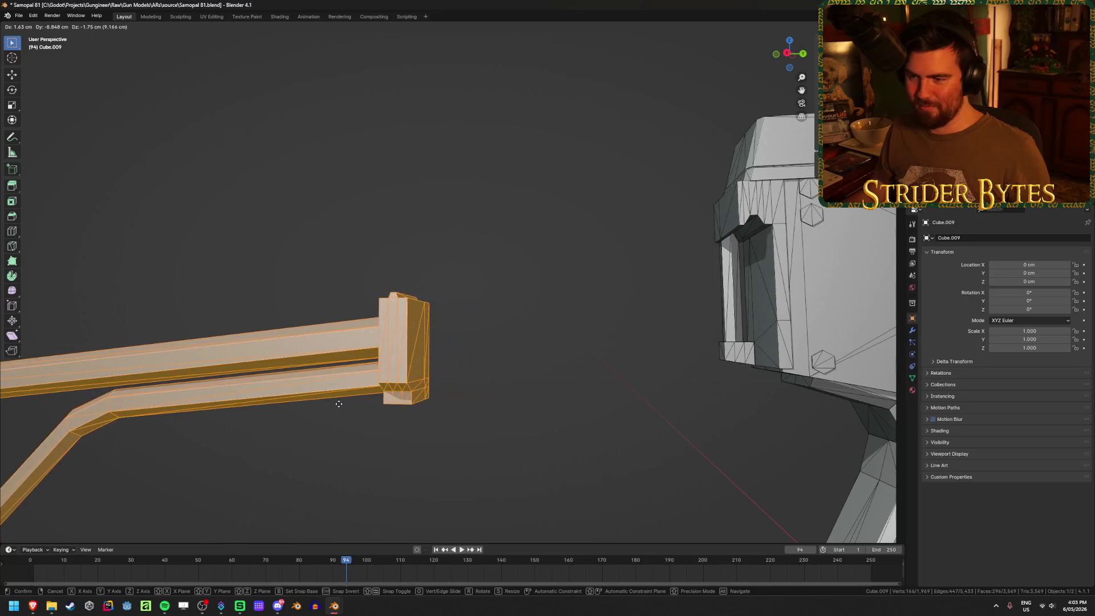
key(Escape)
mouse_move(356, 398)
middle_down()
mouse_move(474, 421)
mouse_move(414, 421)
mouse_move(438, 443)
mouse_move(508, 448)
mouse_move(506, 400)
middle_up()
scroll(491, 433, up, 3)
key(Tab)
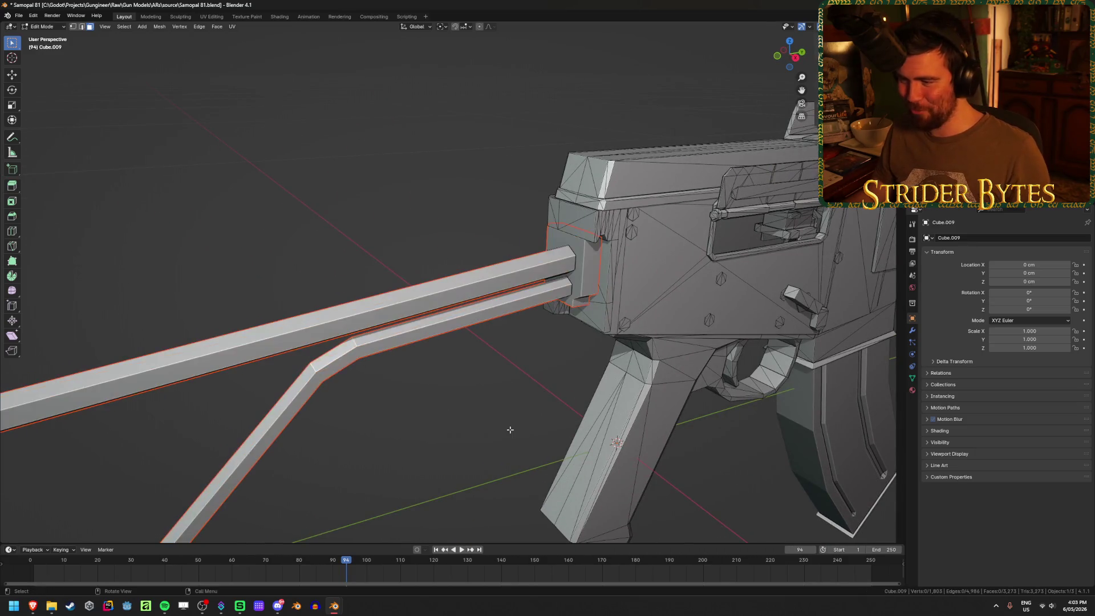
scroll(505, 390, down, 2)
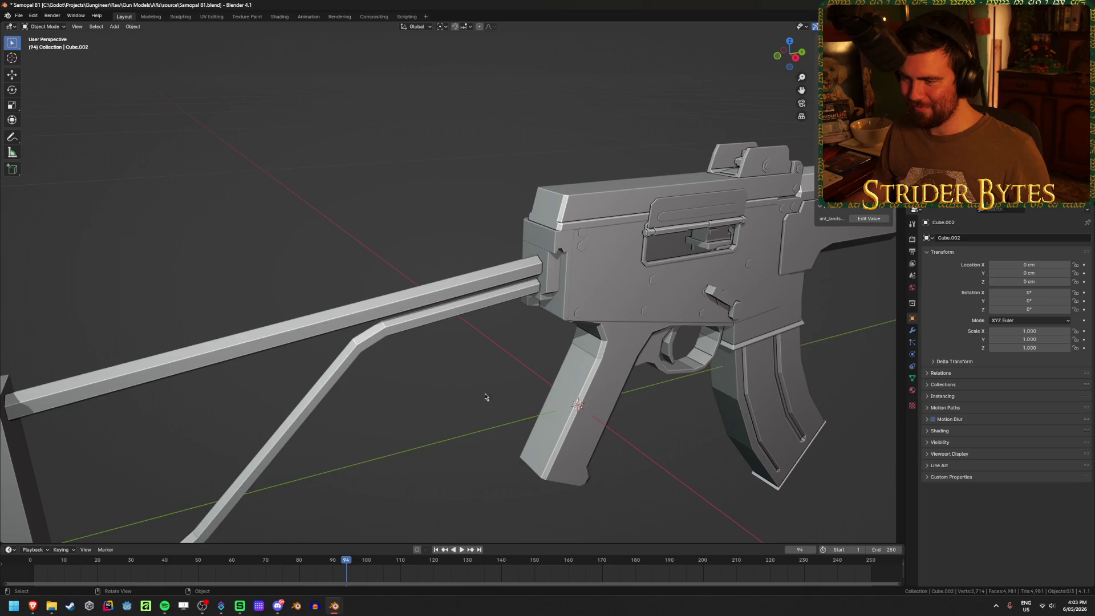
Deselect the stock rods and save the file
middle_drag(453, 404, 459, 393)
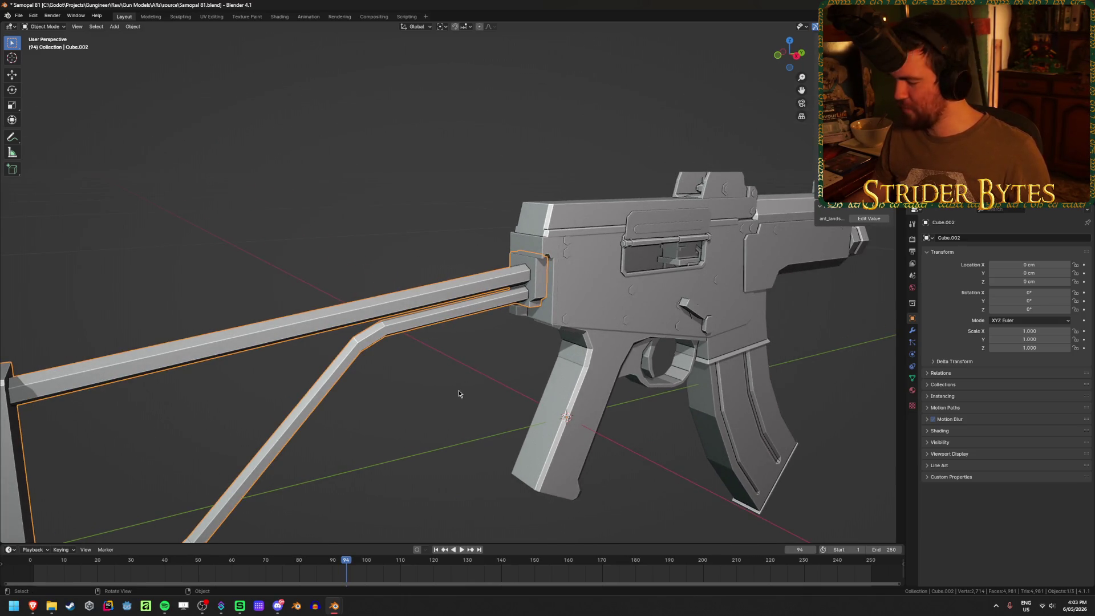
click(457, 416)
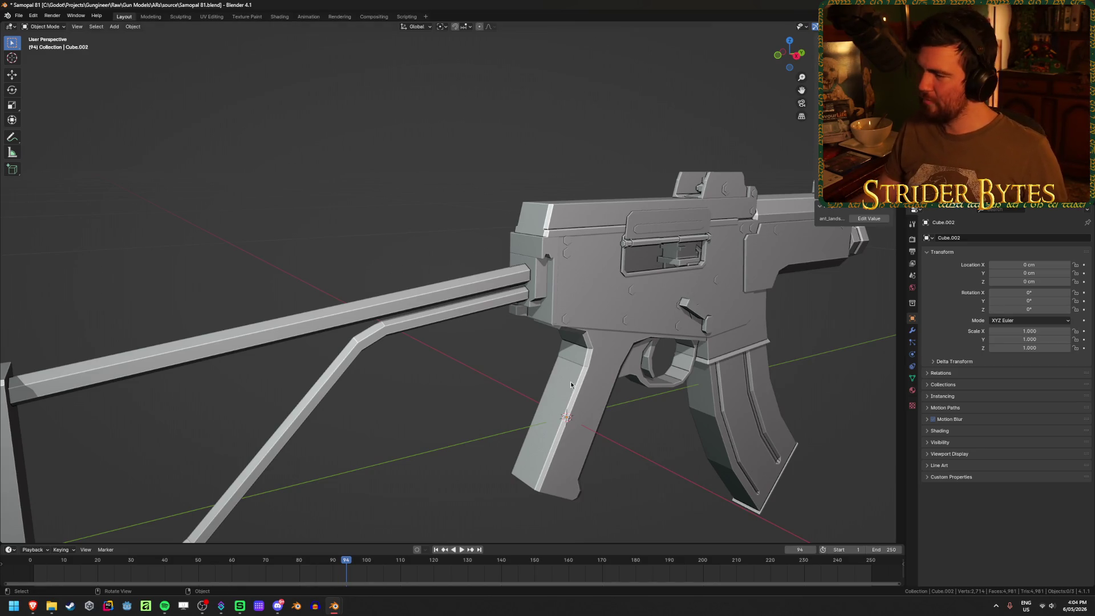
scroll(343, 205, up, 3)
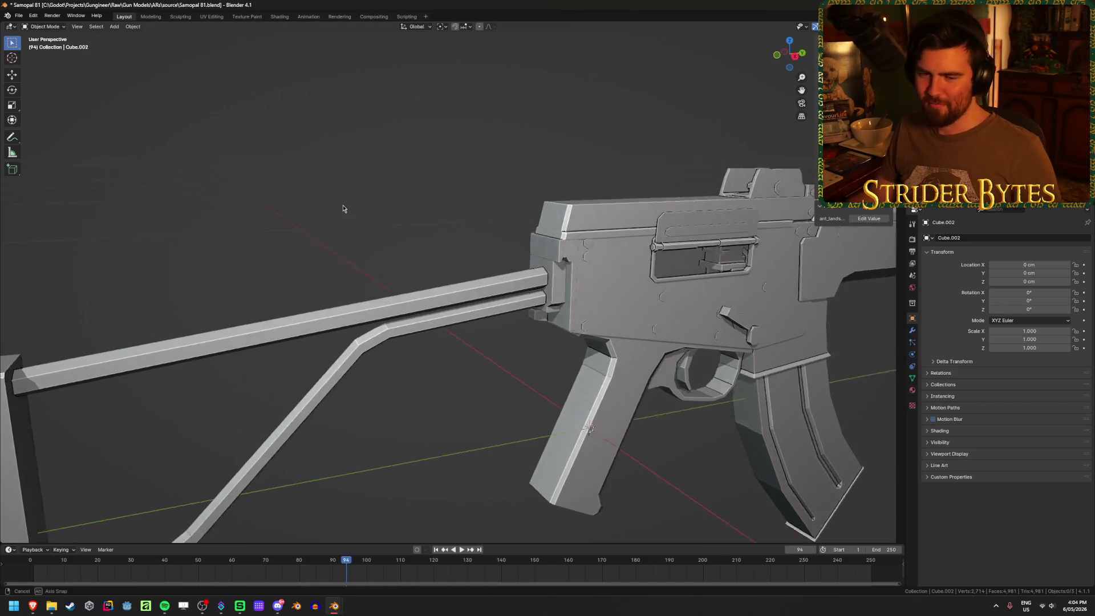
shift+middle_drag(384, 208, 246, 203)
key(ctrl+s)
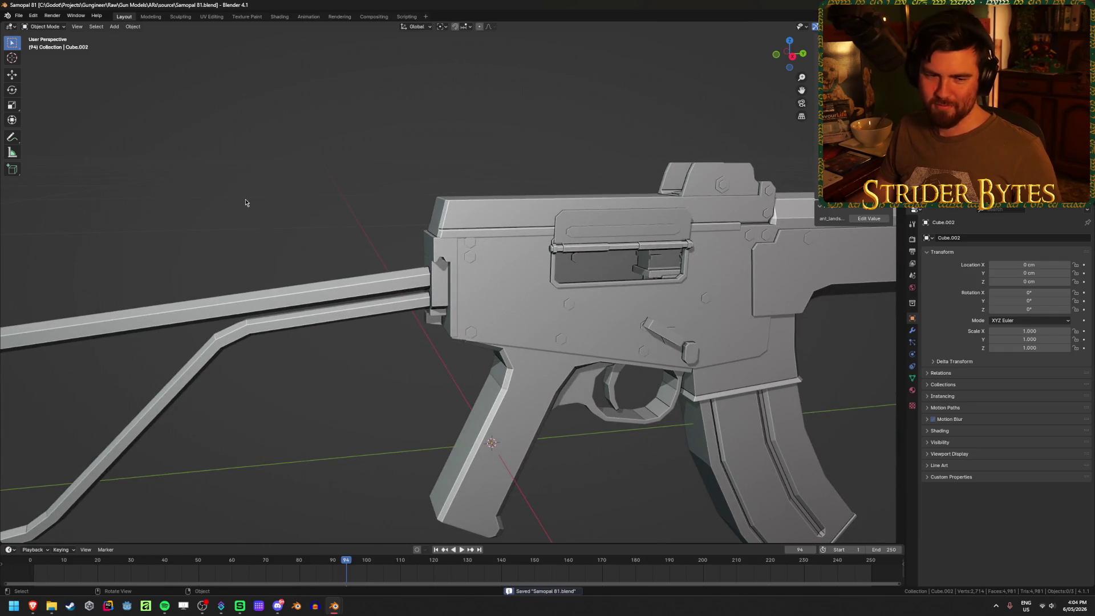
scroll(272, 205, down, 3)
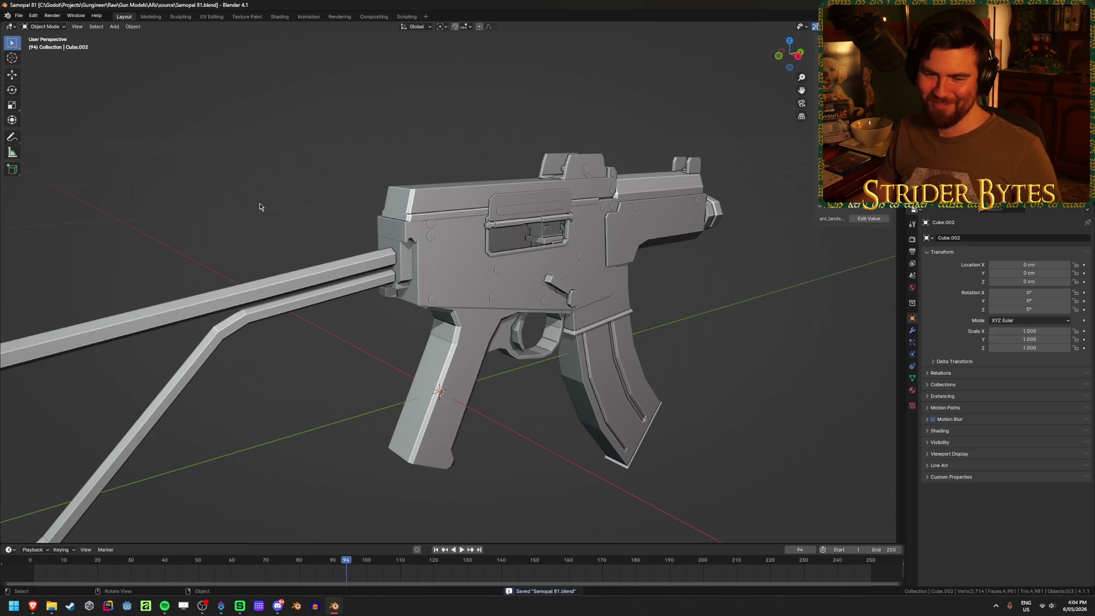
Check behind the folding stock by hiding and restoring it, then save again
click(313, 279)
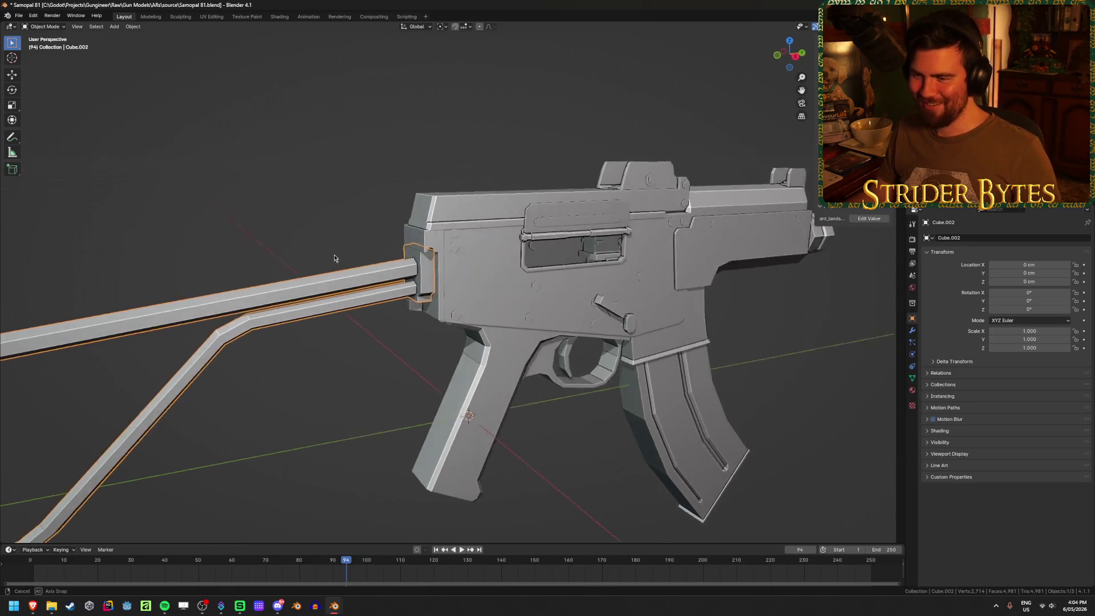
scroll(335, 259, up, 3)
middle_drag(311, 252, 375, 251)
key(h)
key(ctrl+z)
shift+middle_drag(436, 225, 268, 203)
click(269, 203)
key(ctrl+s)
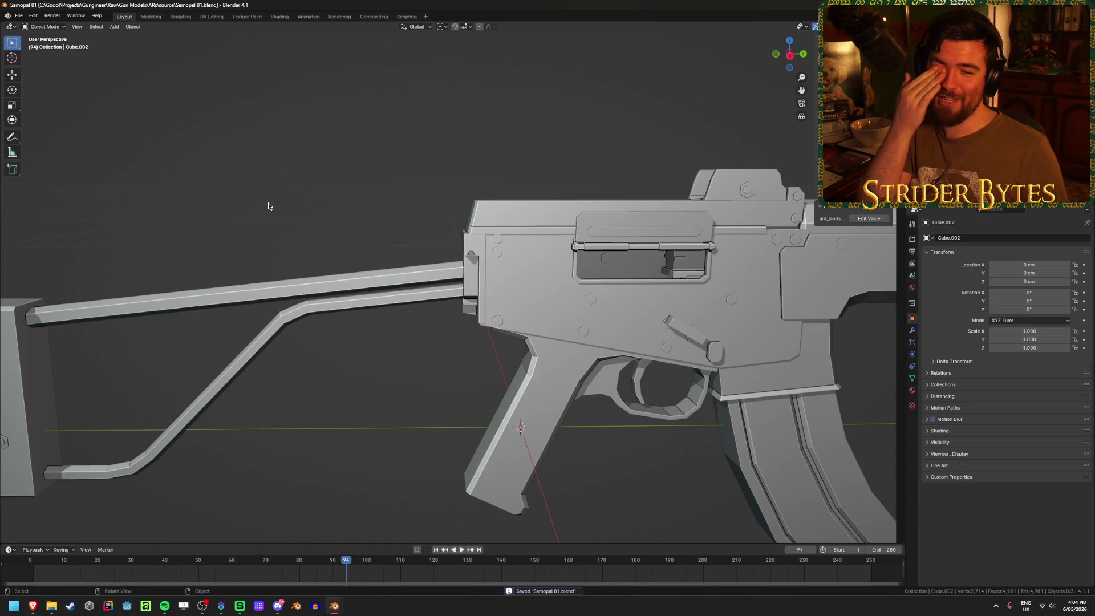
Make the receiver Cube.009 active and enter Edit Mode on its mesh
shift+middle_drag(822, 284, 583, 275)
click(583, 276)
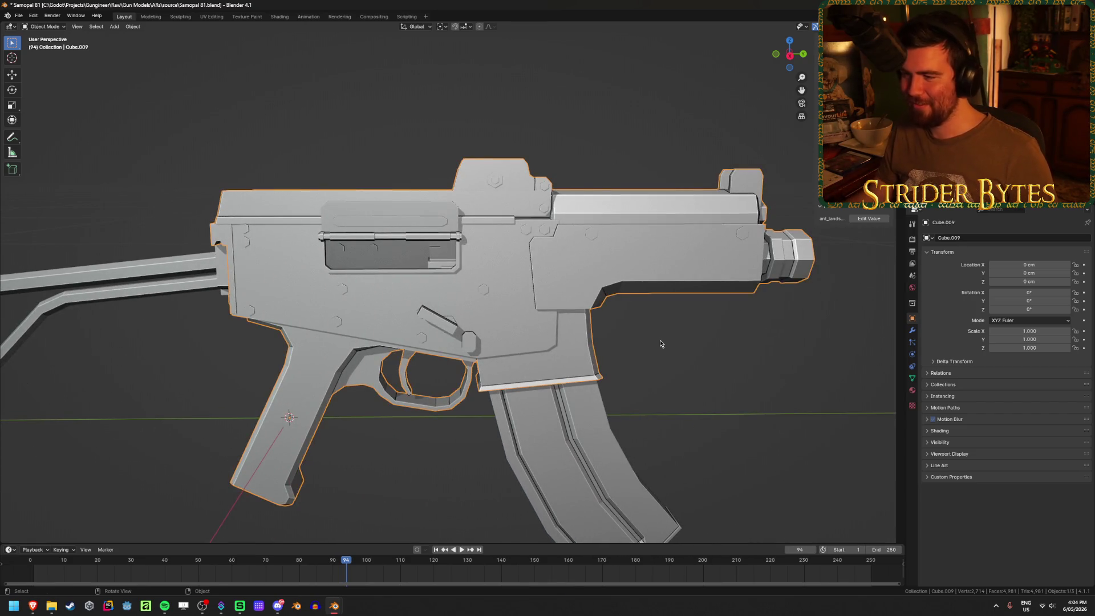
mouse_move(660, 343)
middle_down()
mouse_move(558, 313)
mouse_move(603, 317)
middle_up()
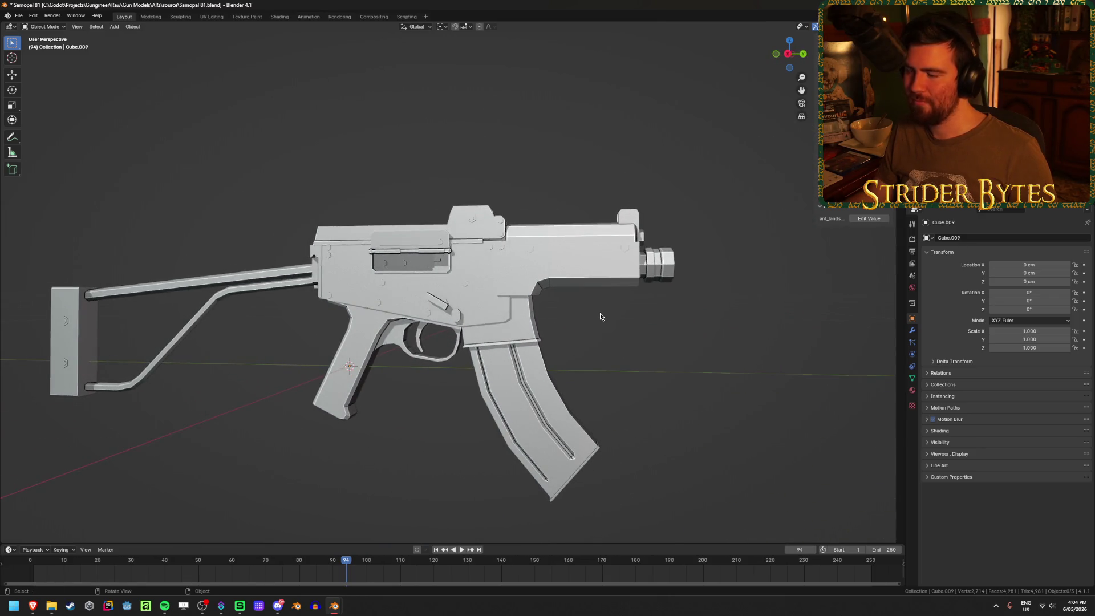
scroll(601, 318, up, 2)
click(607, 292)
scroll(607, 292, up, 4)
key(Tab)
mouse_move(516, 295)
middle_down()
mouse_move(420, 257)
mouse_move(525, 279)
mouse_move(533, 299)
middle_up()
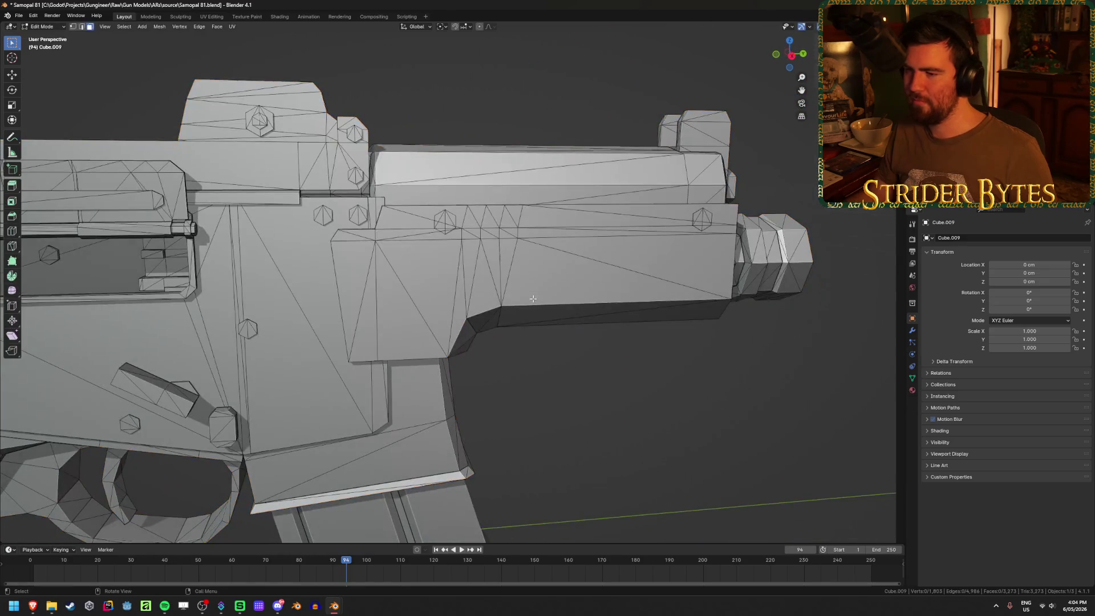
Select the connected handguard geometry of Cube.009 with L
key(Tab)
scroll(522, 311, down, 4)
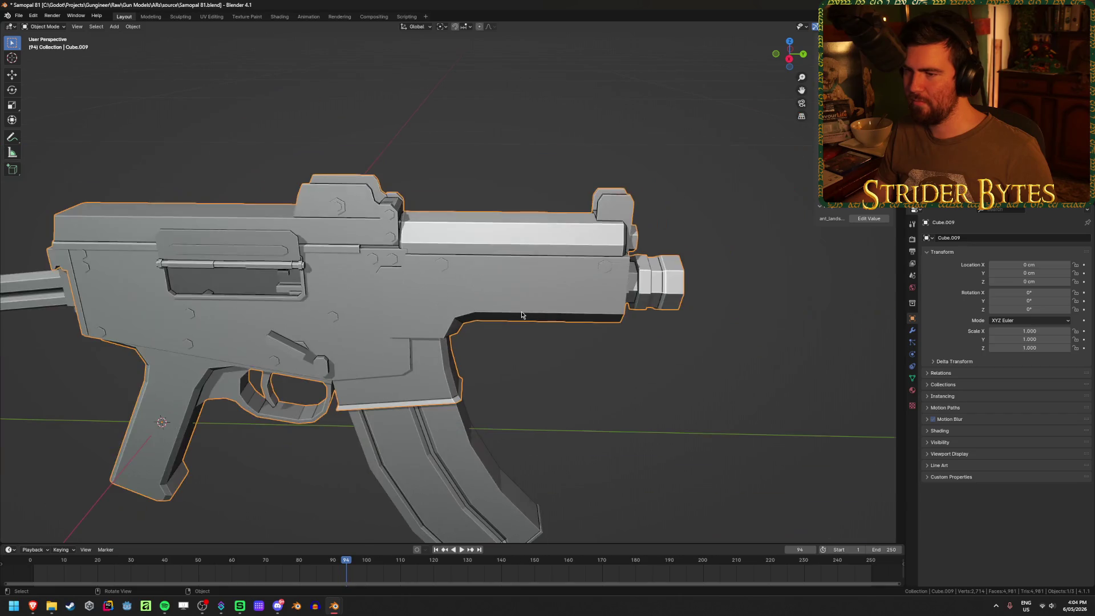
key(Tab)
key(l)
mouse_move(498, 236)
middle_down()
mouse_move(520, 289)
mouse_move(456, 269)
mouse_move(484, 301)
middle_up()
Add the connected muzzle to the handguard selection, checking it with hide and reveal
key(h)
key(alt+h)
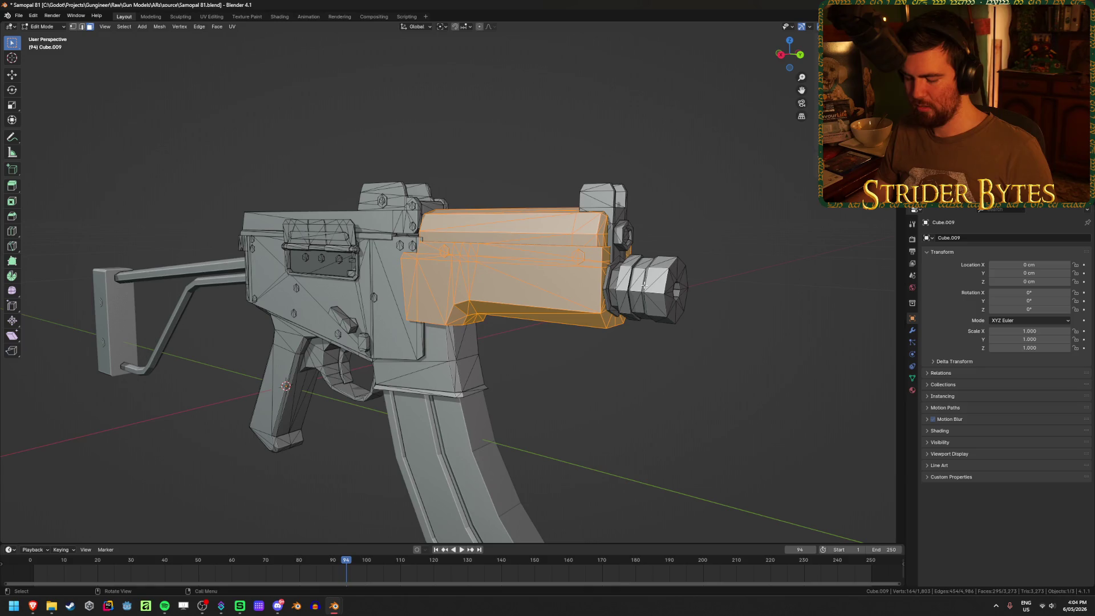
key(l)
key(l)
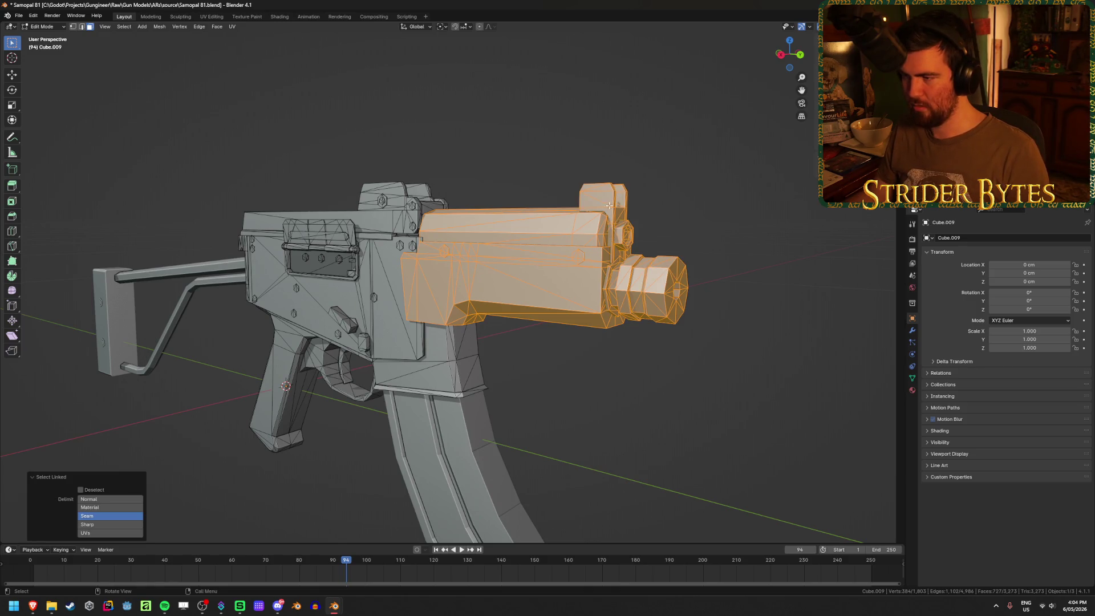
key(h)
mouse_move(599, 232)
middle_down()
mouse_move(442, 237)
mouse_move(577, 313)
mouse_move(513, 285)
mouse_move(760, 308)
mouse_move(489, 264)
middle_up()
key(alt+h)
middle_drag(570, 269, 546, 262)
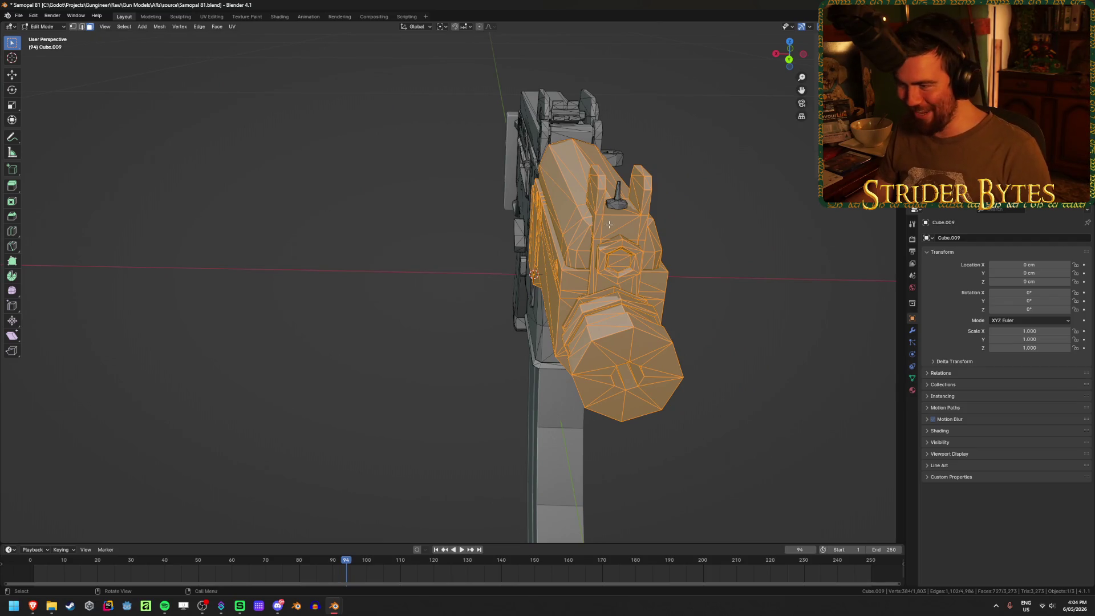
Add the sight piece to the selection and hide the front pieces to check
key(ctrl+l)
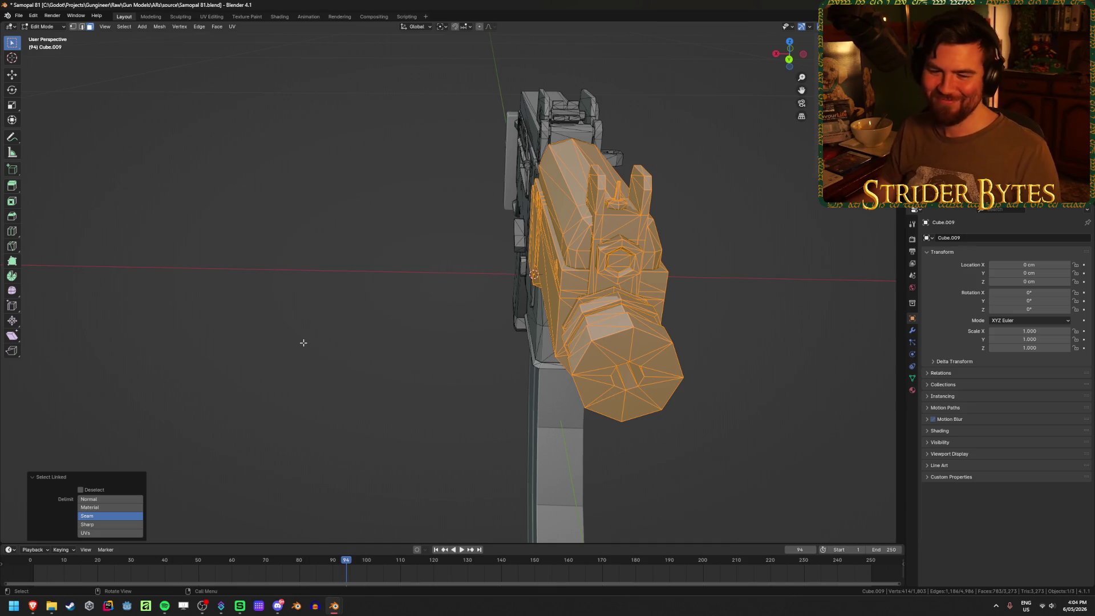
mouse_move(291, 348)
middle_down()
mouse_move(384, 374)
mouse_move(309, 346)
middle_up()
scroll(319, 357, up, 3)
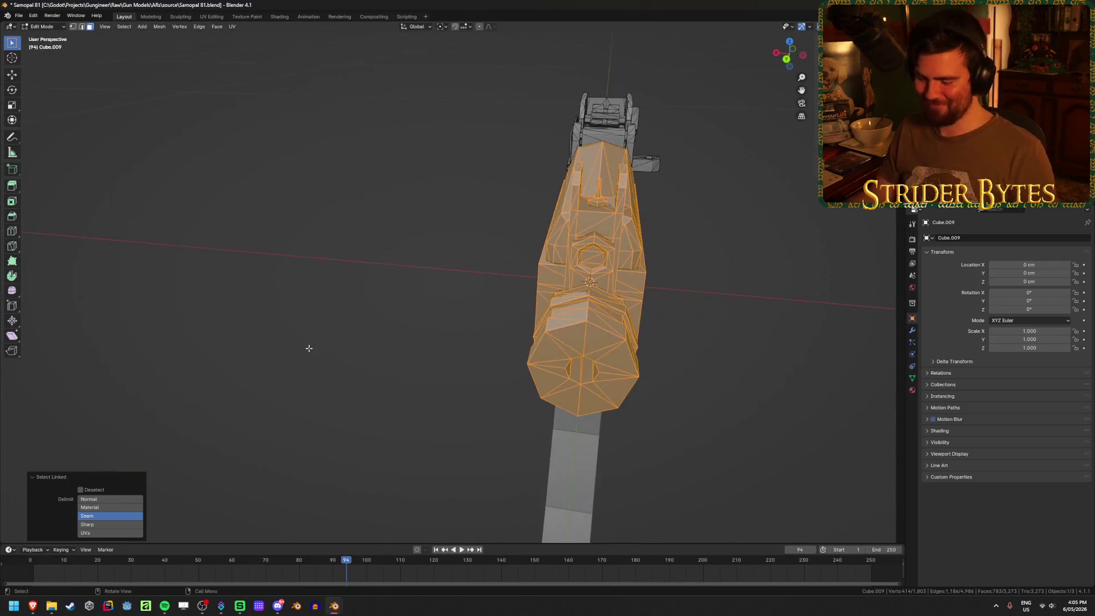
key(h)
mouse_move(382, 323)
middle_down()
mouse_move(453, 293)
mouse_move(414, 282)
mouse_move(377, 285)
mouse_move(367, 320)
mouse_move(477, 335)
mouse_move(547, 272)
mouse_move(379, 284)
mouse_move(364, 261)
middle_up()
scroll(477, 335, up, 3)
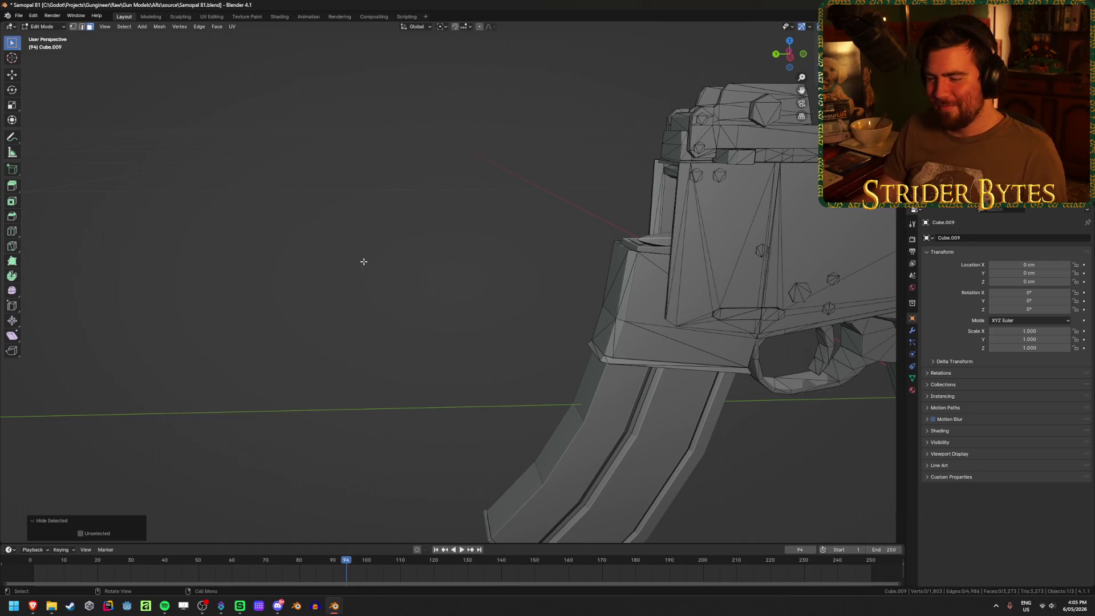
Verify the selection in X-ray, then split it into its own object and hide it
key(alt+h)
mouse_move(358, 271)
middle_down()
mouse_move(393, 298)
mouse_move(482, 325)
mouse_move(342, 315)
mouse_move(367, 301)
mouse_move(646, 286)
middle_up()
key(alt+z)
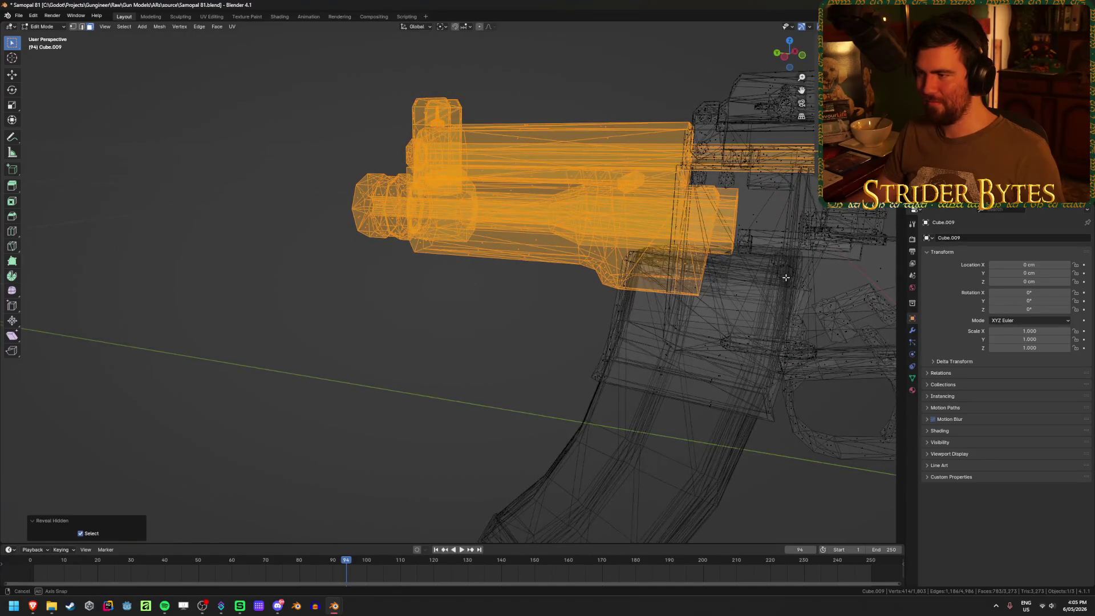
middle_drag(786, 277, 497, 290)
key(alt+z)
scroll(496, 289, up, 5)
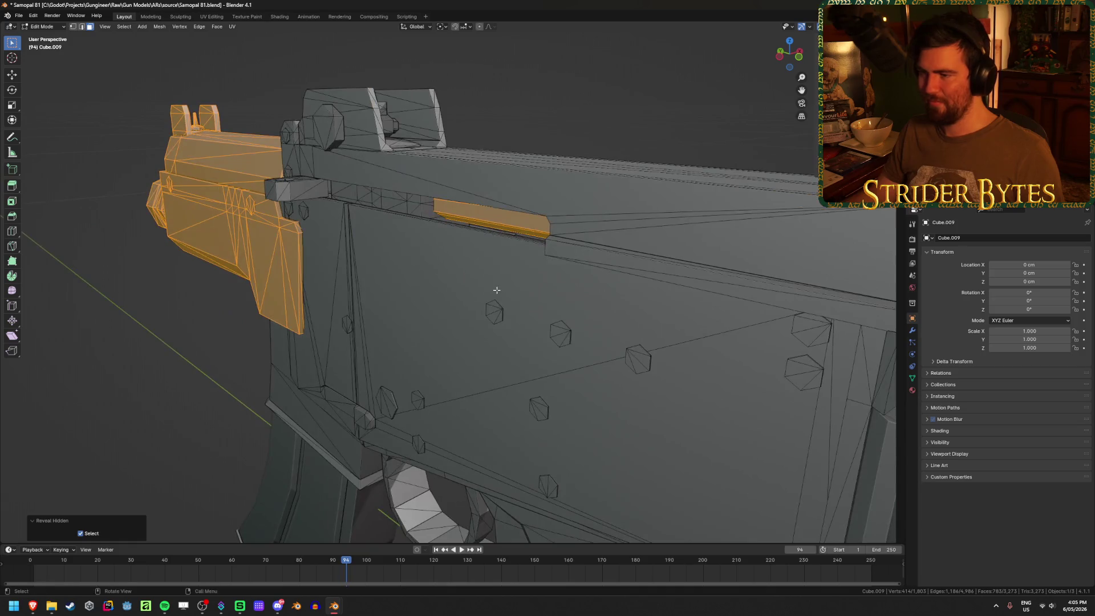
scroll(496, 289, down, 5)
key(Tab)
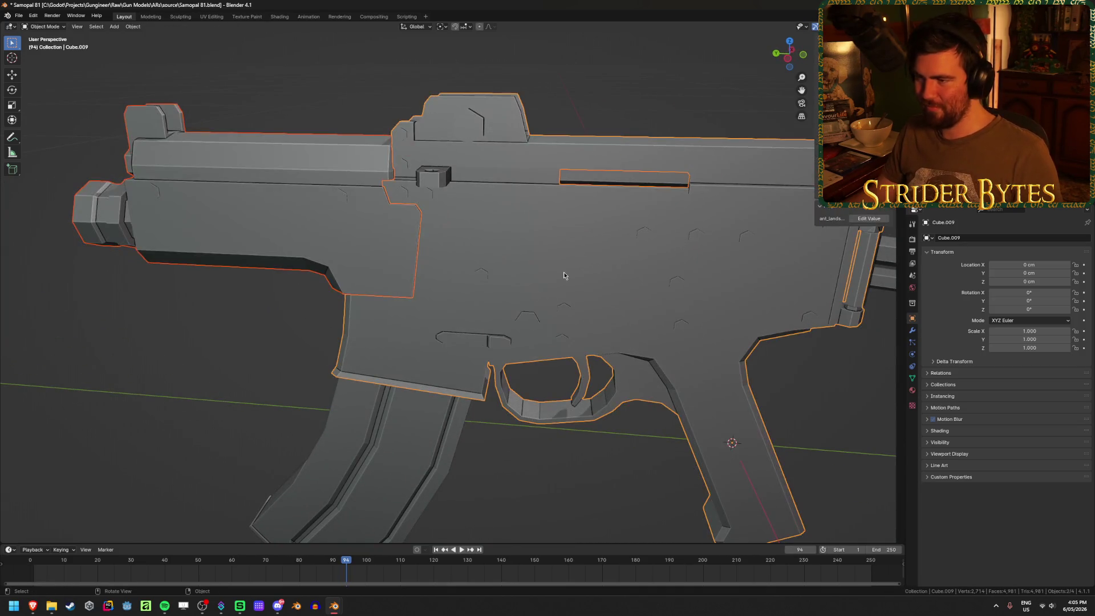
key(h)
mouse_move(548, 277)
middle_down()
mouse_move(489, 281)
mouse_move(488, 271)
middle_up()
Enter Edit Mode on the barrel piece and set a side-on orthographic view
click(544, 245)
key(Tab)
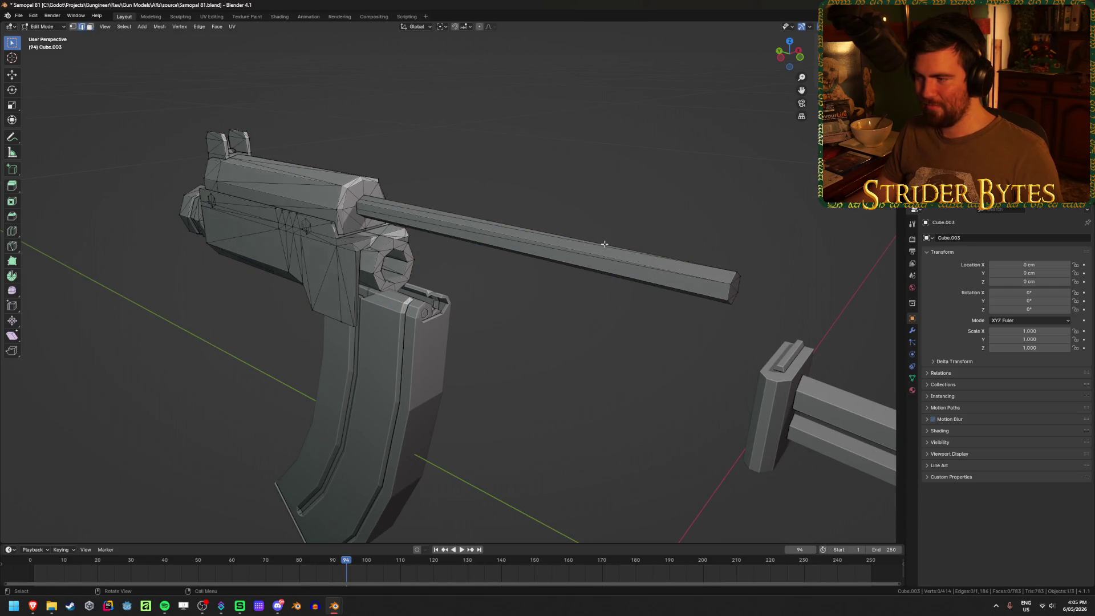
key(KP_3)
key(KP_1)
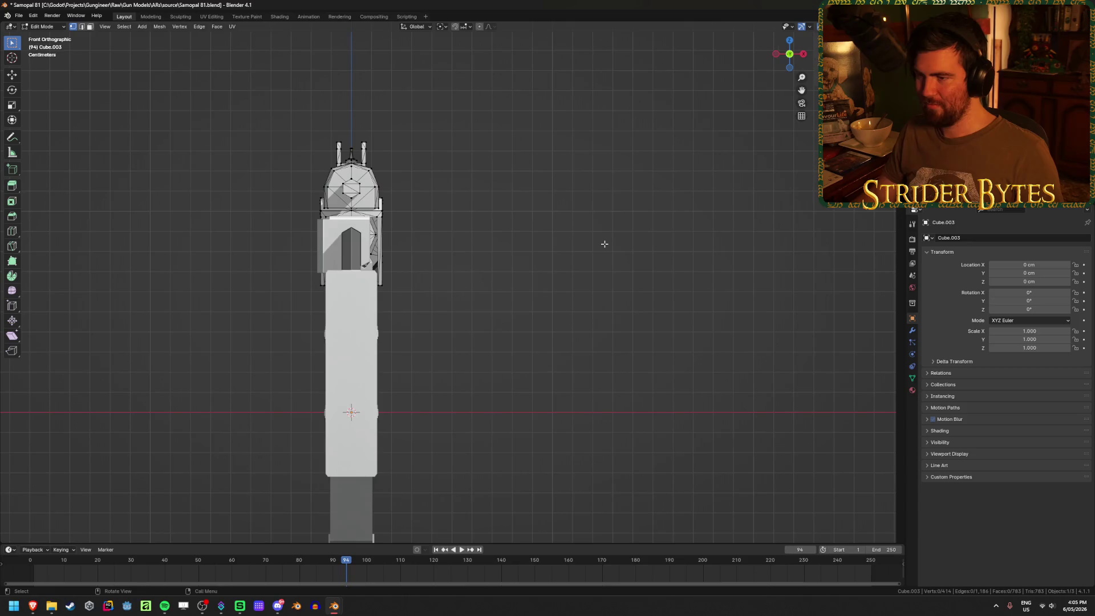
key(KP_8)
key(KP_3)
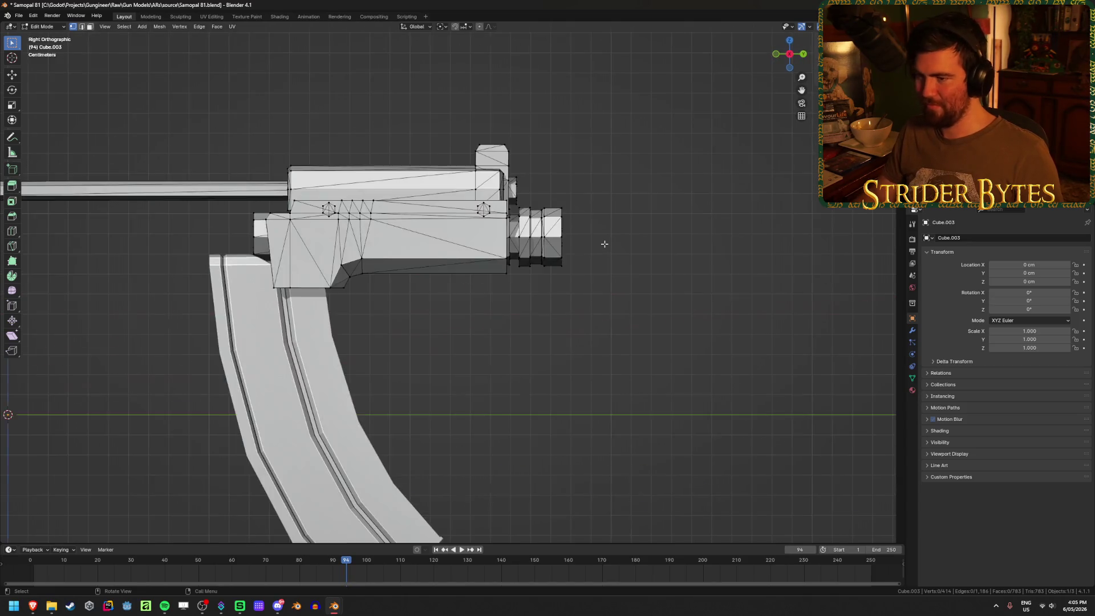
Select the long barrel rod's vertices in wireframe and slide them along Y
shift+middle_drag(605, 244, 859, 280)
key(shift+z)
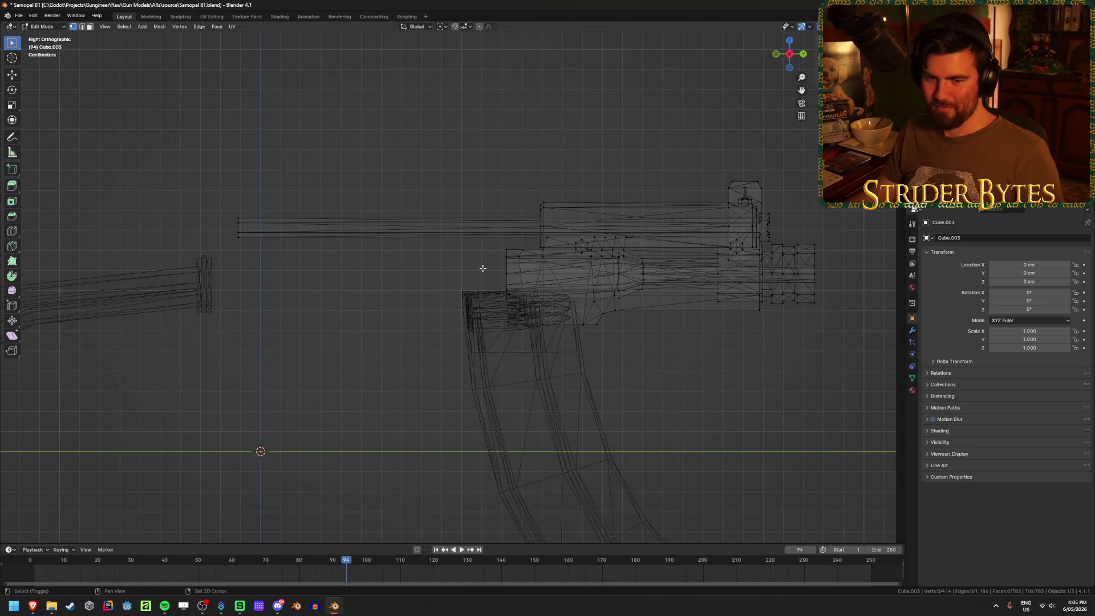
key(shift+z)
middle_drag(483, 268, 437, 285)
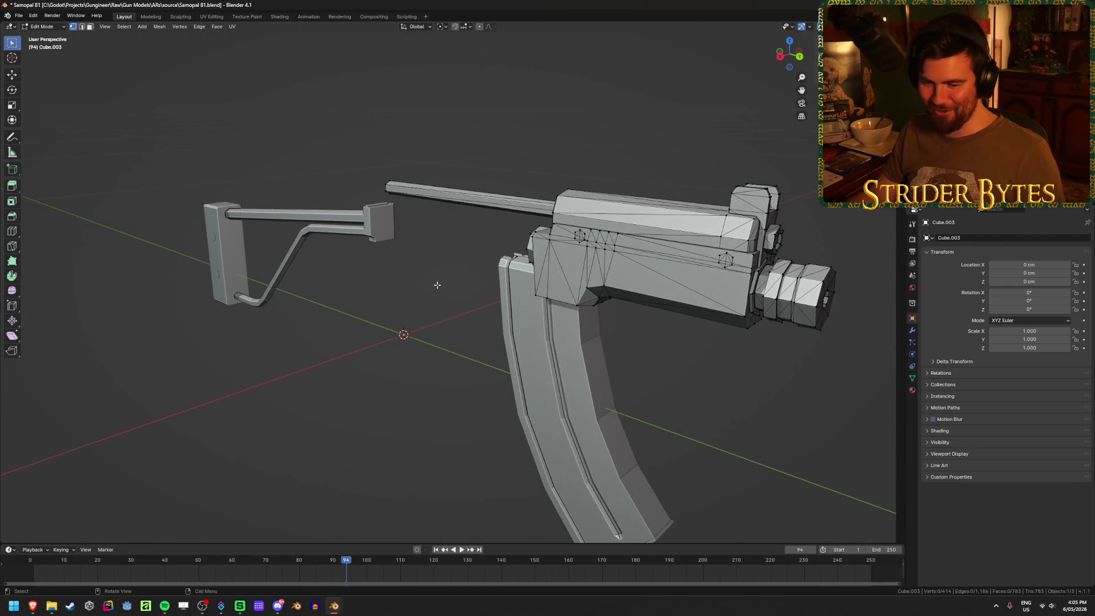
key(KP_3)
key(shift+z)
drag(146, 200, 206, 258)
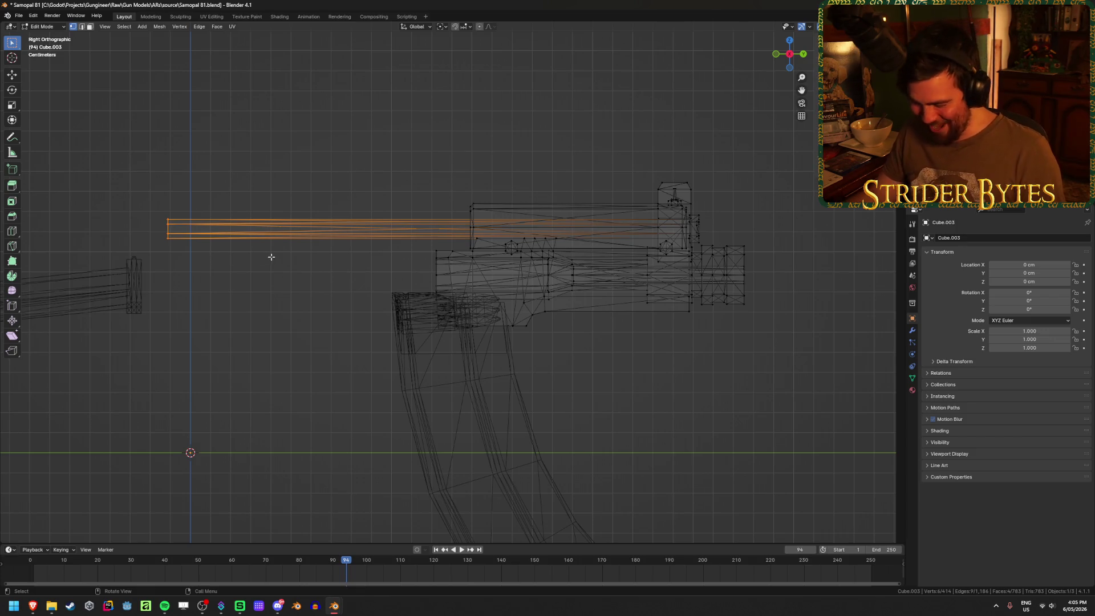
key(g)
key(y)
click(346, 286)
key(shift+z)
Reveal the hidden parts, hide the receiver, and edit the remaining front piece
mouse_move(346, 285)
middle_down()
mouse_move(323, 308)
mouse_move(727, 386)
mouse_move(631, 382)
mouse_move(753, 396)
mouse_move(673, 384)
mouse_move(648, 394)
mouse_move(637, 297)
mouse_move(508, 300)
middle_up()
key(shift+z)
key(shift+z)
key(Tab)
key(alt+h)
click(585, 302)
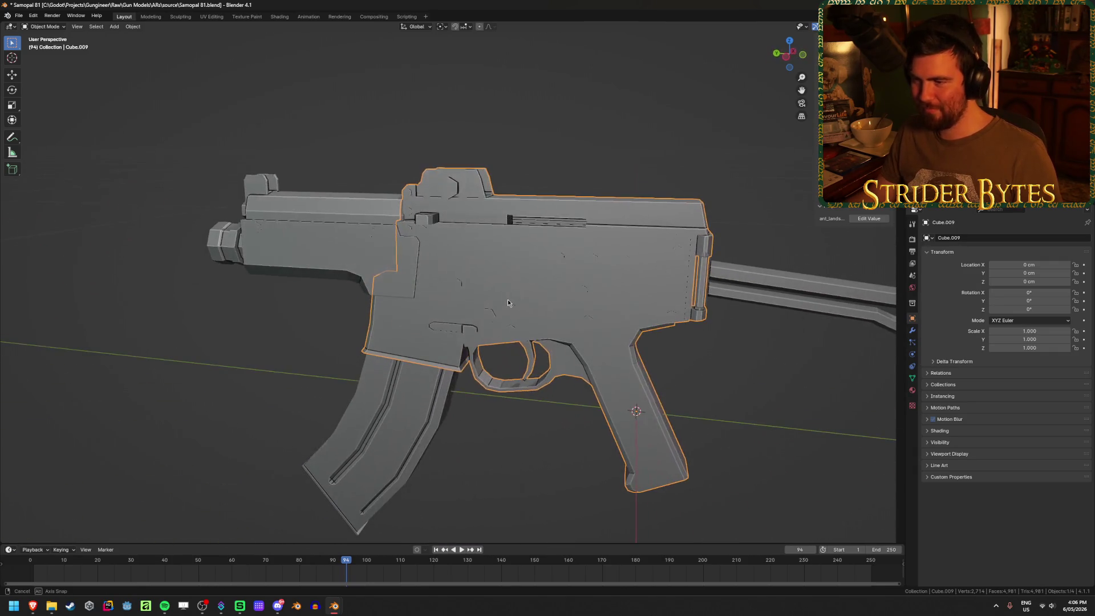
key(h)
click(396, 266)
key(Tab)
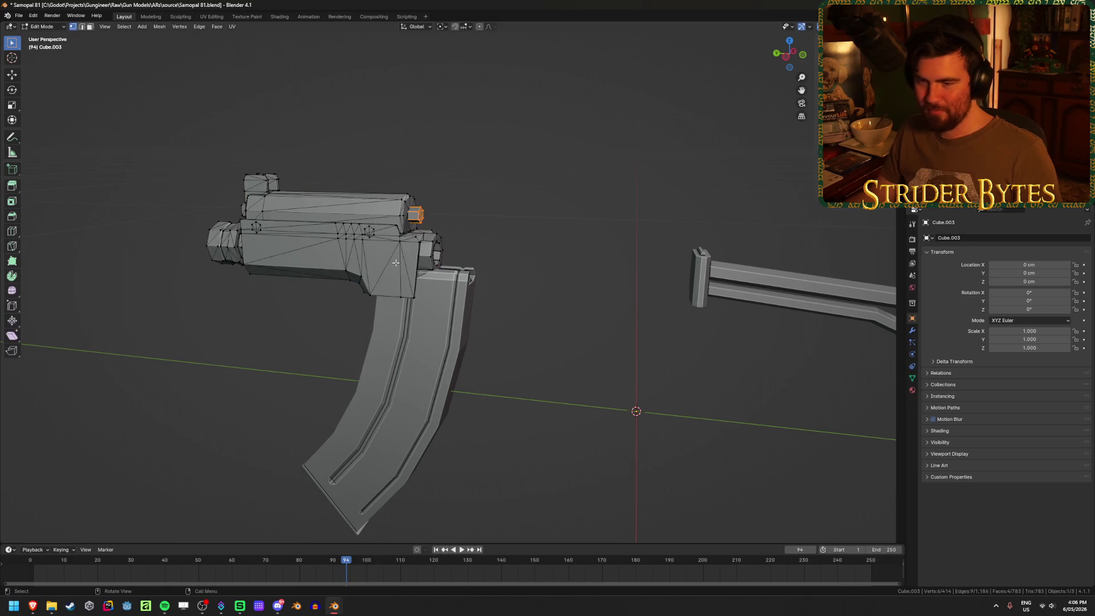
scroll(455, 209, up, 4)
shift+middle_drag(460, 203, 517, 273)
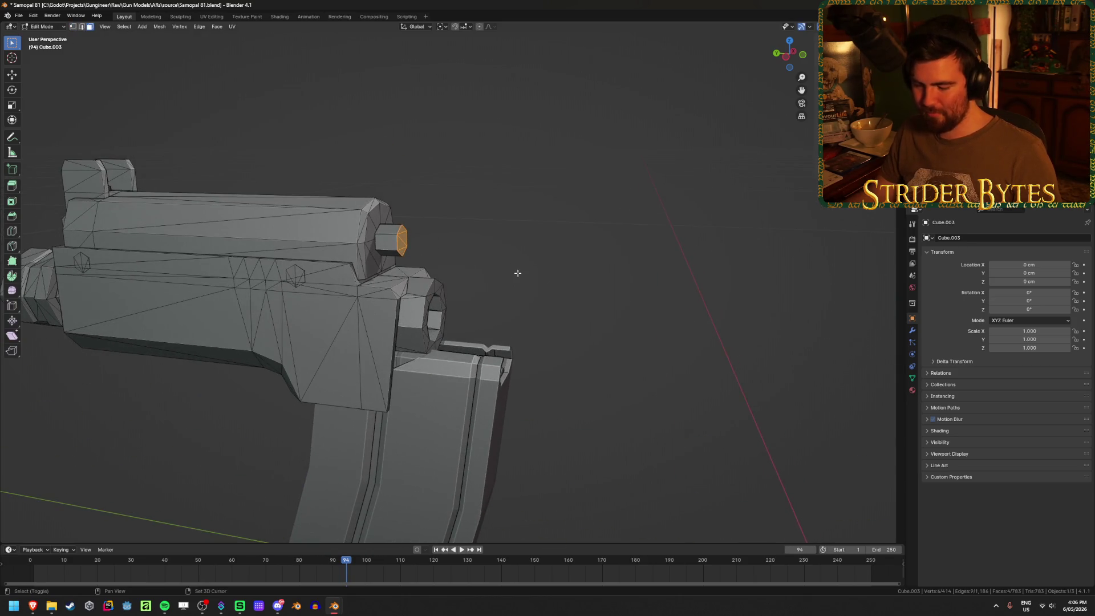
Duplicate the small hexagonal face and separate it into its own object, Cube.004
key(g)
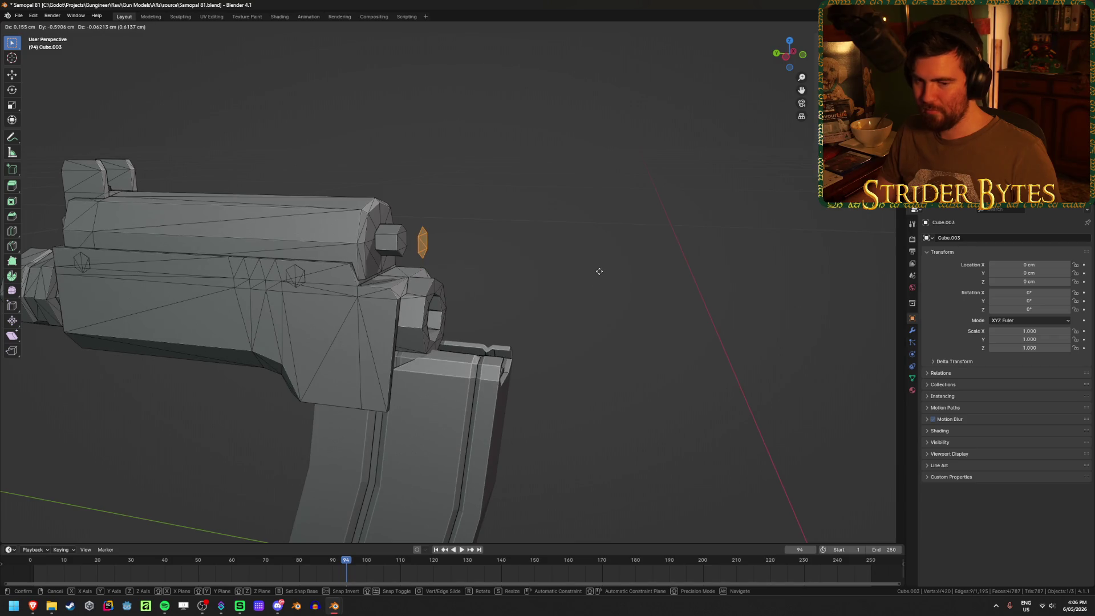
right_click(599, 272)
key(p)
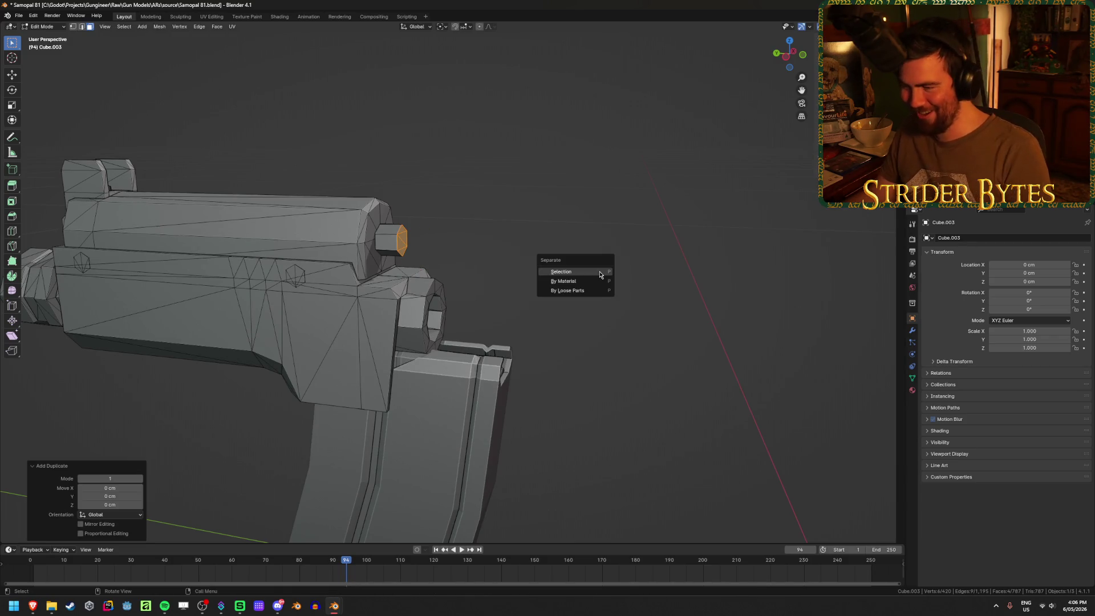
click(600, 271)
key(Tab)
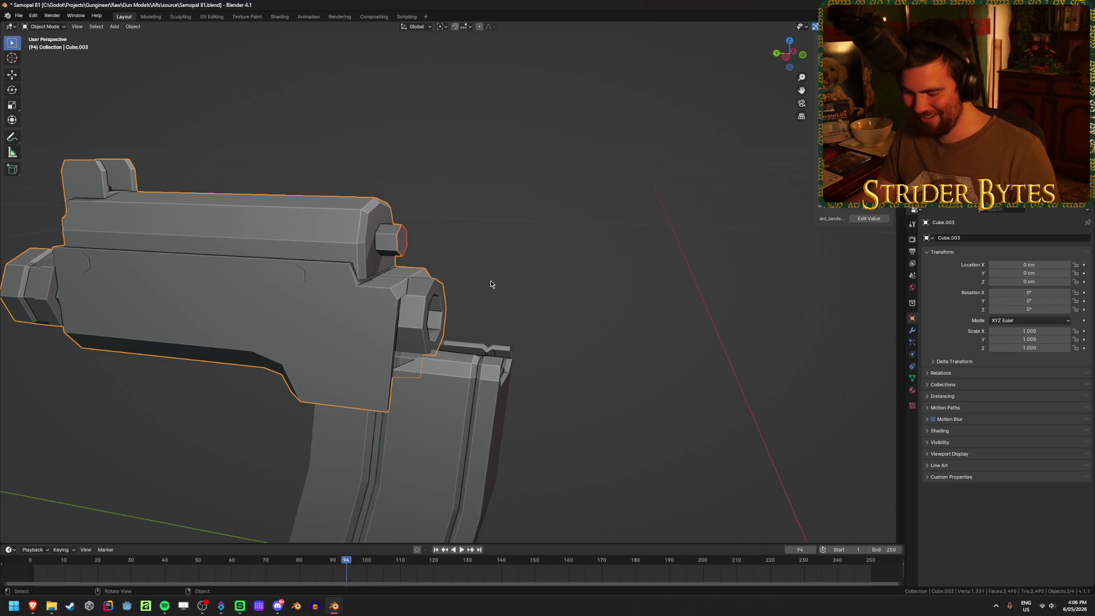
Deselect everything and select the separated hexagon piece in wireframe
key(h)
key(alt+h)
key(alt+a)
mouse_move(491, 284)
middle_down()
mouse_move(236, 263)
mouse_move(419, 280)
mouse_move(435, 298)
mouse_move(414, 298)
mouse_move(456, 293)
middle_up()
key(shift+z)
click(456, 294)
click(457, 303)
Frame the hexagon piece Cube.004 and enter Edit Mode on it in side view
key(shift+z)
key(KP_Decimal)
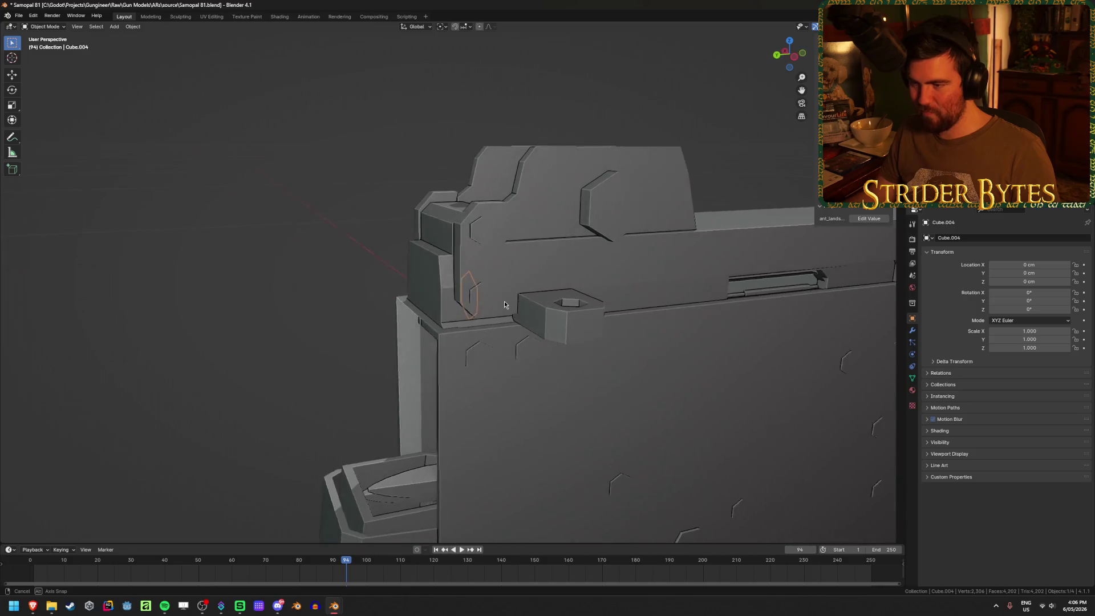
key(Tab)
key(KP_3)
key(shift+z)
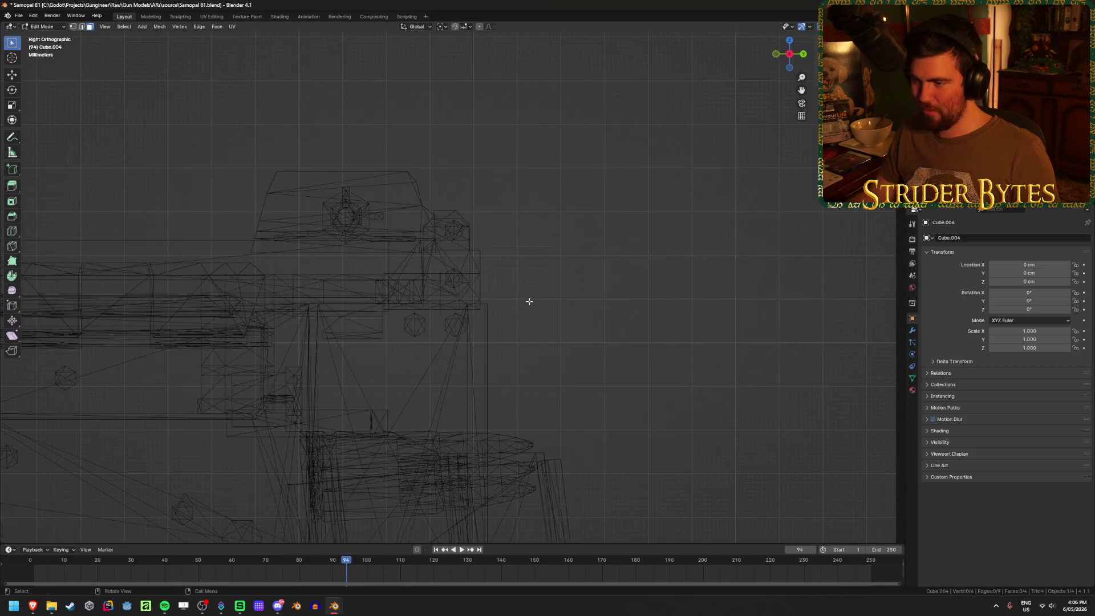
right_click(626, 291)
mouse_move(564, 257)
middle_down()
mouse_move(511, 190)
mouse_move(490, 194)
middle_up()
middle_drag(517, 240, 511, 228)
Select all of the hexagon and move it along the Y axis
key(a)
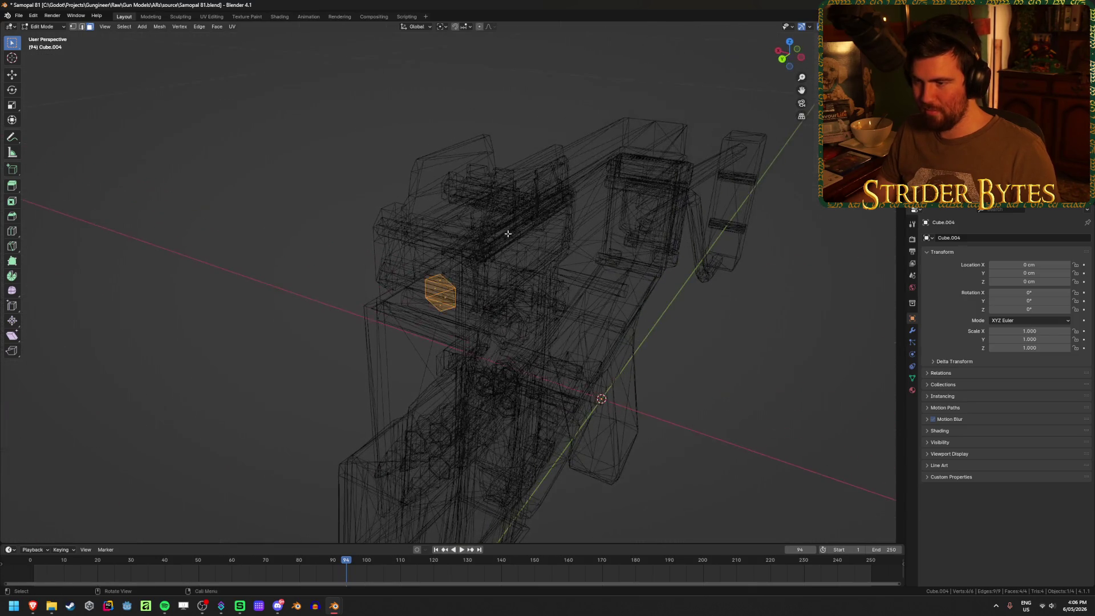
key(KP_3)
key(g)
key(y)
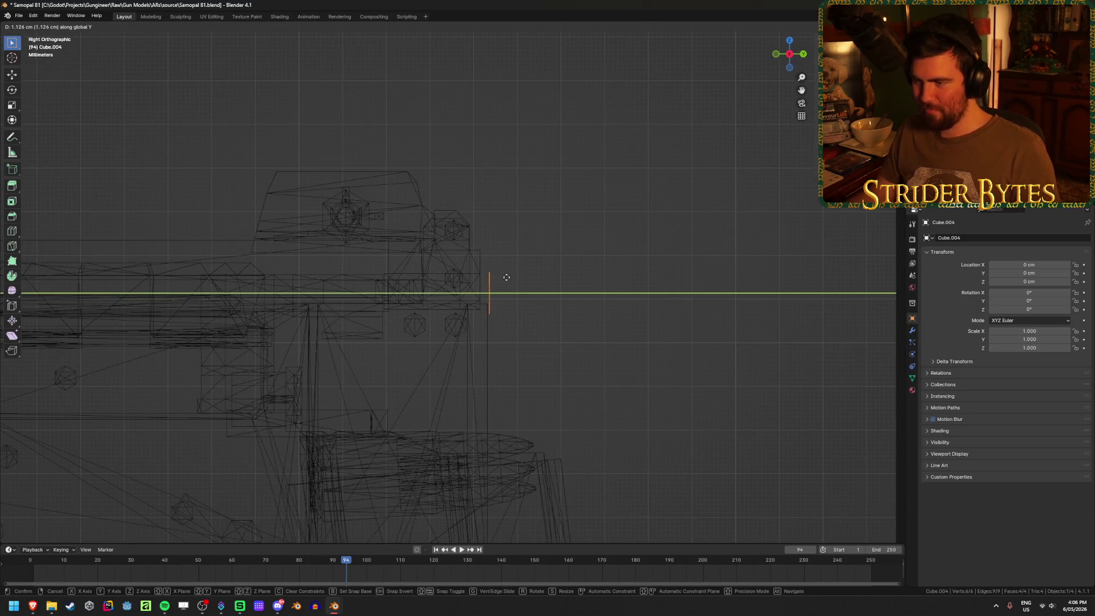
click(559, 296)
Extrude the hexagon outward into a short pin and return to Object Mode
key(shift+z)
mouse_move(559, 296)
middle_down()
mouse_move(392, 313)
mouse_move(259, 367)
mouse_move(358, 376)
mouse_move(228, 403)
middle_up()
key(e)
click(450, 305)
key(Tab)
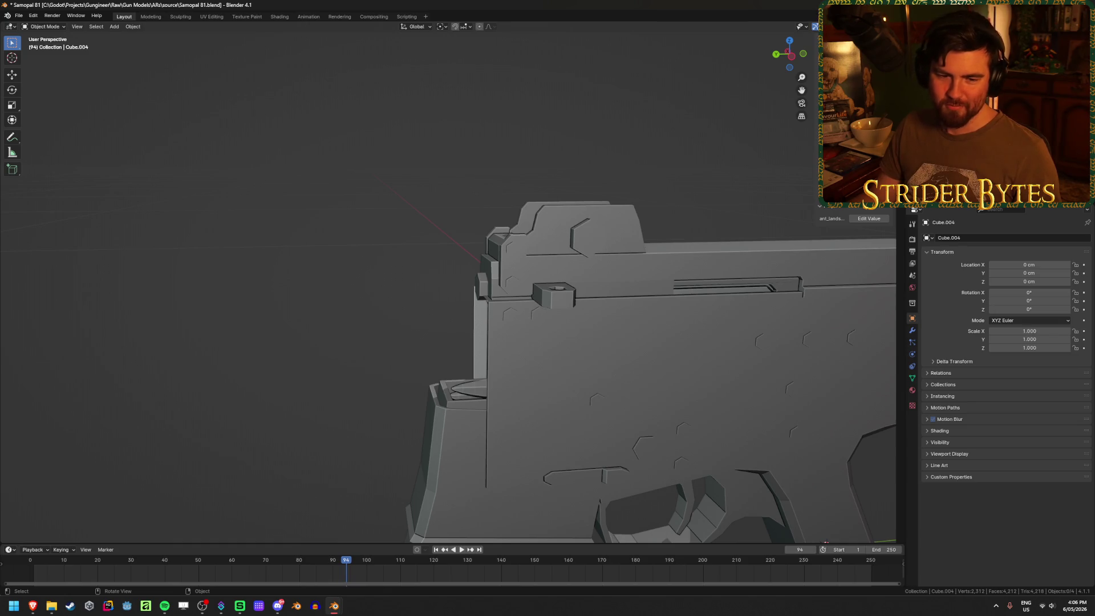
Hide the magazine and save Samopal 81.blend
scroll(189, 264, down, 3)
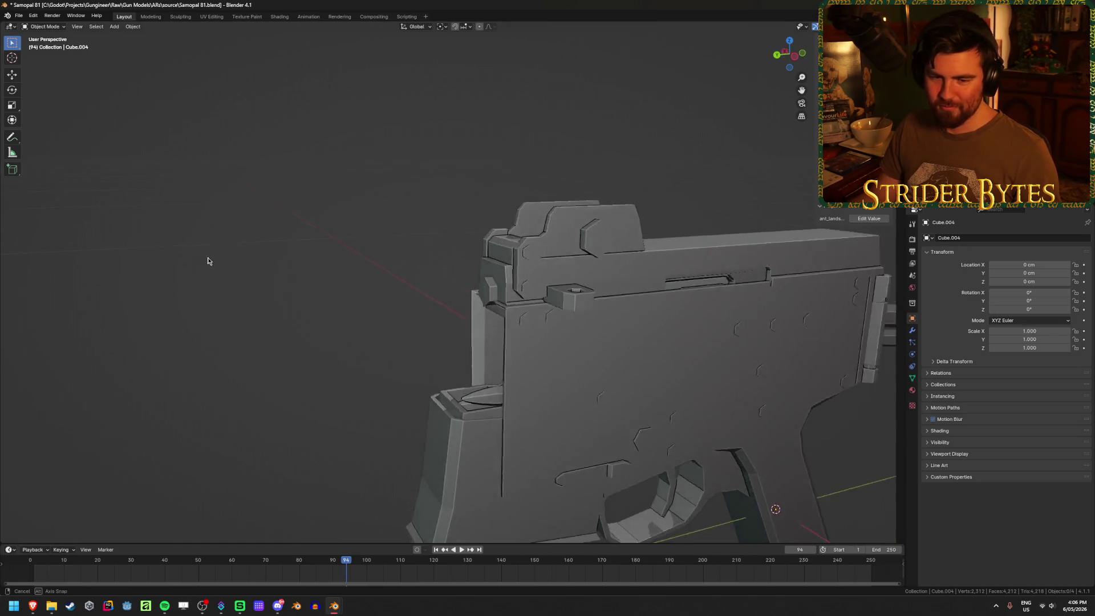
middle_drag(206, 259, 247, 261)
middle_drag(194, 293, 407, 304)
scroll(407, 304, up, 5)
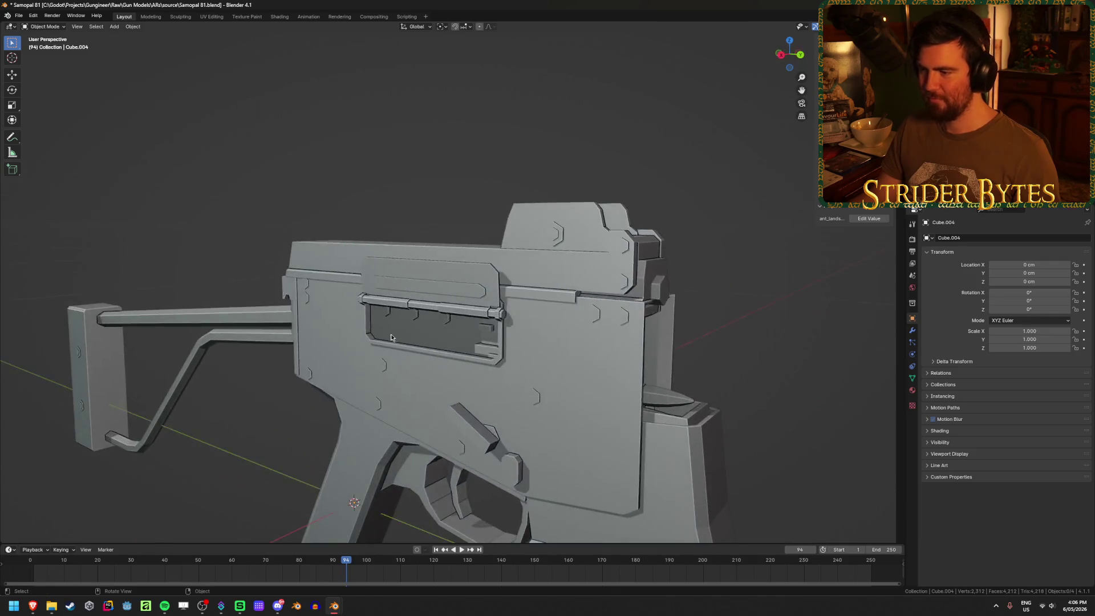
scroll(552, 387, down, 5)
click(490, 512)
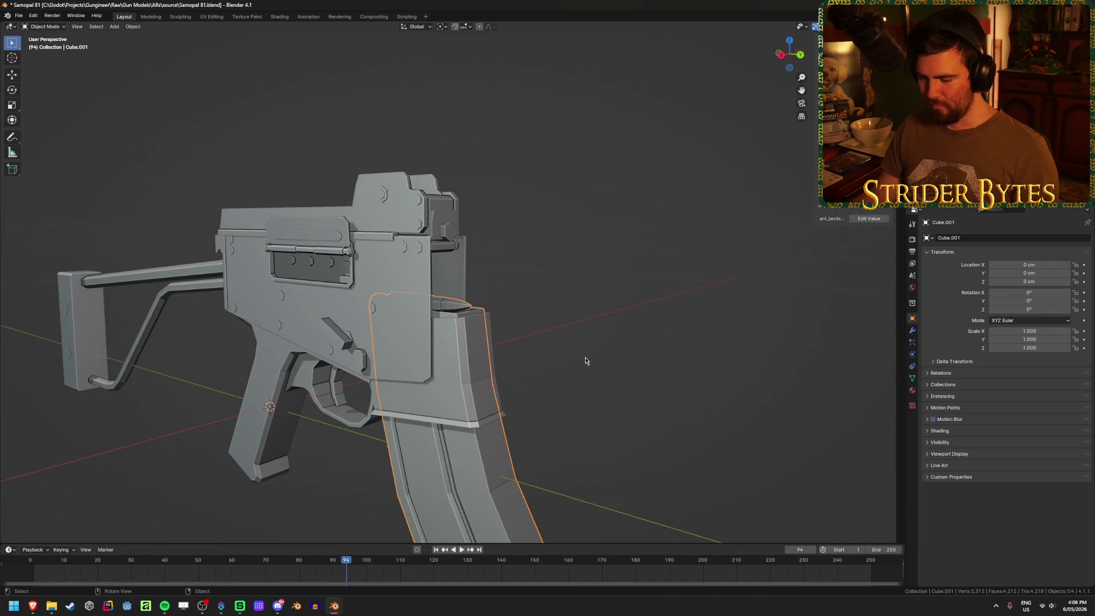
key(h)
mouse_move(617, 306)
middle_down()
mouse_move(516, 313)
mouse_move(336, 382)
mouse_move(374, 416)
mouse_move(374, 444)
mouse_move(389, 375)
mouse_move(440, 362)
mouse_move(372, 368)
mouse_move(454, 365)
middle_up()
key(ctrl+s)
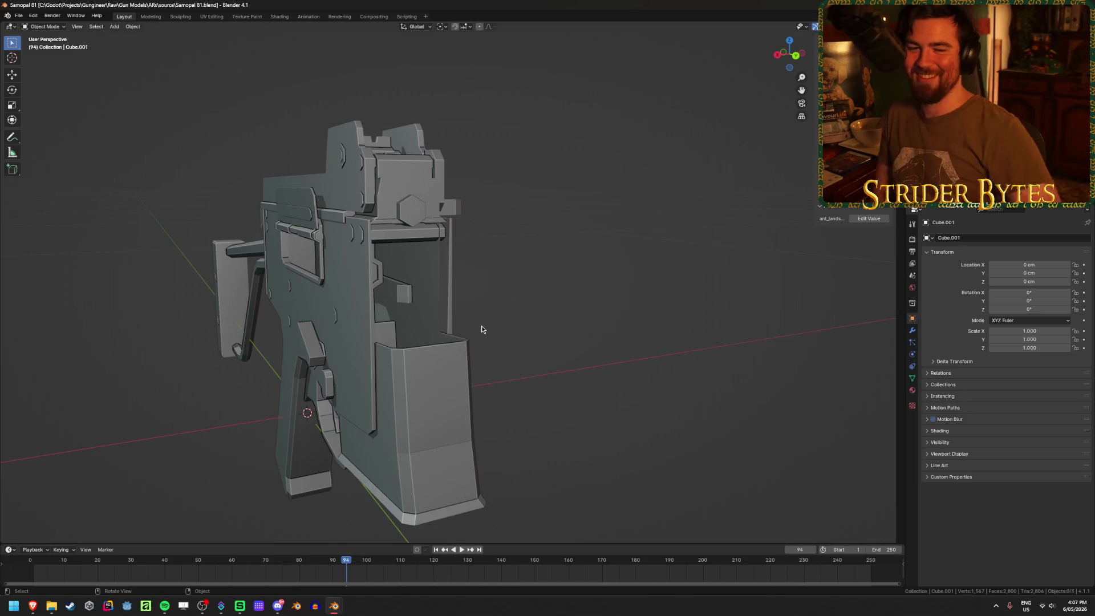
Orbit around the receiver to inspect it from several sides, then save again
mouse_move(494, 300)
middle_down()
mouse_move(523, 308)
mouse_move(500, 316)
mouse_move(542, 306)
mouse_move(548, 293)
mouse_move(504, 306)
middle_up()
scroll(409, 281, up, 5)
scroll(409, 281, down, 5)
mouse_move(409, 281)
middle_down()
mouse_move(353, 343)
mouse_move(307, 367)
mouse_move(326, 356)
middle_up()
scroll(327, 356, up, 1)
middle_drag(277, 393, 297, 398)
key(ctrl+s)
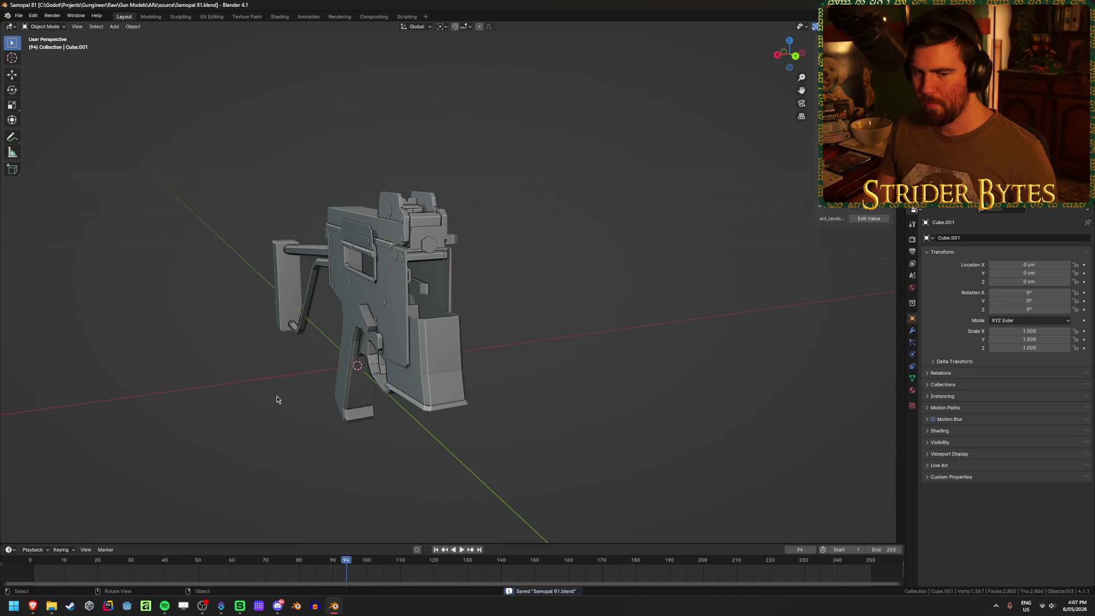
scroll(289, 403, up, 4)
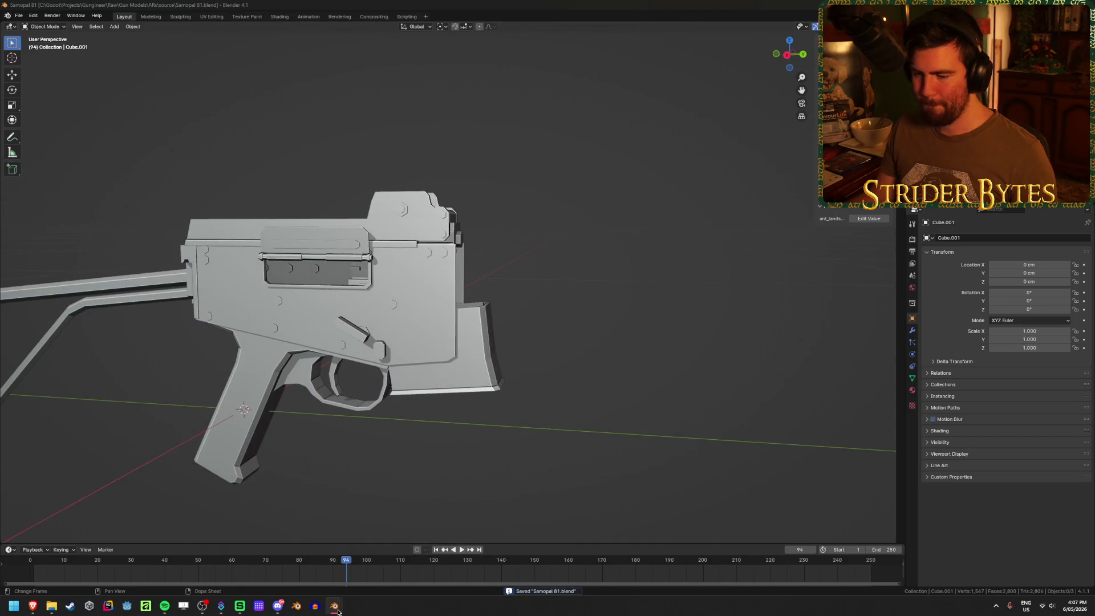
right_click(338, 611)
click(312, 475)
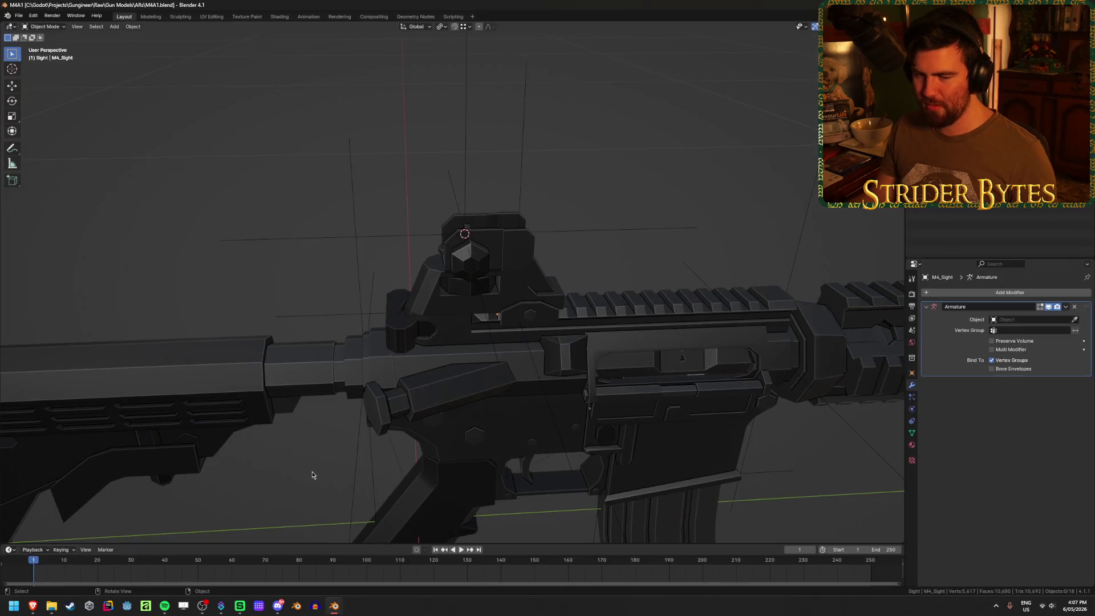
scroll(312, 475, down, 2)
click(789, 354)
key(ctrl+c)
mouse_move(333, 608)
click(327, 567)
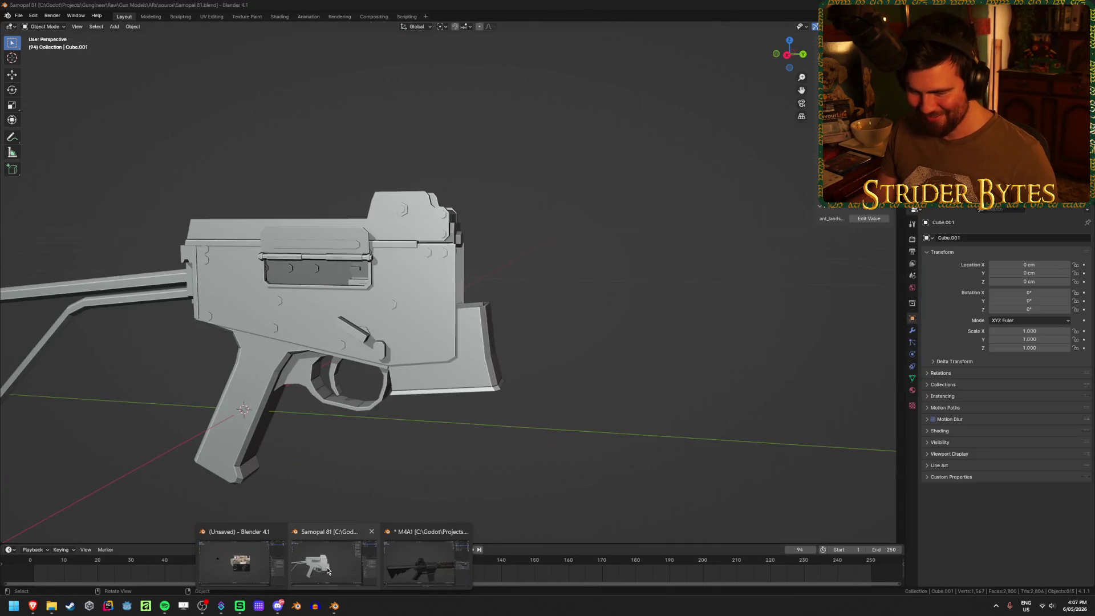
key(ctrl+v)
key(KP_3)
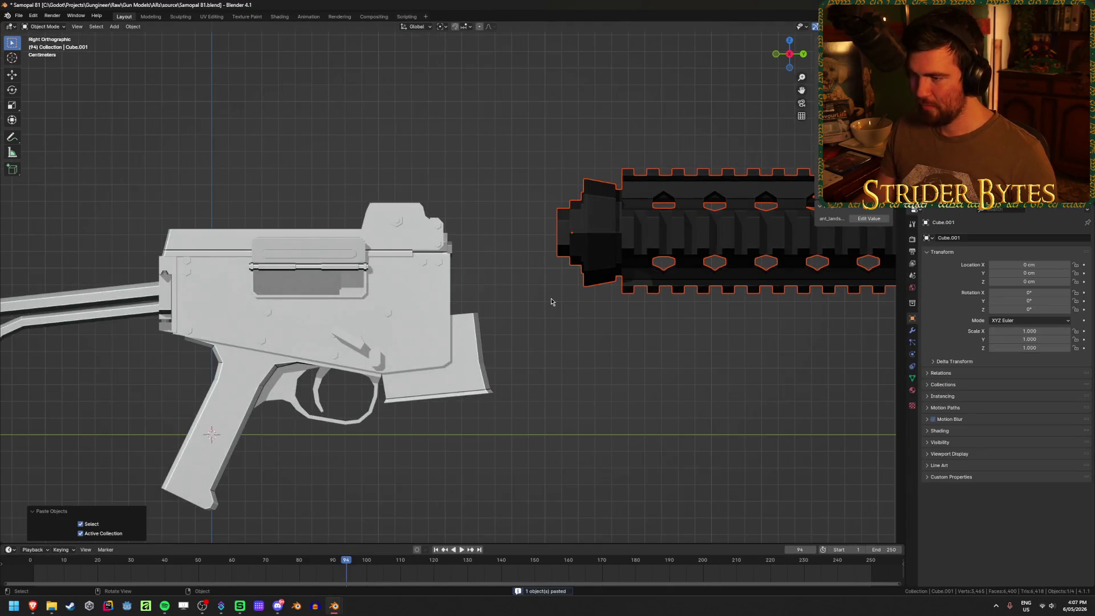
click(626, 251)
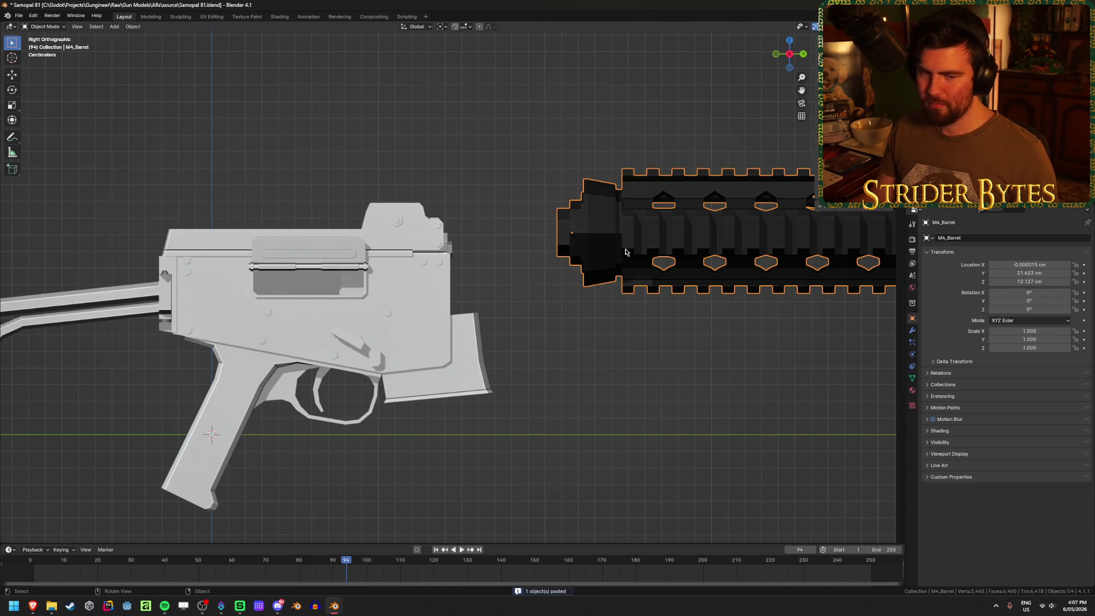
key(g)
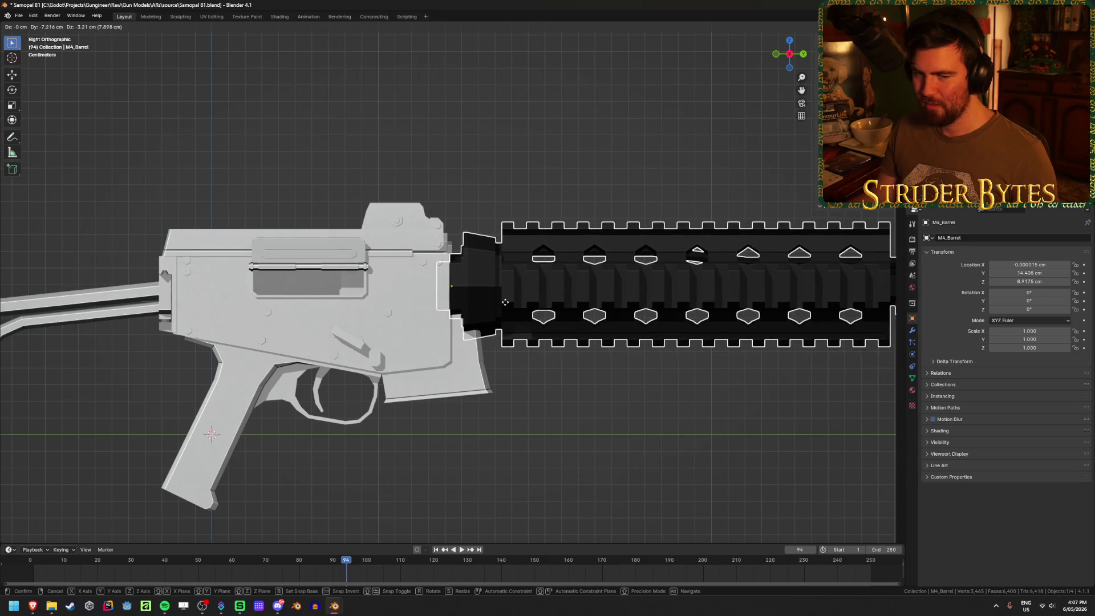
click(507, 303)
scroll(528, 401, down, 1)
click(589, 386)
mouse_move(589, 384)
middle_down()
mouse_move(519, 394)
mouse_move(769, 367)
mouse_move(183, 357)
mouse_move(373, 402)
middle_up()
scroll(374, 401, up, 4)
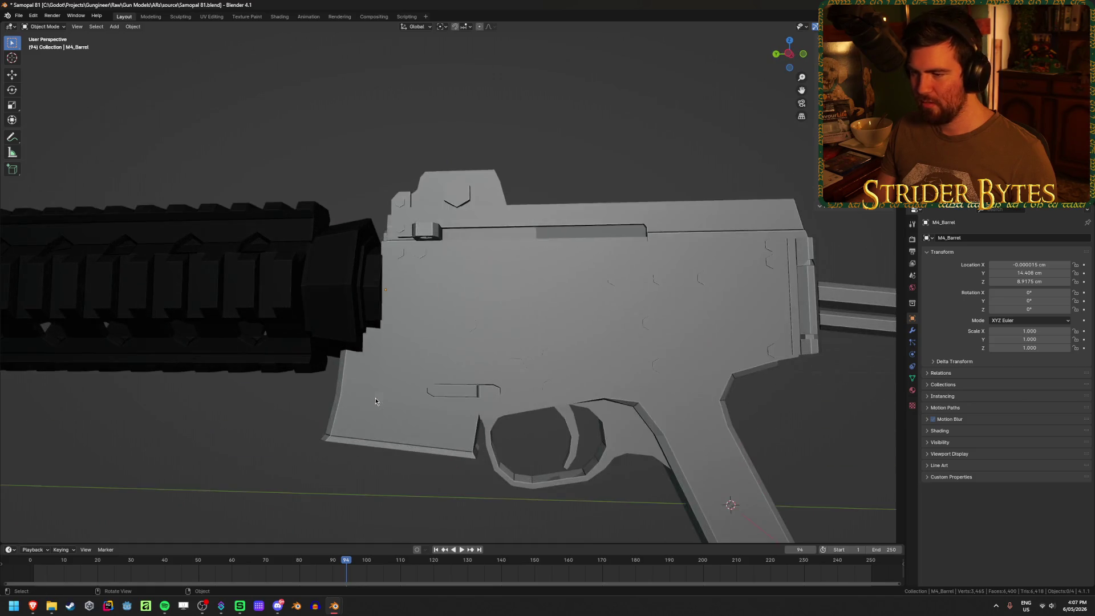
scroll(359, 391, down, 2)
scroll(338, 373, up, 3)
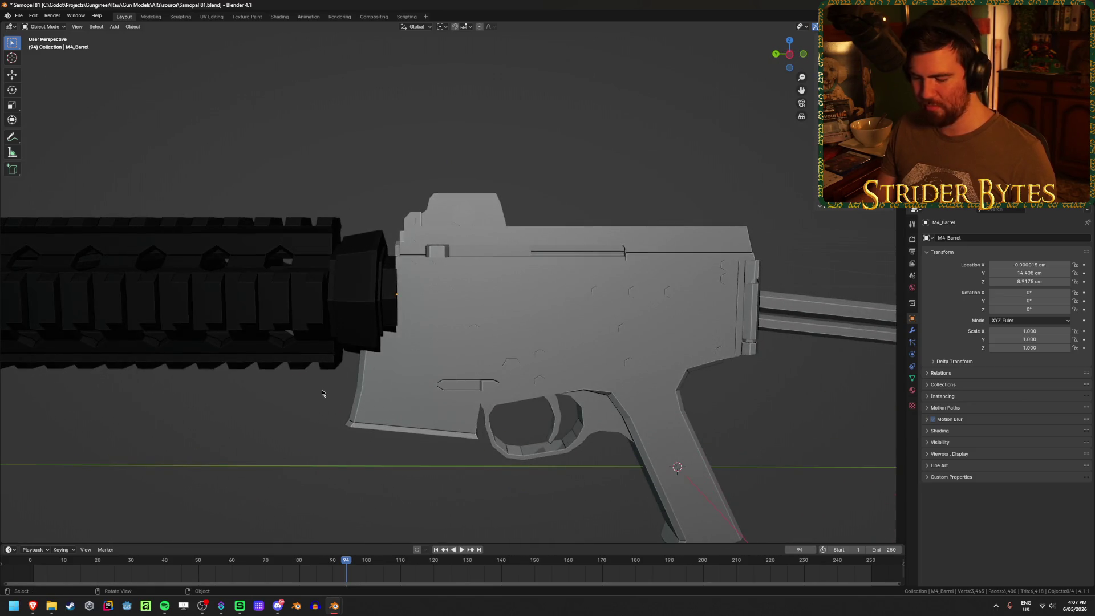
click(322, 389)
key(Delete)
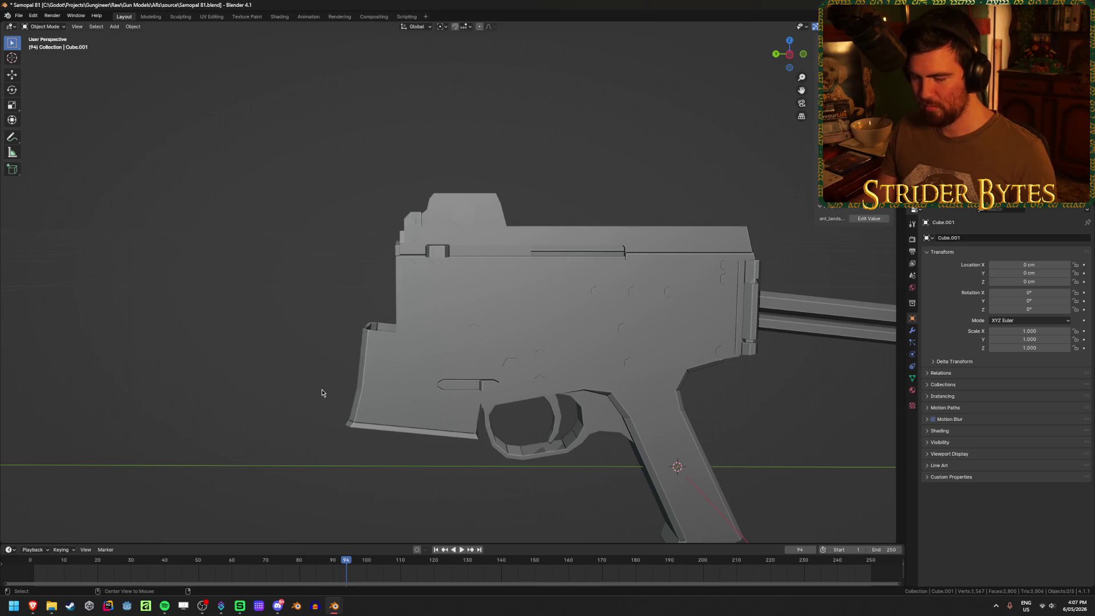
Reveal the hidden parts and delete the front handguard section
key(ctrl+v)
click(283, 338)
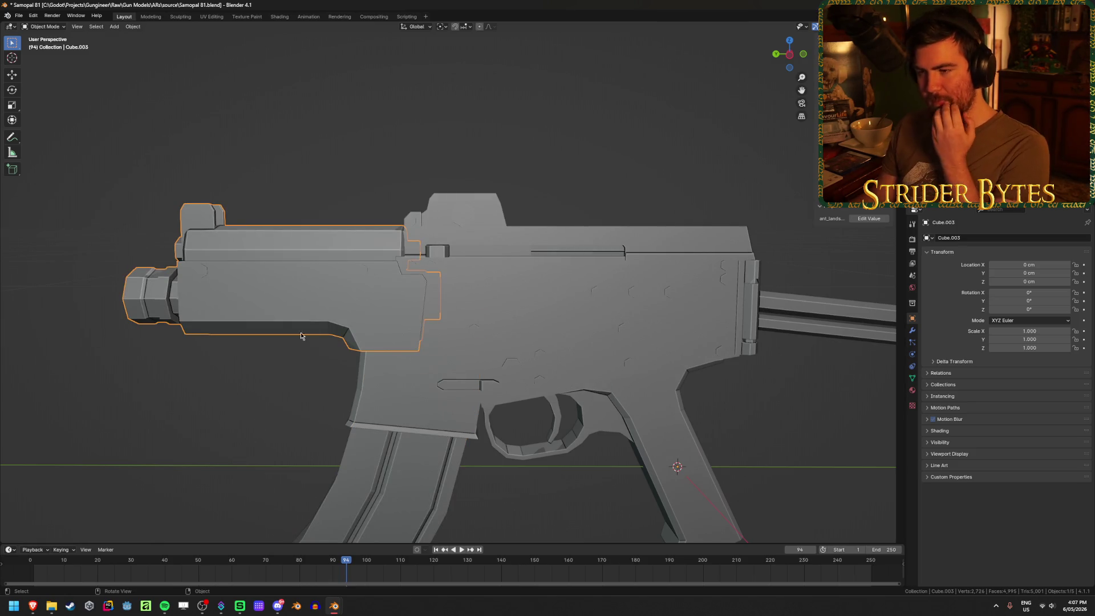
key(Delete)
Select the gun body Cube.009 and inspect its geometry in Edit Mode from several angles
middle_drag(362, 332, 417, 333)
click(324, 293)
scroll(323, 293, up, 3)
mouse_move(323, 293)
middle_down()
mouse_move(320, 252)
mouse_move(379, 274)
mouse_move(511, 214)
middle_up()
scroll(393, 276, up, 4)
key(Tab)
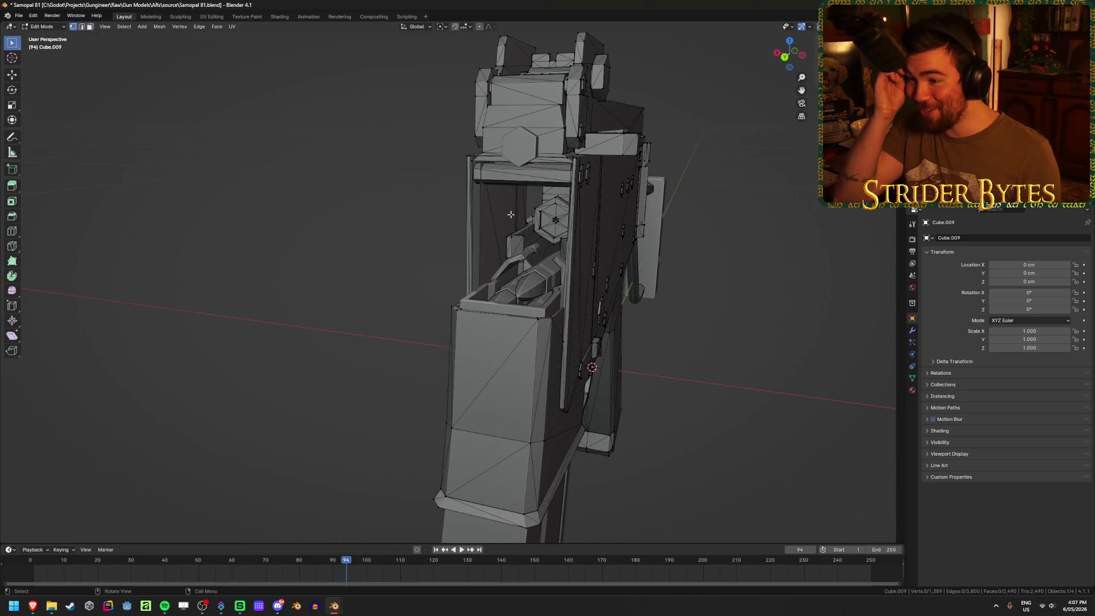
key(Tab)
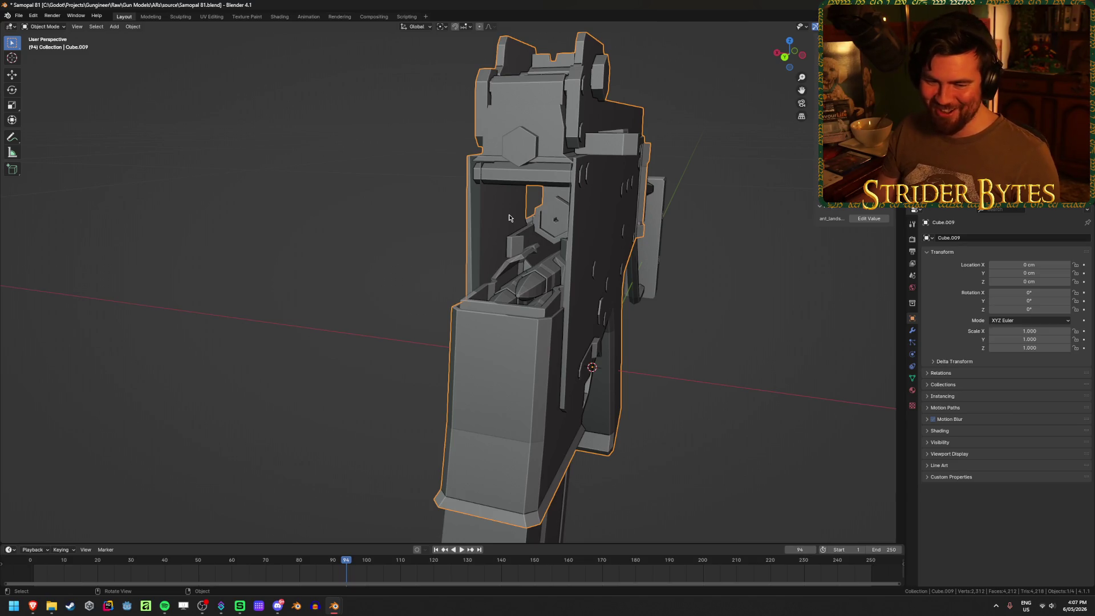
mouse_move(523, 234)
middle_down()
mouse_move(462, 240)
mouse_move(491, 235)
middle_up()
key(Tab)
mouse_move(457, 167)
middle_down()
mouse_move(596, 415)
mouse_move(616, 394)
mouse_move(643, 416)
mouse_move(651, 445)
mouse_move(556, 306)
mouse_move(462, 356)
mouse_move(452, 459)
middle_up()
key(Tab)
Select the magazine and hide it
click(452, 459)
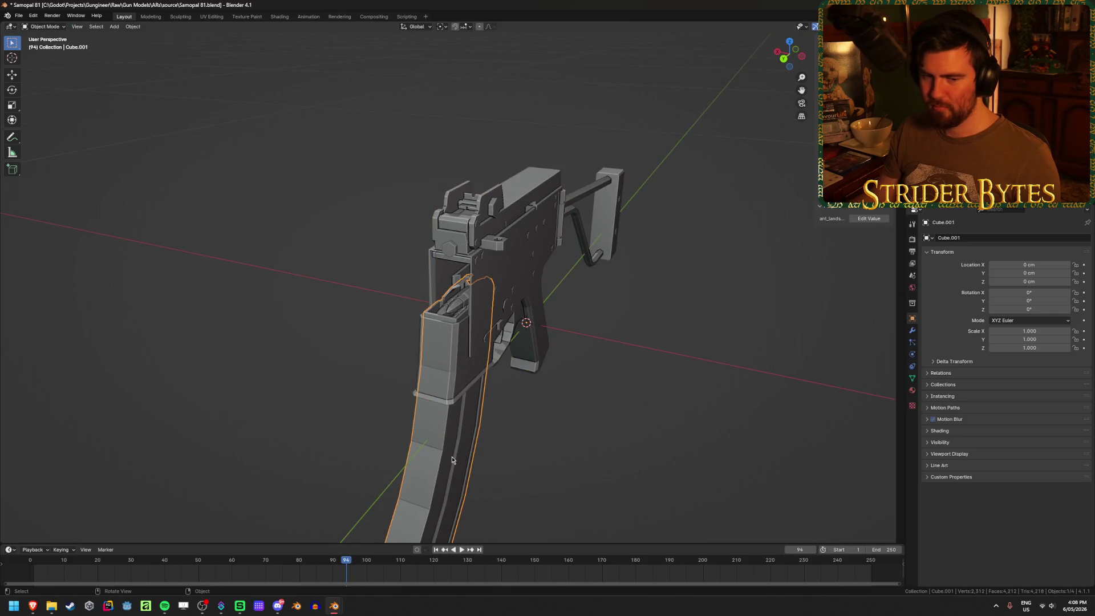
scroll(451, 459, up, 3)
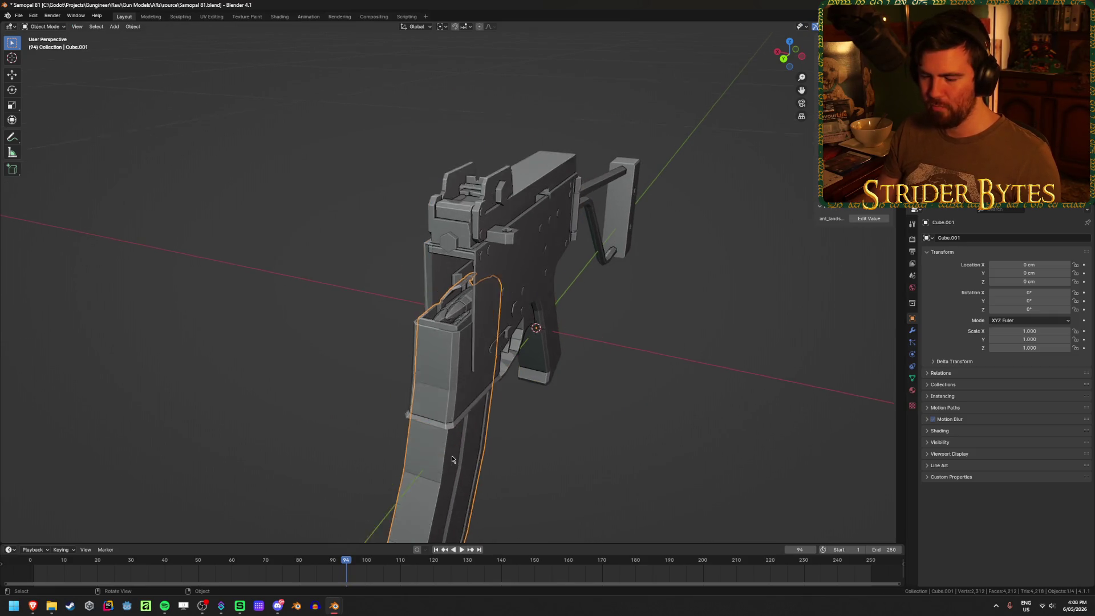
key(h)
scroll(439, 460, up, 3)
In Edit Mode on the gun body, select both vertical edges of the front opening
click(440, 460)
key(Tab)
mouse_move(439, 459)
middle_down()
mouse_move(453, 403)
mouse_move(432, 403)
middle_up()
middle_drag(431, 402, 426, 386)
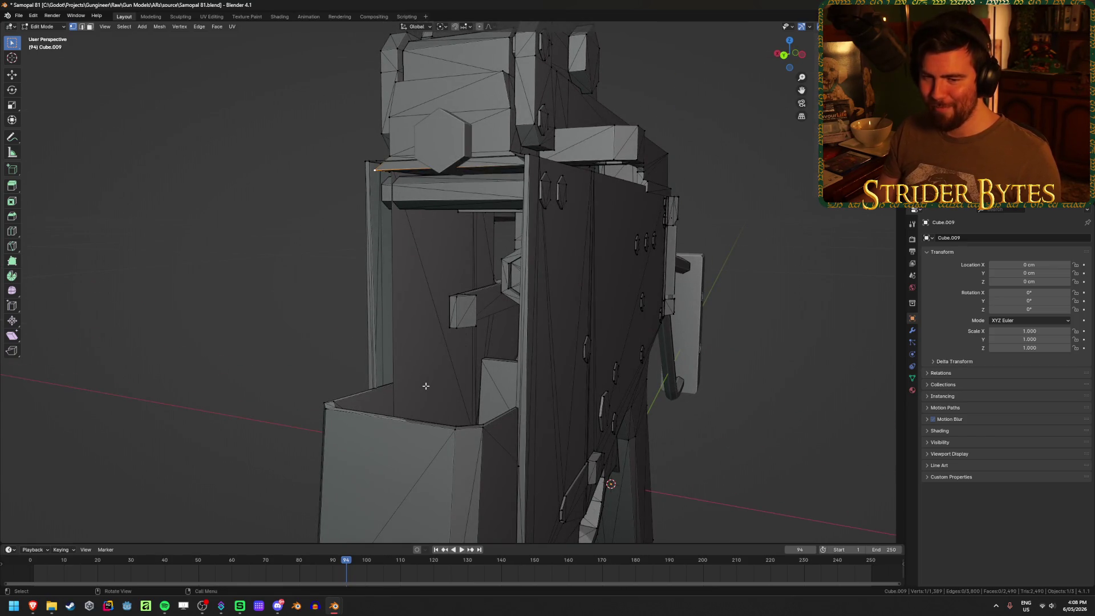
mouse_move(426, 386)
middle_down()
mouse_move(416, 394)
mouse_move(503, 379)
mouse_move(484, 392)
middle_up()
click(521, 157)
shift+click(372, 165)
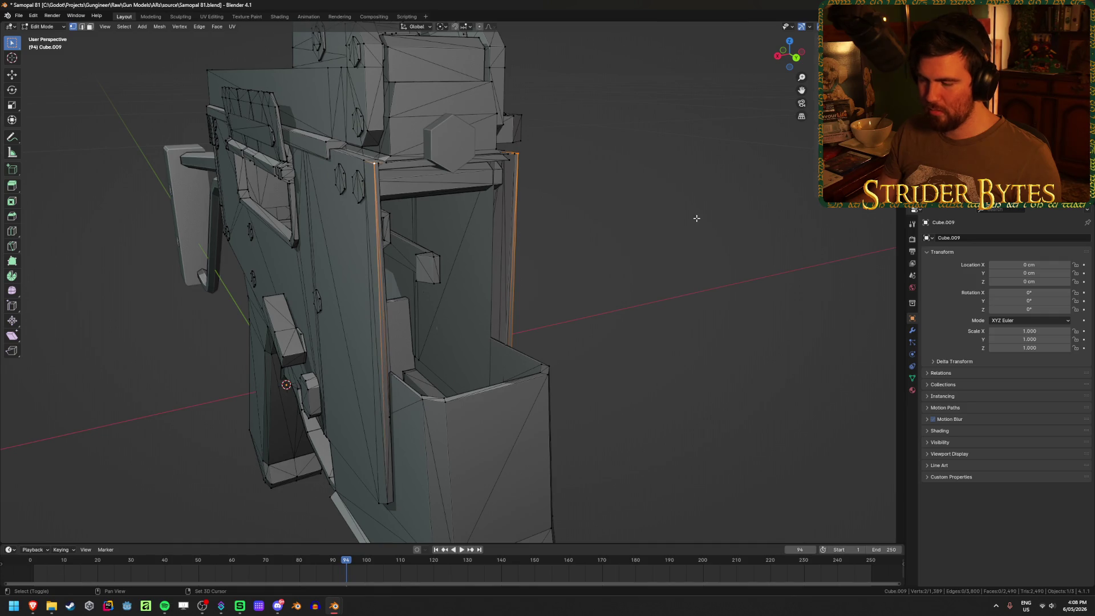
Return to Object Mode and add a Plain Axes empty, scaled down small
key(ctrl+Tab)
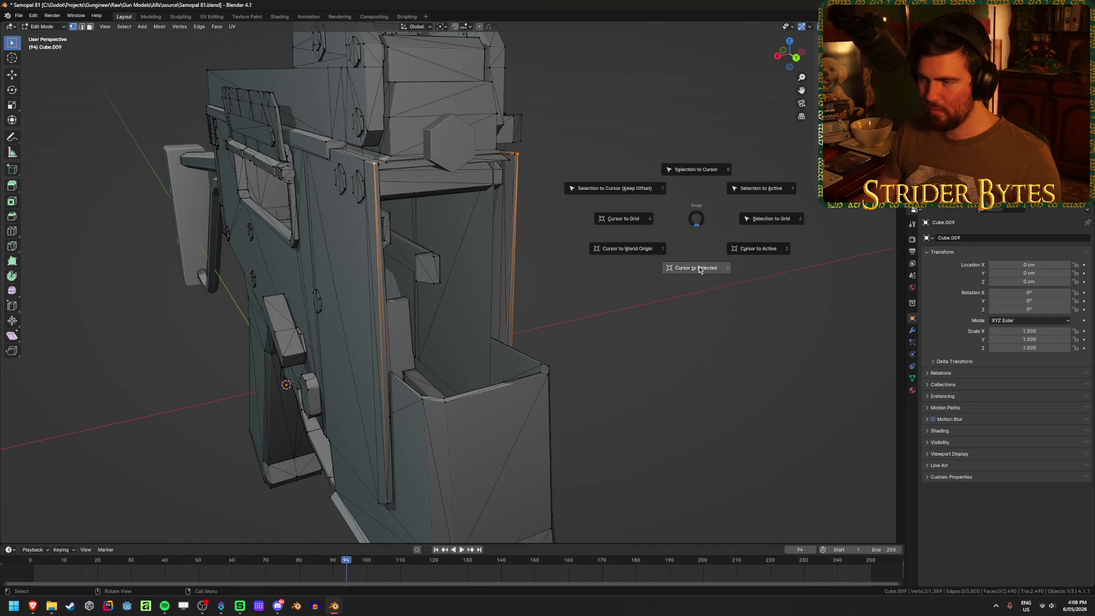
click(697, 268)
middle_drag(696, 311, 651, 306)
key(shift+a)
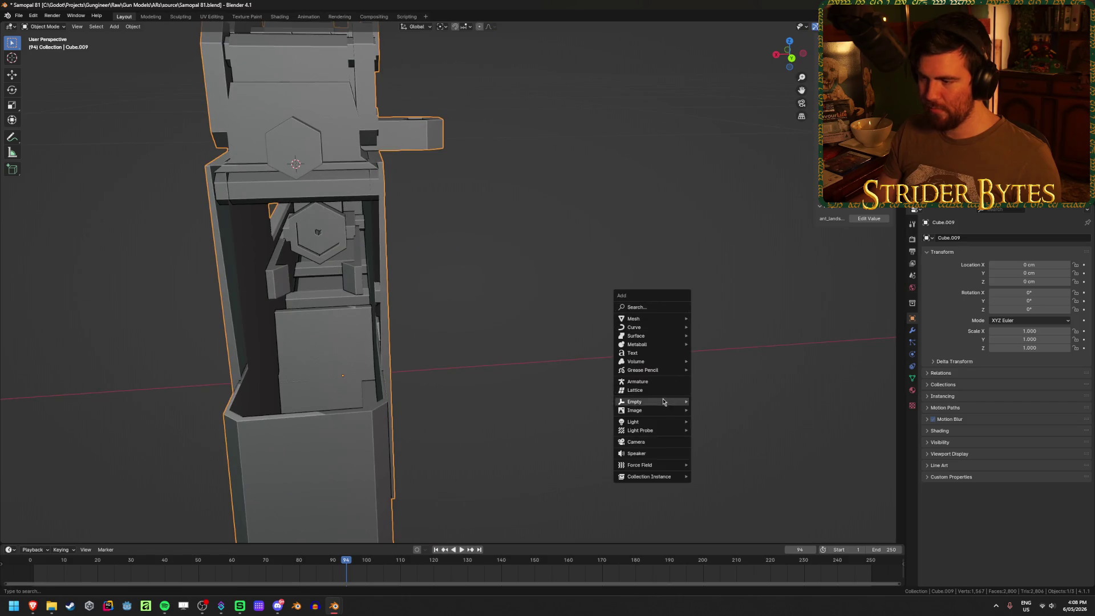
mouse_move(662, 403)
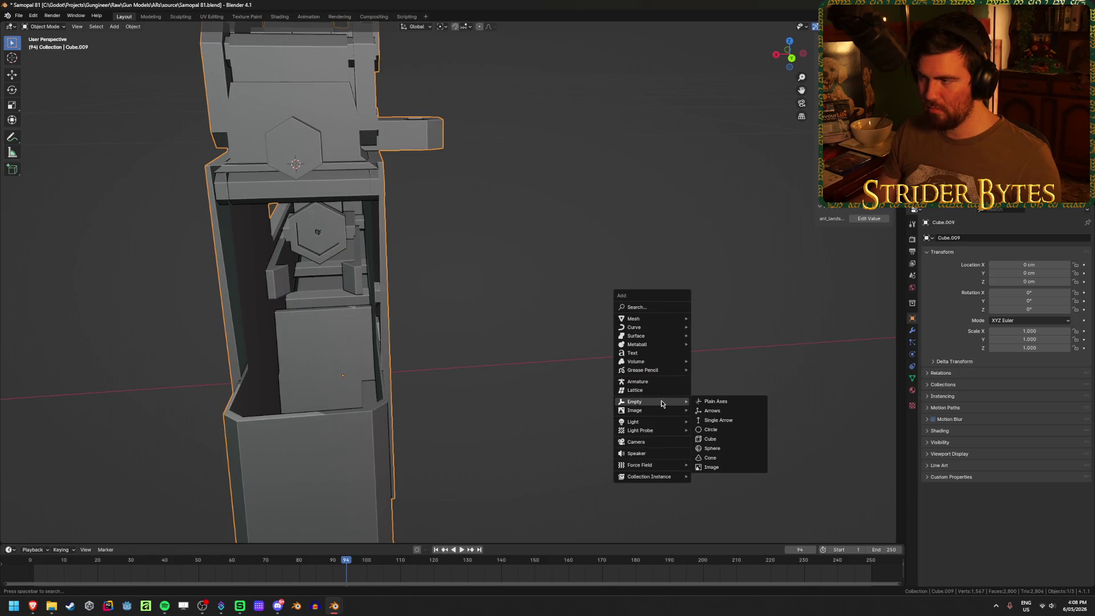
click(716, 401)
scroll(803, 307, down, 6)
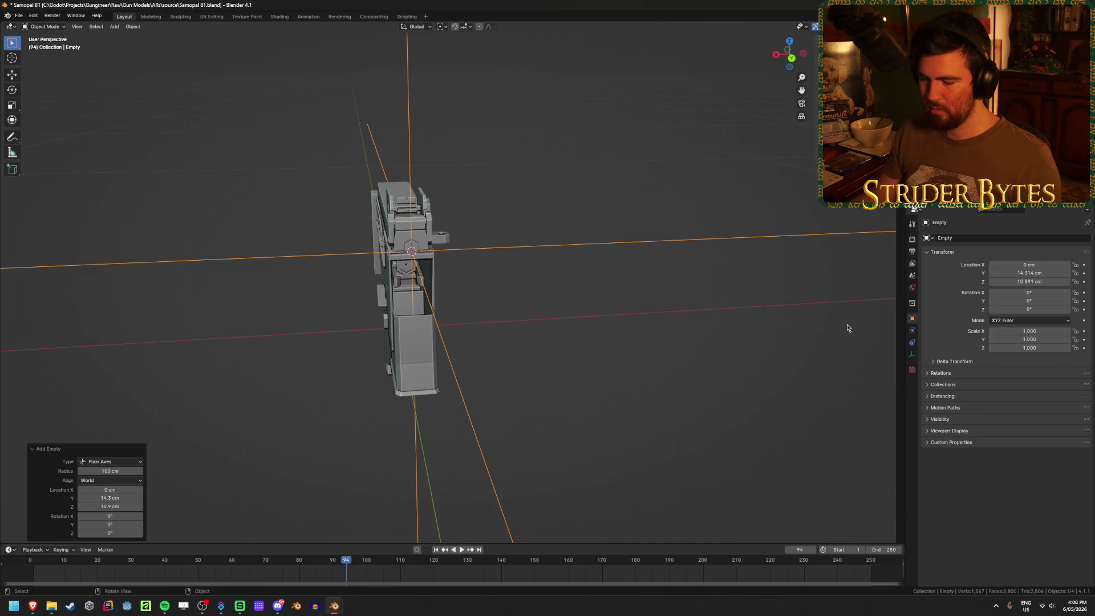
key(s)
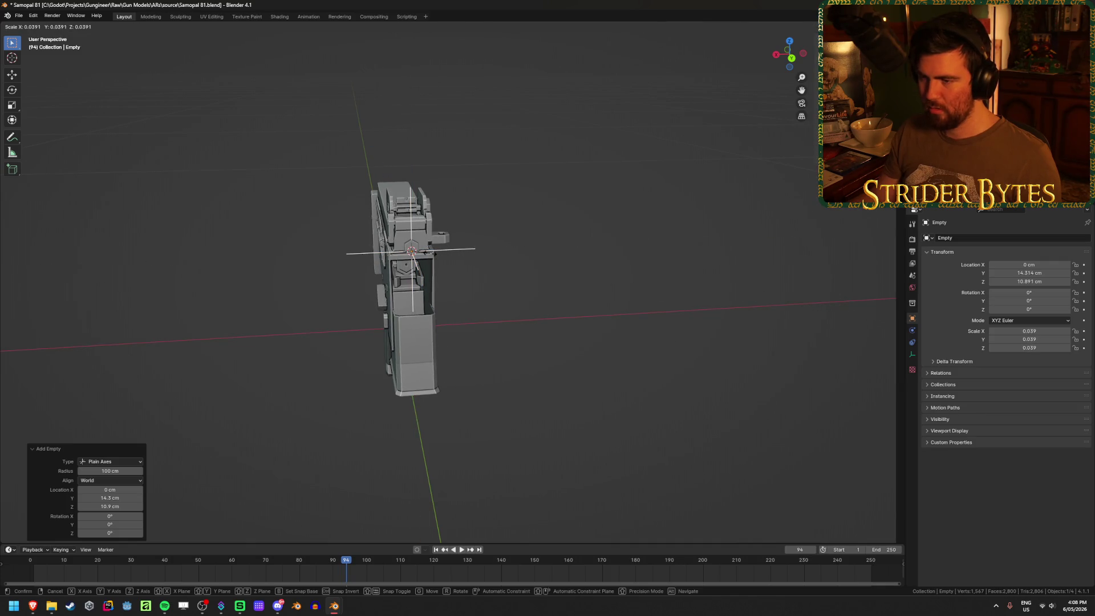
click(429, 253)
Apply the empty's scale and lower it along Z by about 2 cm
key(ctrl+a)
click(529, 264)
scroll(441, 327, up, 8)
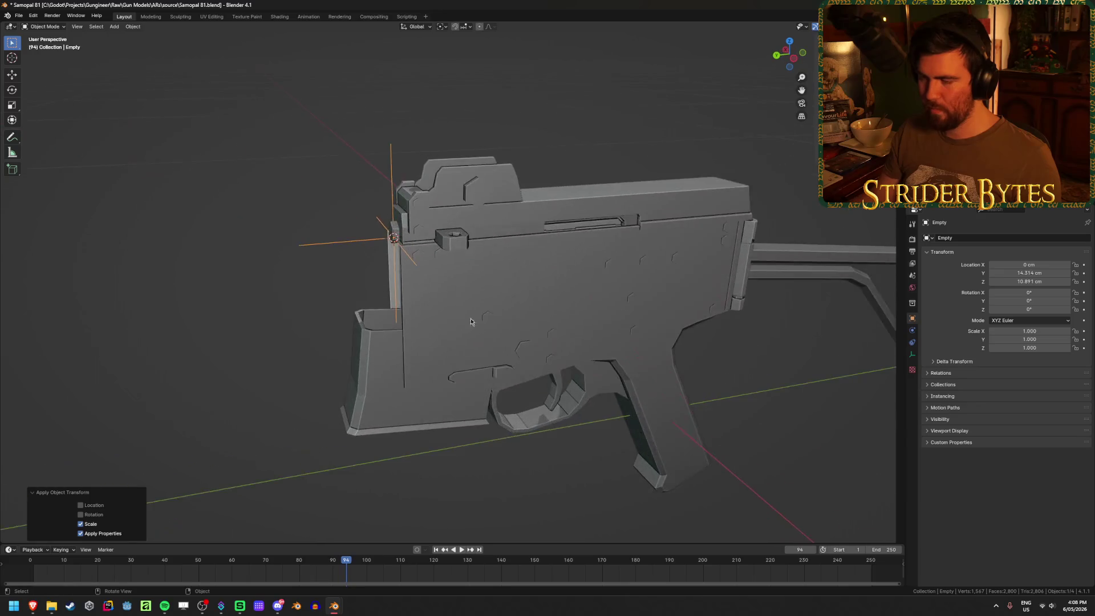
mouse_move(440, 327)
middle_down()
mouse_move(462, 309)
mouse_move(502, 348)
middle_up()
key(g)
key(z)
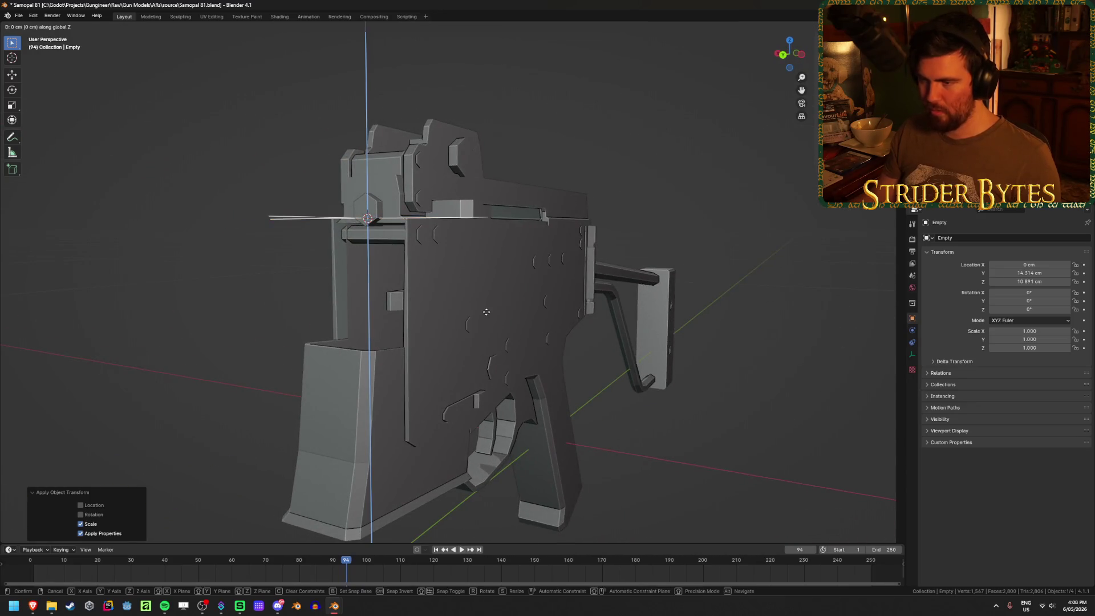
click(509, 382)
Snap the 3D cursor to the empty, then clear the selection
key(shift+s)
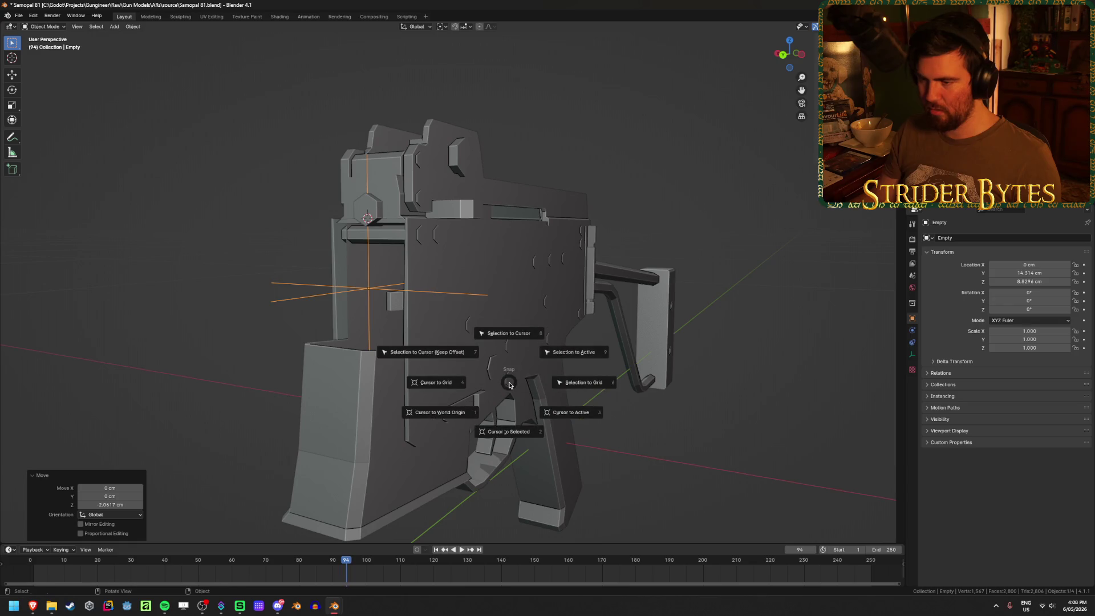
click(511, 433)
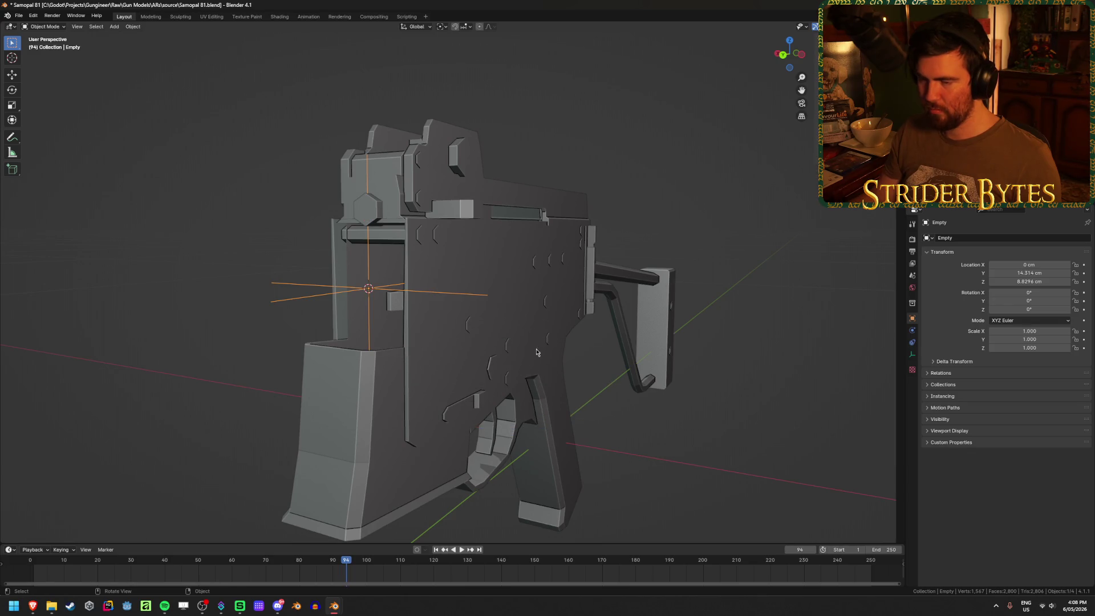
scroll(343, 319, up, 4)
click(275, 329)
scroll(275, 329, up, 2)
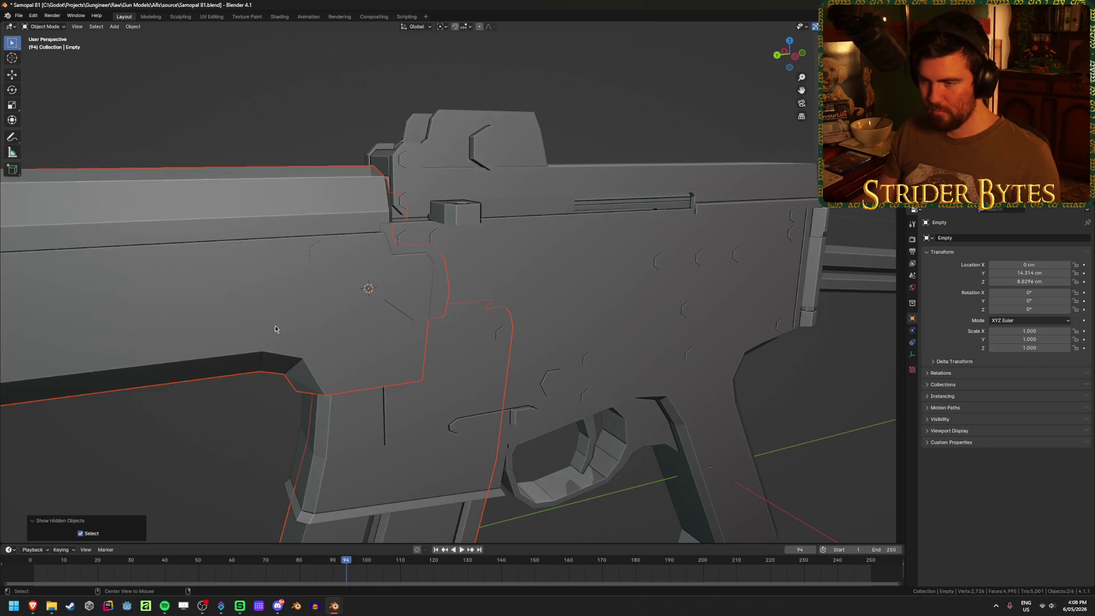
click(354, 309)
mouse_move(339, 309)
middle_down()
mouse_move(159, 306)
mouse_move(480, 275)
middle_up()
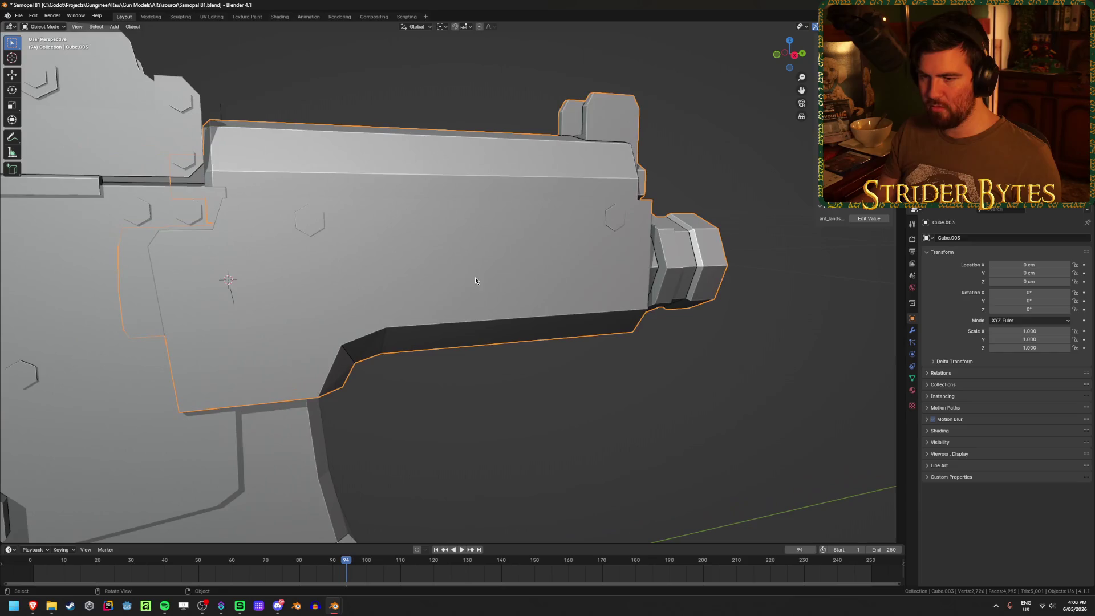
click(87, 303)
middle_drag(87, 300, 147, 293)
click(399, 255)
key(Tab)
middle_drag(400, 254, 319, 336)
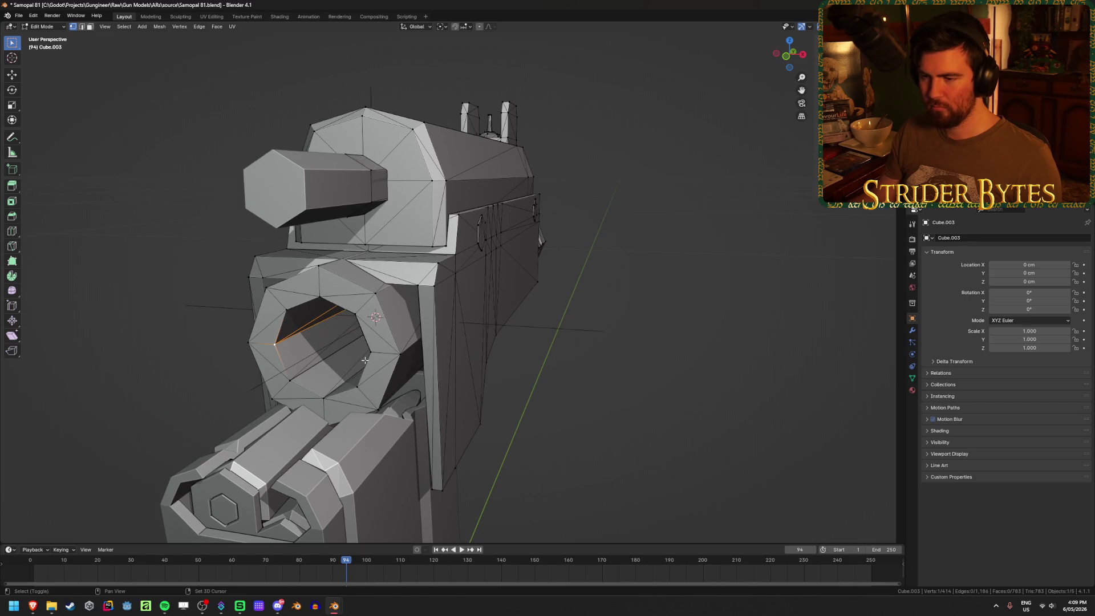
middle_drag(422, 357, 442, 348)
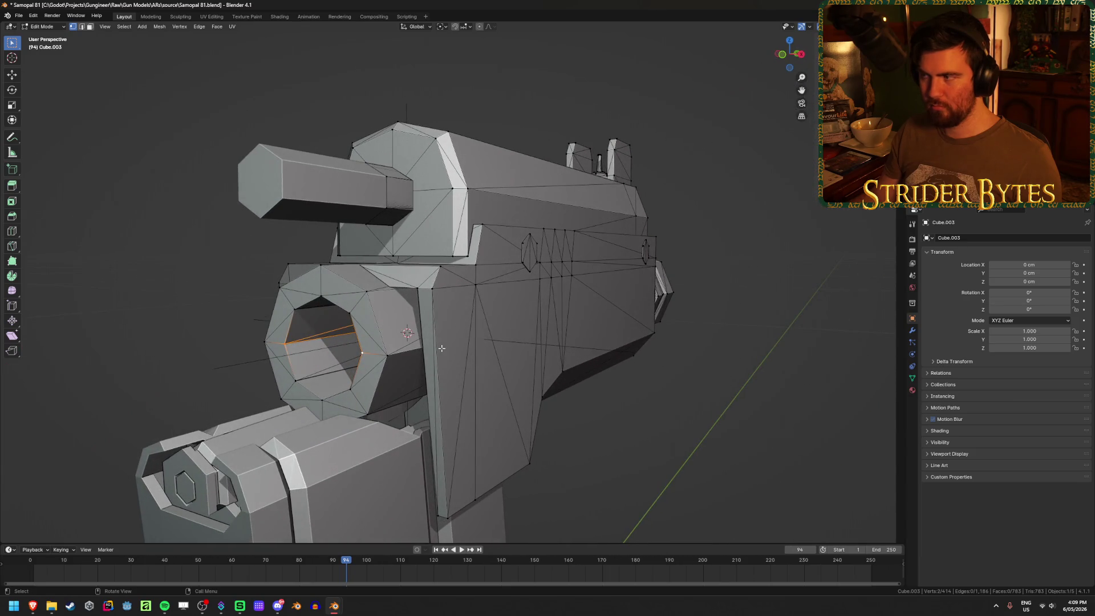
key(Tab)
key(Tab)
key(Tab)
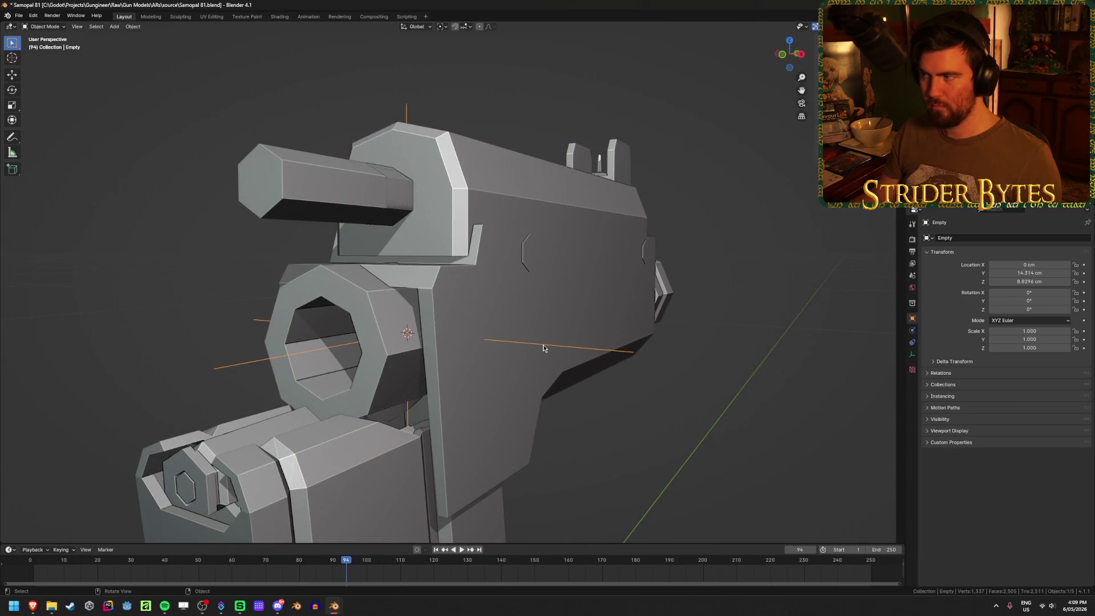
key(Tab)
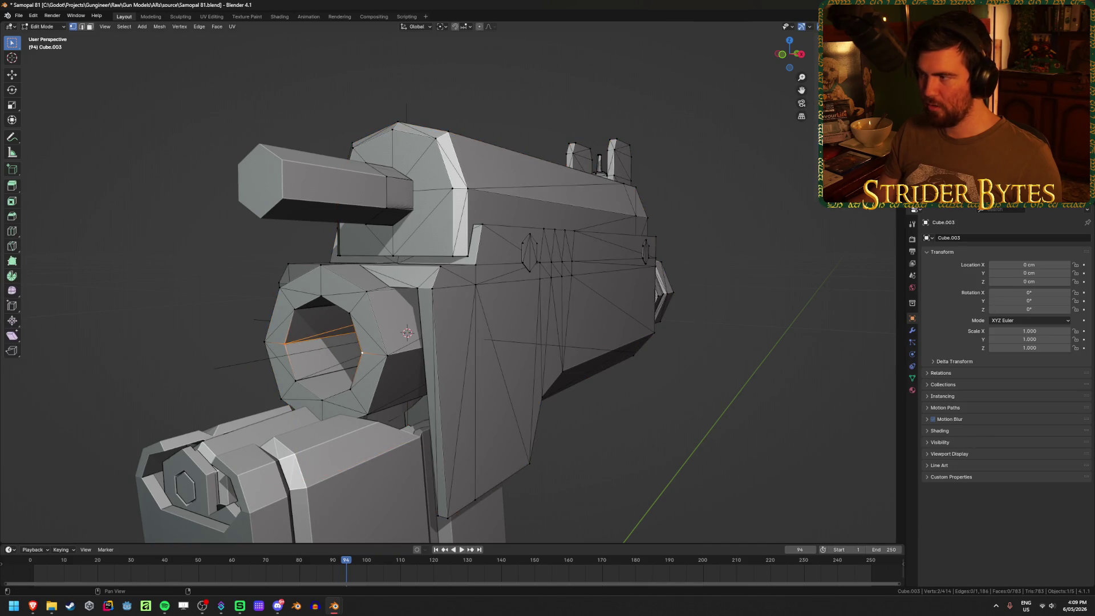
key(Tab)
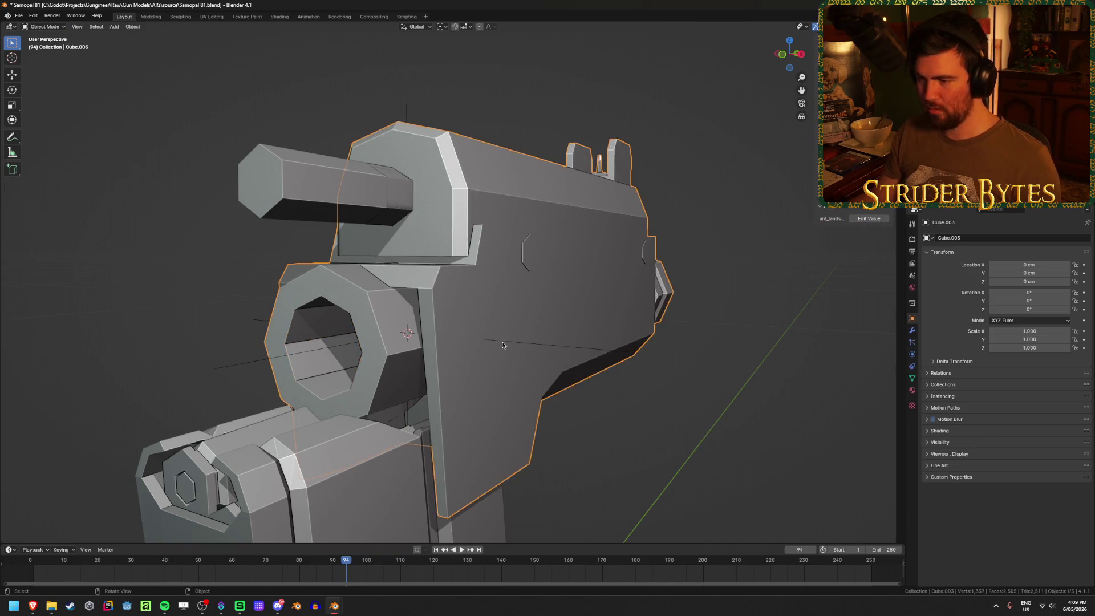
click(499, 342)
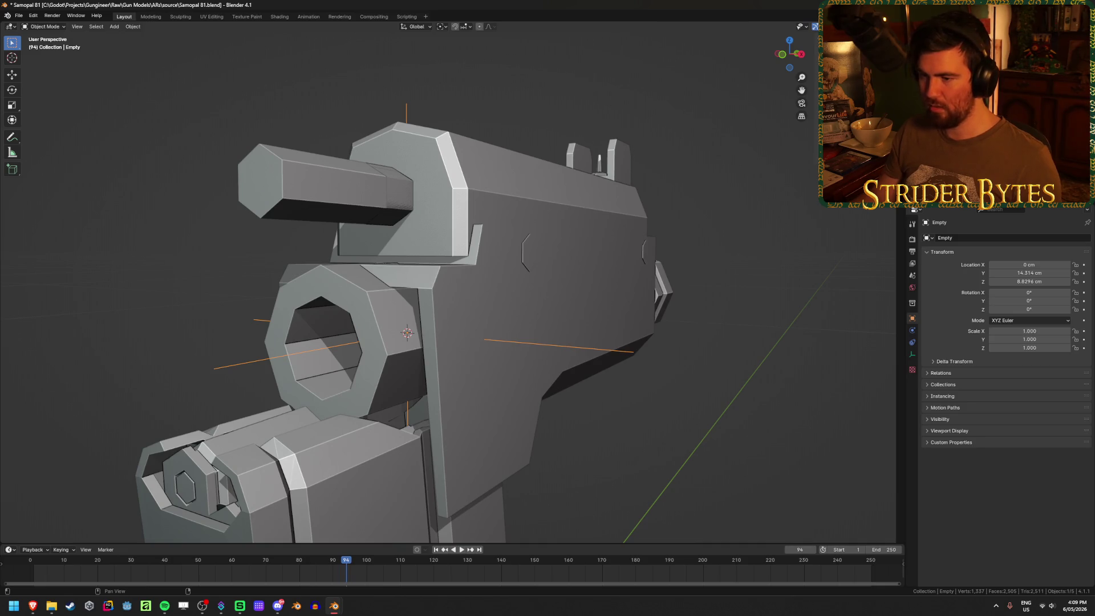
key(shift+s)
click(646, 398)
mouse_move(646, 398)
middle_down()
mouse_move(628, 379)
mouse_move(651, 384)
middle_up()
scroll(652, 385, up, 2)
click(368, 248)
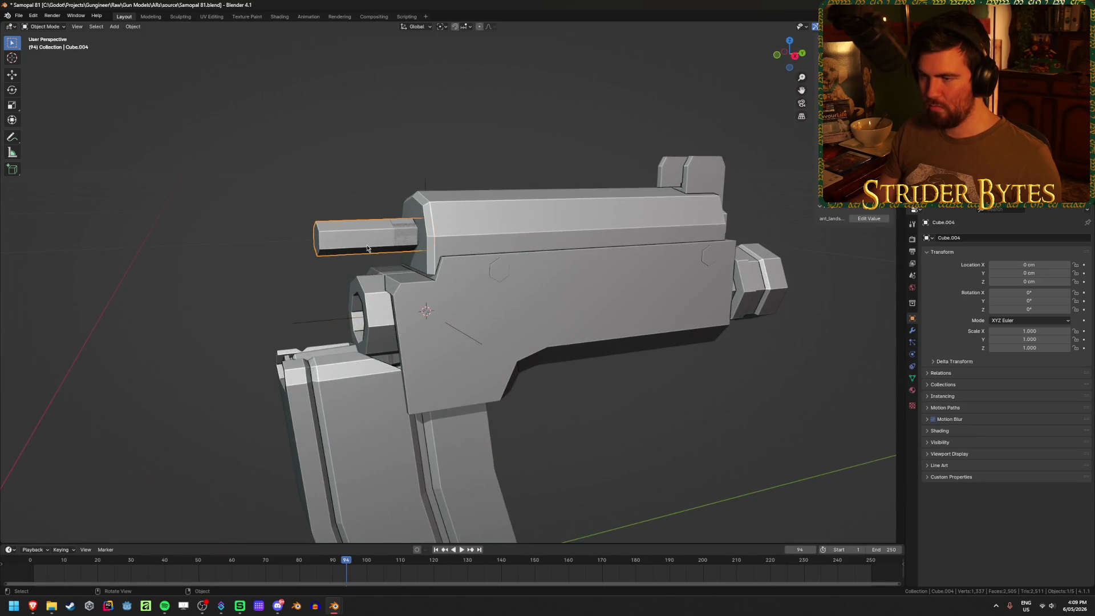
key(g)
right_click(331, 228)
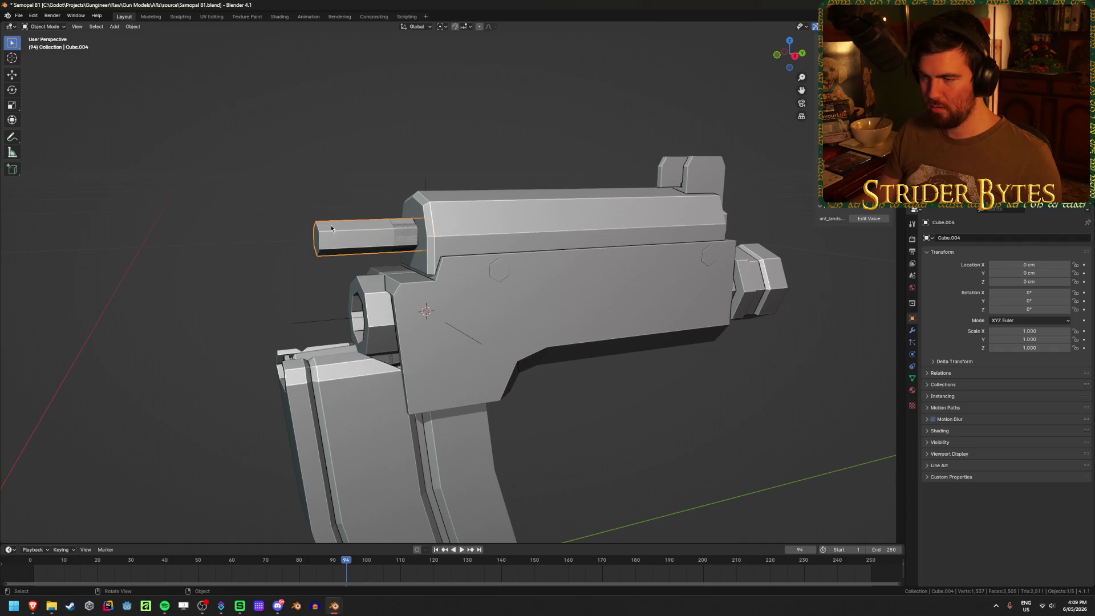
key(x)
click(331, 228)
key(ctrl+z)
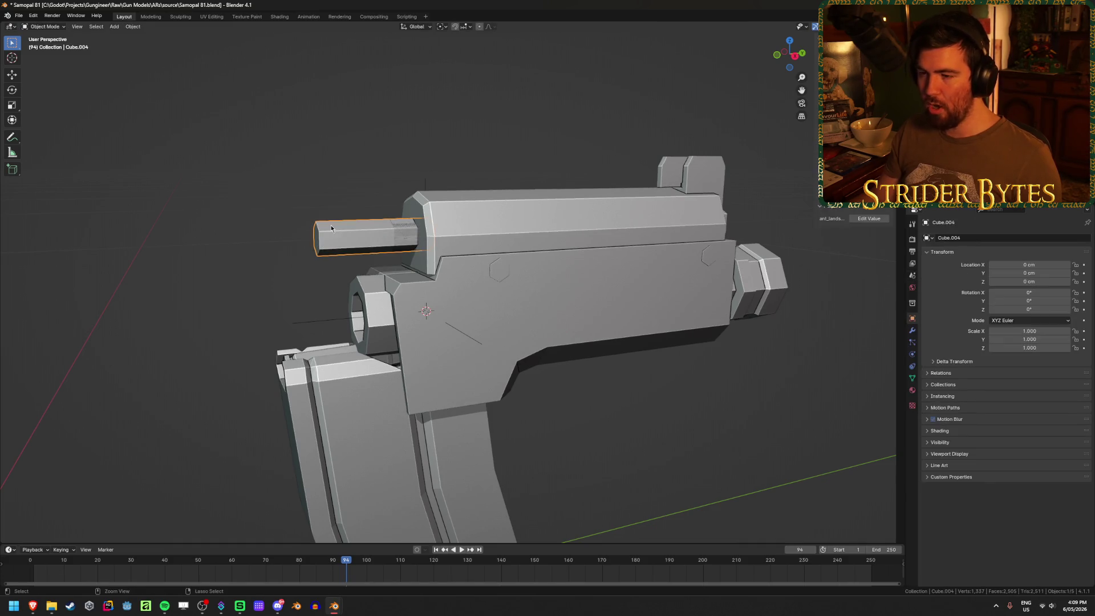
mouse_move(331, 228)
middle_down()
mouse_move(320, 234)
mouse_move(345, 230)
middle_up()
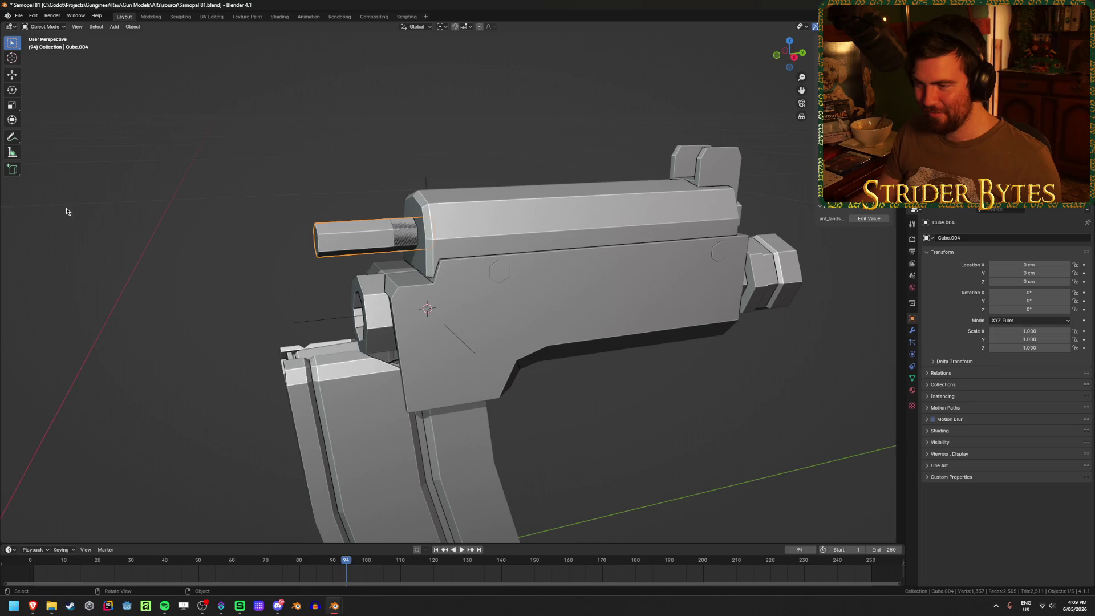
key(alt+h)
In wireframe view, join the small part into the large receiver part
click(658, 373)
key(shift+z)
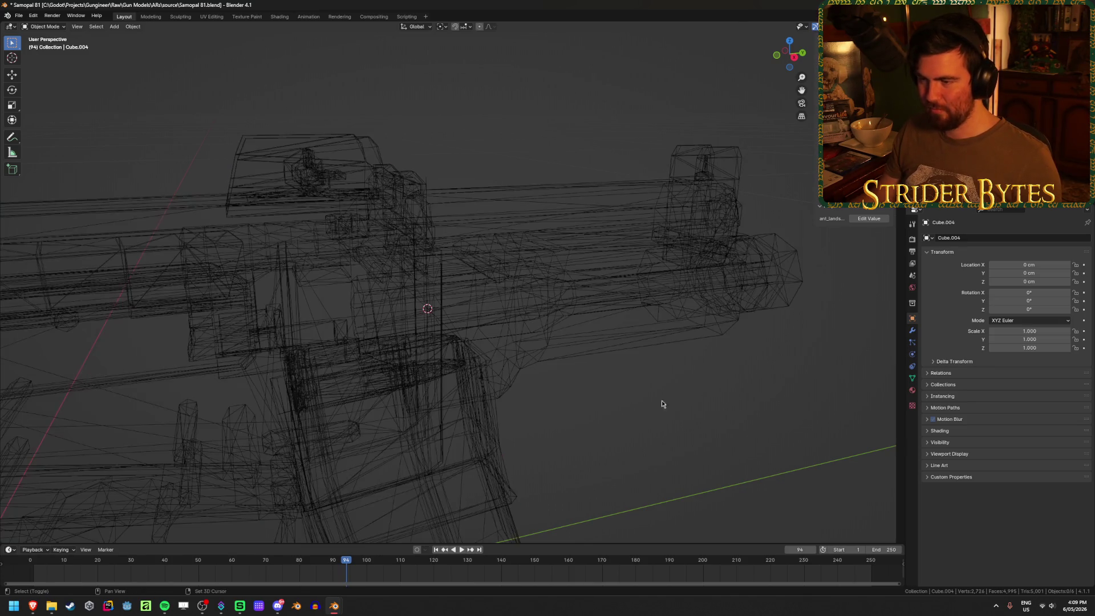
click(336, 242)
click(326, 243)
shift+click(326, 243)
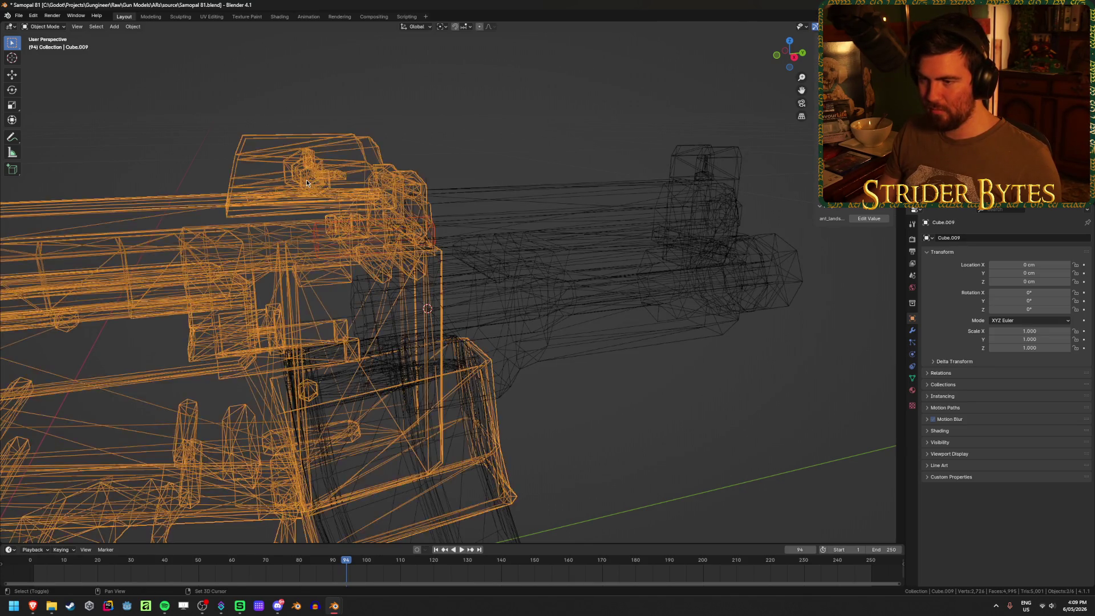
key(ctrl+j)
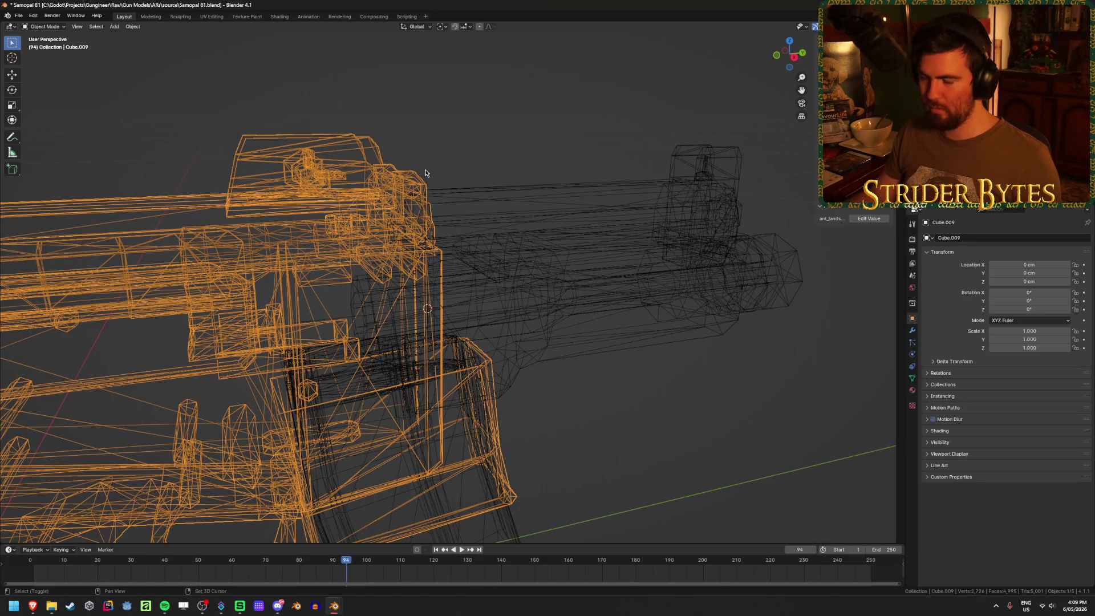
key(shift+z)
Set the origin of Cube.003 to the 3D cursor
middle_drag(519, 167, 505, 147)
click(572, 281)
mouse_move(572, 280)
middle_down()
mouse_move(455, 272)
mouse_move(608, 283)
middle_up()
key(h)
key(alt+h)
middle_drag(532, 336, 593, 333)
right_click(654, 406)
mouse_move(653, 404)
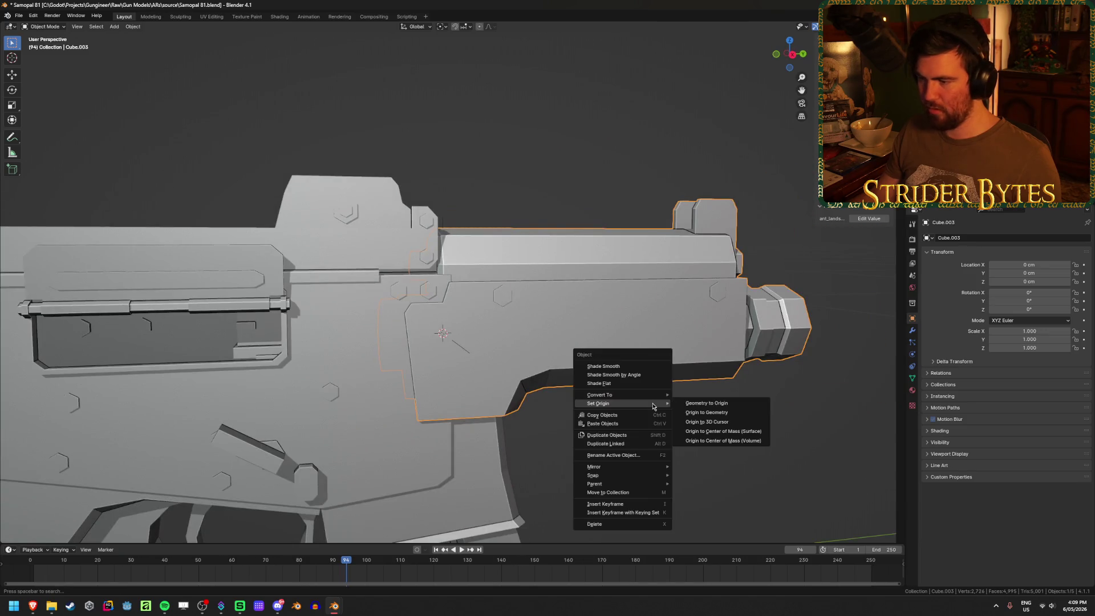
click(740, 422)
Snap the empty onto the 3D cursor with Selection to Cursor
click(607, 425)
mouse_move(606, 425)
middle_down()
mouse_move(422, 424)
mouse_move(276, 375)
mouse_move(458, 374)
mouse_move(289, 378)
mouse_move(396, 343)
mouse_move(357, 362)
mouse_move(542, 233)
middle_up()
scroll(422, 424, down, 5)
click(276, 374)
click(542, 231)
key(shift+s)
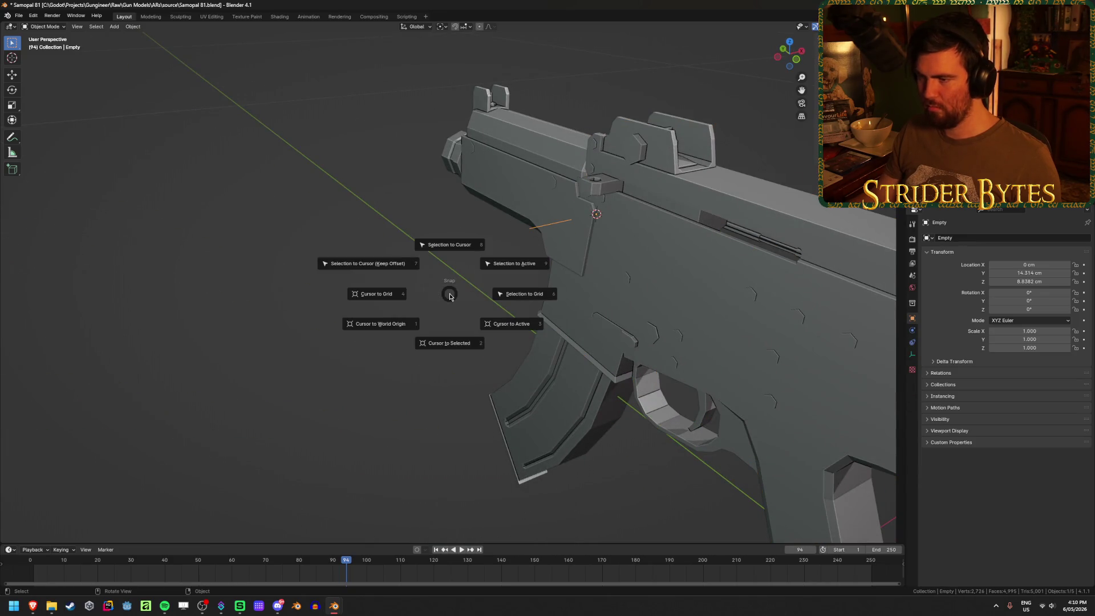
click(450, 248)
Rename the empty to BarrelAttach and save Samopal 81.blend
middle_drag(350, 325, 452, 310)
key(F2)
text(BarrelA)
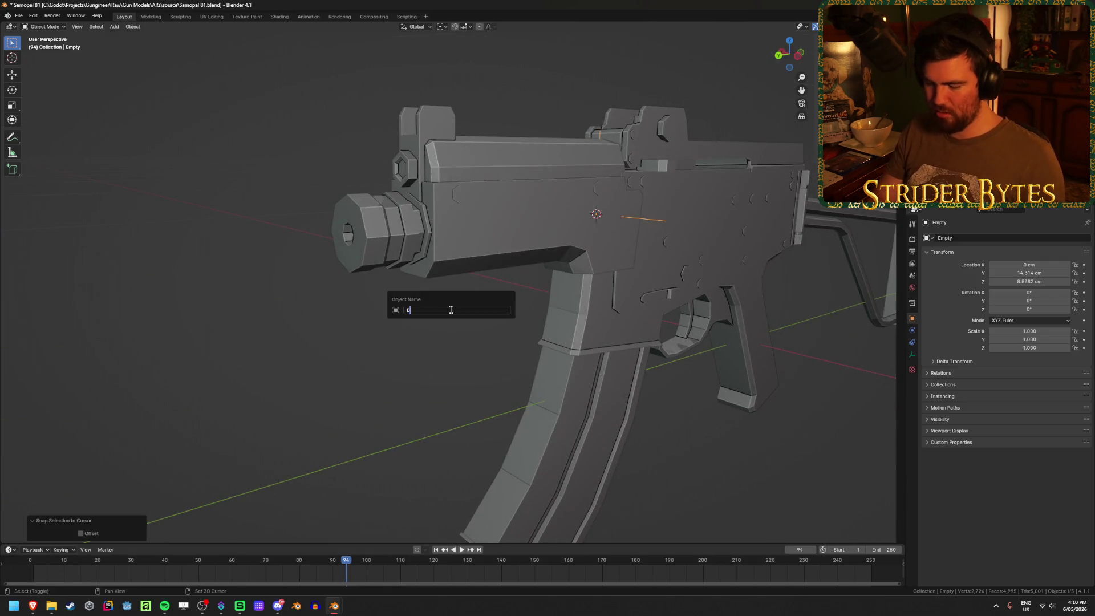
text(ttach)
key(Return)
key(ctrl+s)
mouse_move(452, 313)
middle_down()
mouse_move(478, 315)
mouse_move(443, 291)
mouse_move(418, 306)
mouse_move(341, 299)
middle_up()
key(shift+z)
key(shift+z)
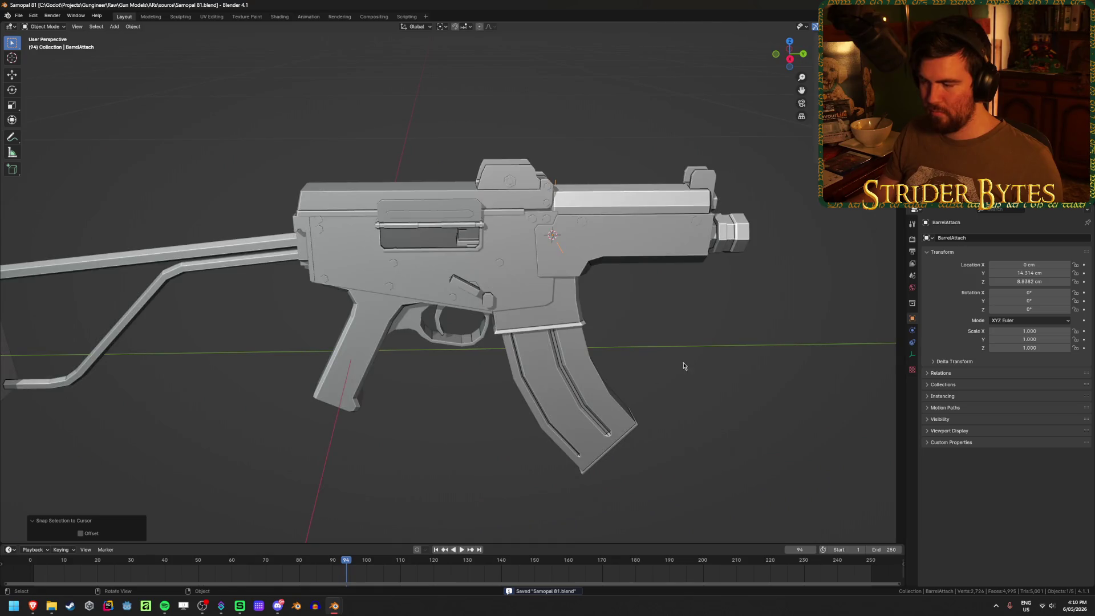
Inspect the magazine Cube.001, then hide the lower receiver Cube.009
click(535, 373)
mouse_move(536, 374)
middle_down()
mouse_move(540, 337)
mouse_move(570, 376)
middle_up()
key(Tab)
scroll(601, 416, up, 5)
mouse_move(601, 417)
middle_down()
mouse_move(603, 374)
mouse_move(560, 371)
mouse_move(602, 426)
middle_up()
key(Tab)
click(588, 368)
key(shift+z)
key(shift+z)
key(h)
Set the magazine's origin to the 3D cursor
click(528, 340)
key(Tab)
middle_drag(528, 340, 510, 370)
key(ctrl+Tab)
click(709, 416)
scroll(735, 392, up, 3)
right_click(702, 395)
mouse_move(702, 397)
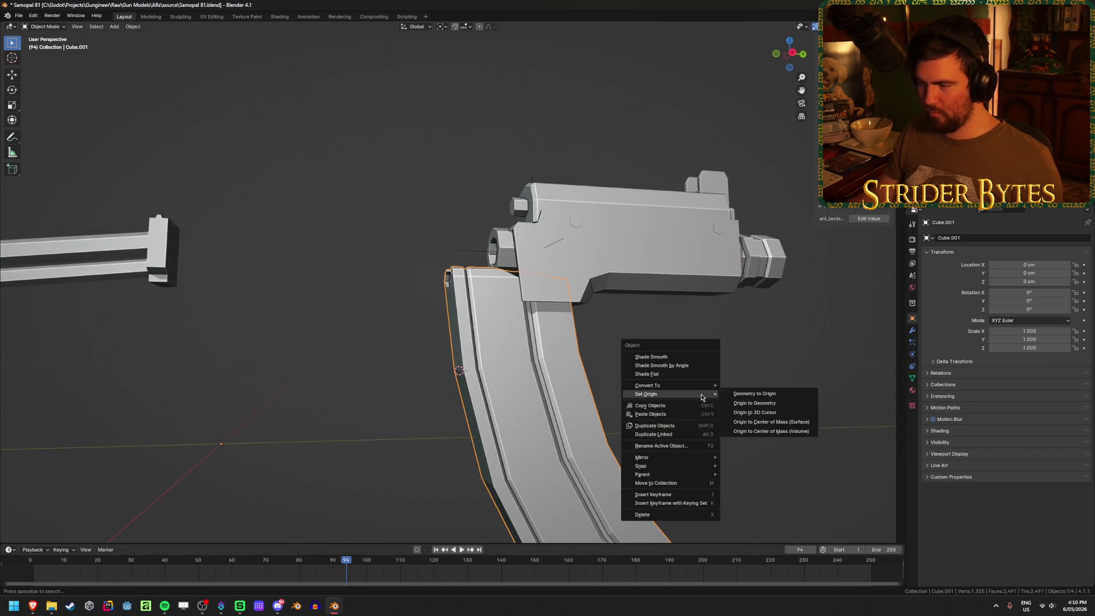
click(779, 413)
Reveal the hidden parts and add a small Plain Axes empty at the cursor with scale applied
middle_drag(765, 410, 665, 403)
key(alt+h)
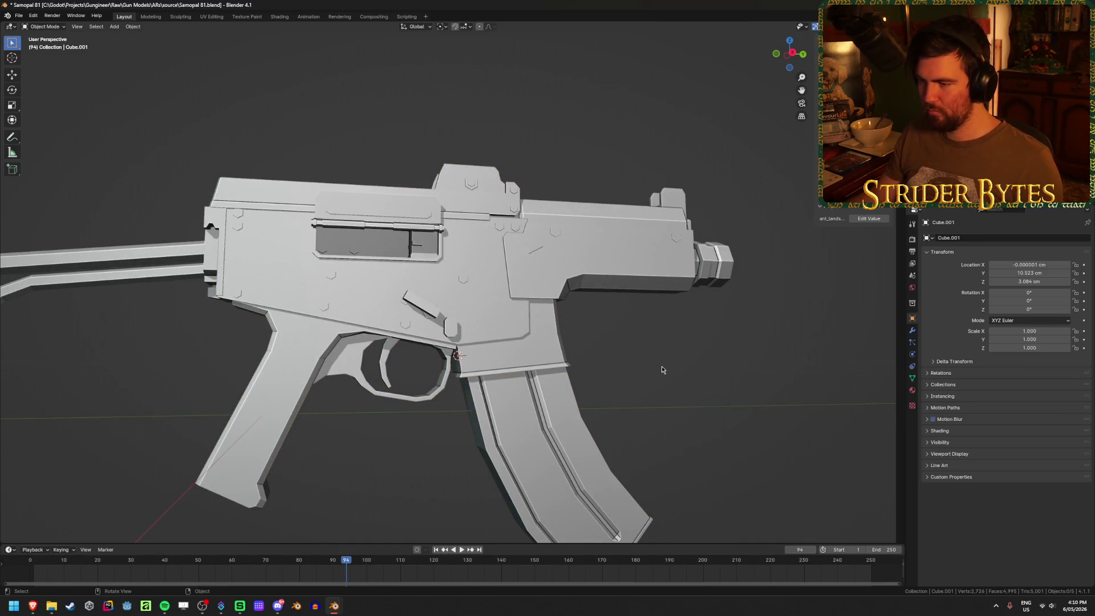
key(shift+a)
click(679, 372)
middle_drag(675, 379, 623, 393)
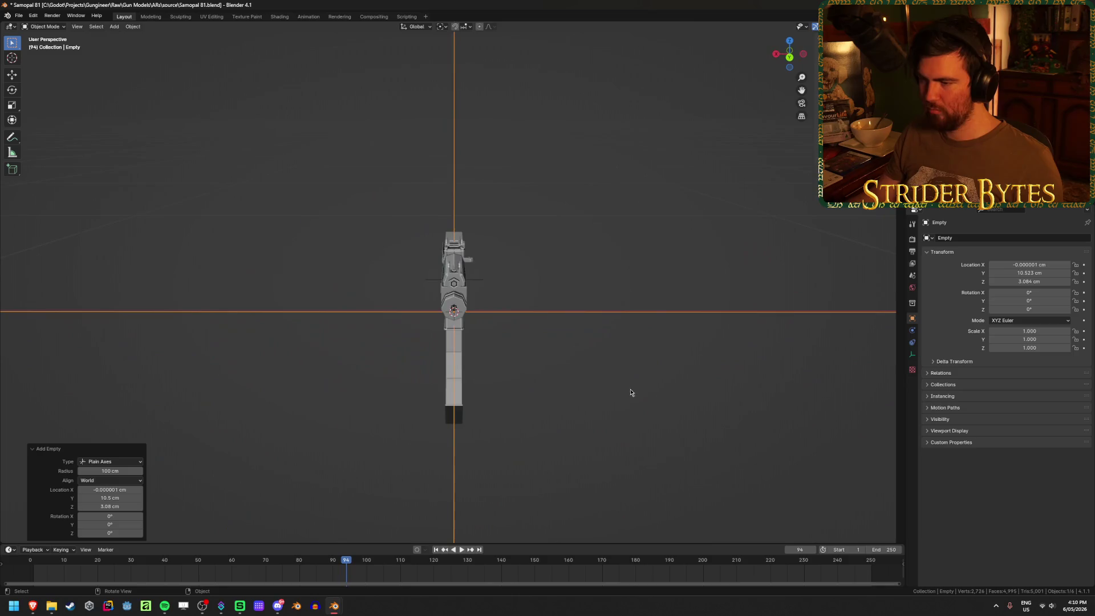
key(s)
click(486, 313)
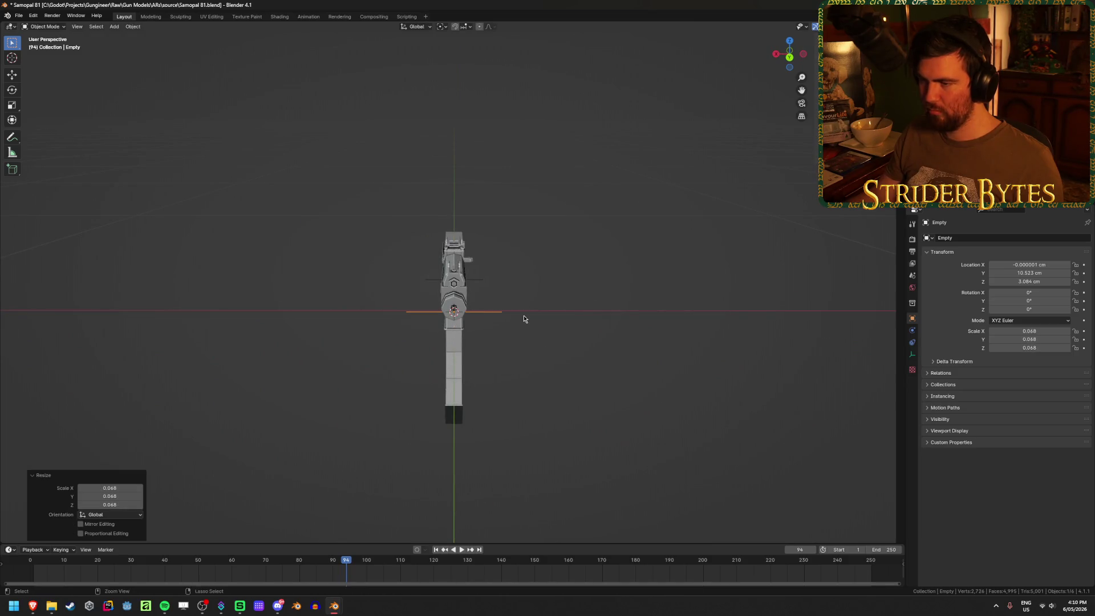
key(ctrl+a)
click(539, 324)
Rename the new empty to MagazineAttach and save the file
mouse_move(540, 324)
middle_down()
mouse_move(665, 340)
mouse_move(637, 339)
middle_up()
key(F2)
text(M)
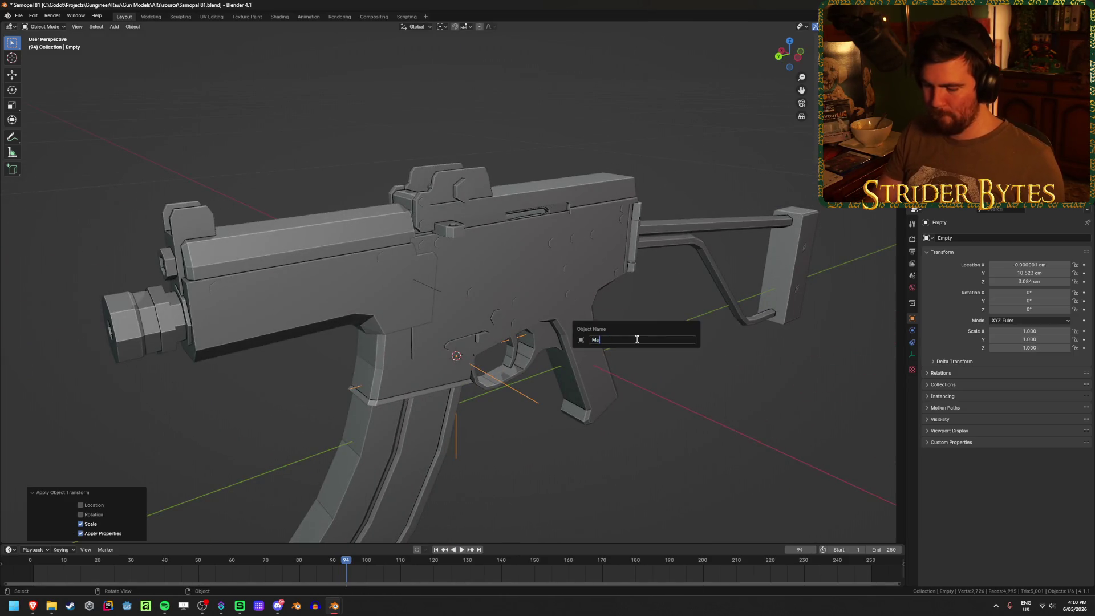
text(ch)
key(Return)
key(ctrl+s)
Hide the gun body so the stock stands on its own
mouse_move(637, 339)
middle_down()
mouse_move(581, 293)
mouse_move(429, 286)
mouse_move(582, 245)
mouse_move(697, 262)
mouse_move(686, 274)
mouse_move(759, 289)
mouse_move(572, 300)
middle_up()
click(430, 286)
click(727, 272)
key(h)
mouse_move(726, 277)
middle_down()
mouse_move(636, 266)
mouse_move(502, 296)
mouse_move(456, 267)
mouse_move(538, 240)
mouse_move(451, 331)
middle_up()
In Edit Mode on the stock, with see-through display on, select the joint vertex
click(442, 337)
key(Tab)
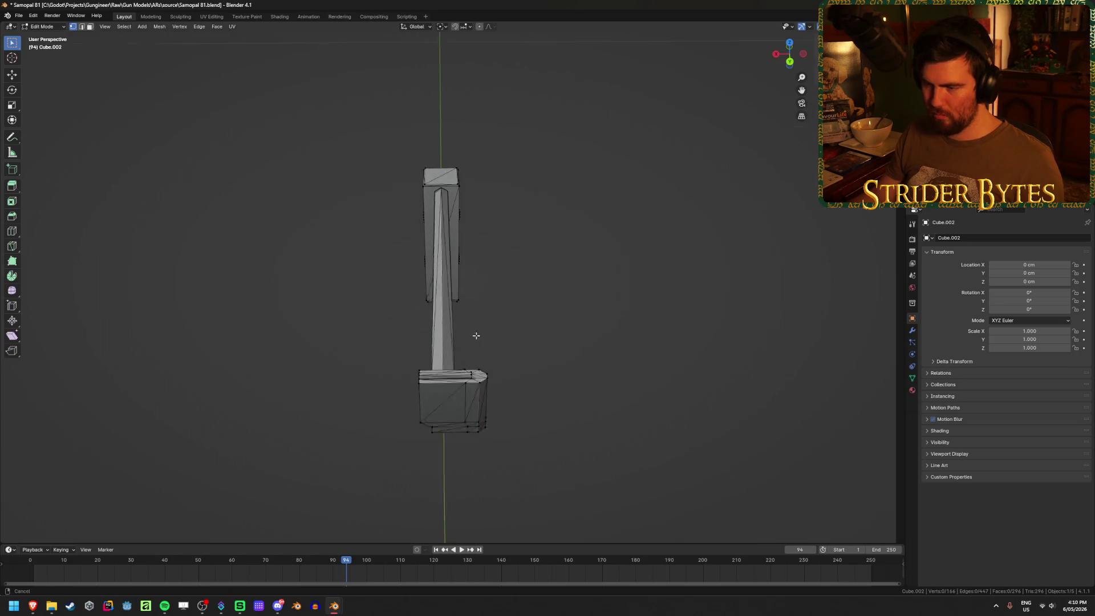
scroll(475, 338, up, 8)
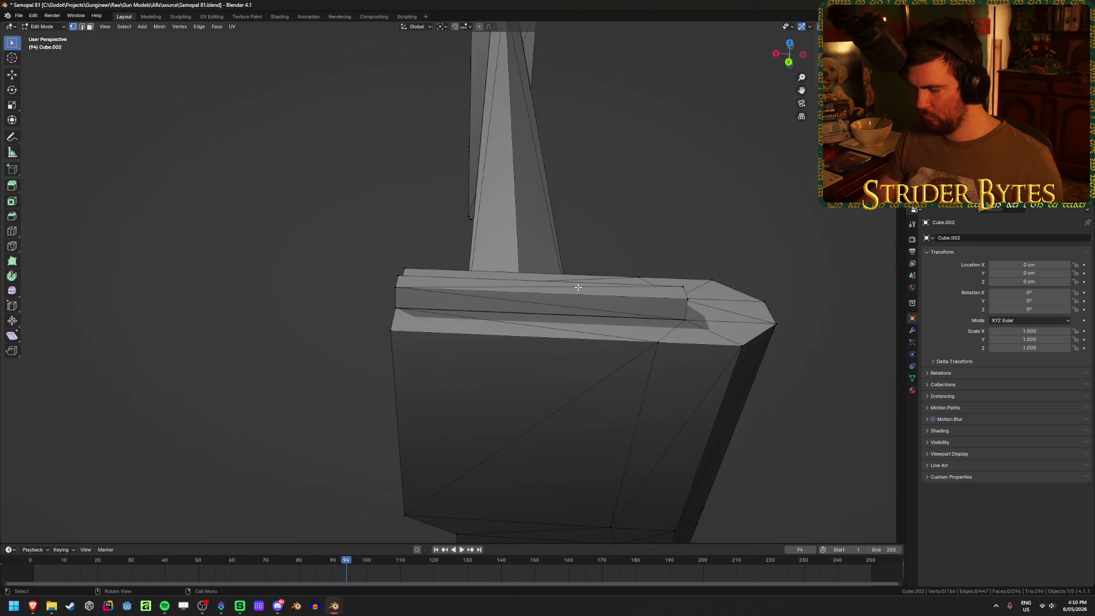
key(KP_7)
shift+middle_drag(388, 139, 442, 264)
scroll(444, 263, up, 2)
key(alt+z)
scroll(469, 259, up, 6)
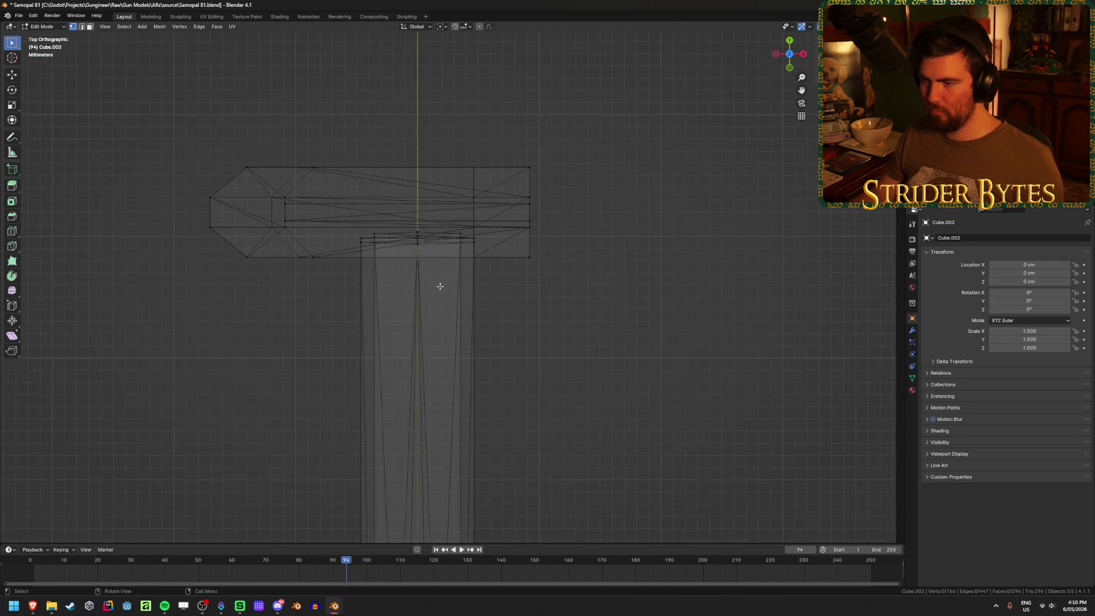
mouse_move(629, 213)
middle_down()
mouse_move(481, 164)
mouse_move(401, 108)
middle_up()
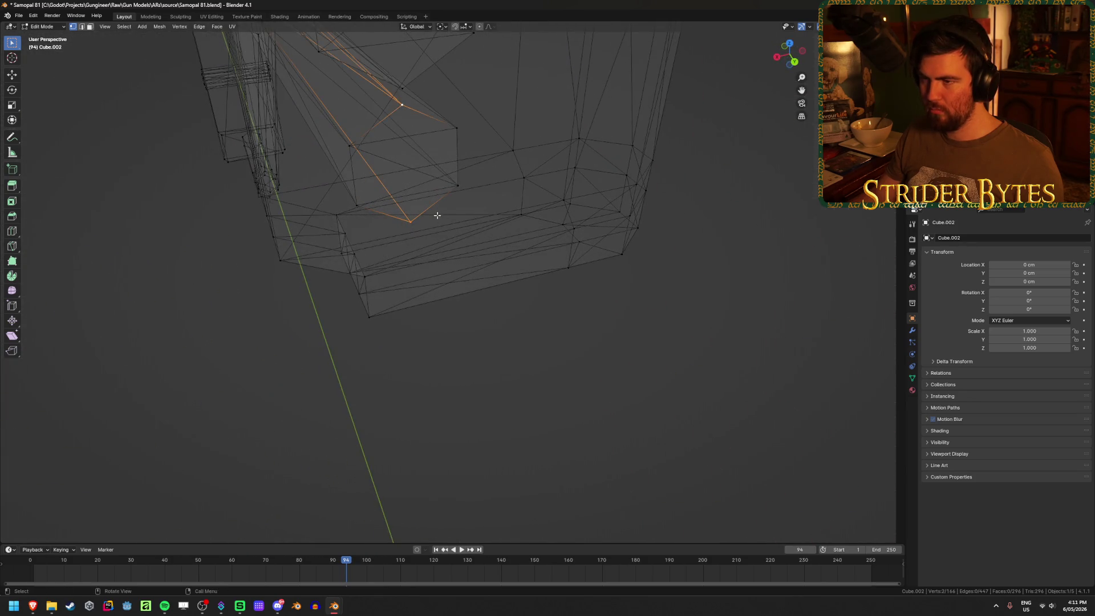
scroll(438, 216, down, 6)
click(433, 158)
Back in Object Mode, set the stock's origin to the 3D cursor
key(ctrl+Tab)
click(542, 306)
mouse_move(542, 305)
middle_down()
mouse_move(551, 302)
mouse_move(506, 314)
mouse_move(521, 318)
middle_up()
right_click(521, 318)
mouse_move(513, 318)
click(577, 337)
Reveal the hidden gun parts, deselect everything and return to solid shading
key(alt+h)
key(alt+a)
key(shift+z)
middle_drag(410, 374, 476, 350)
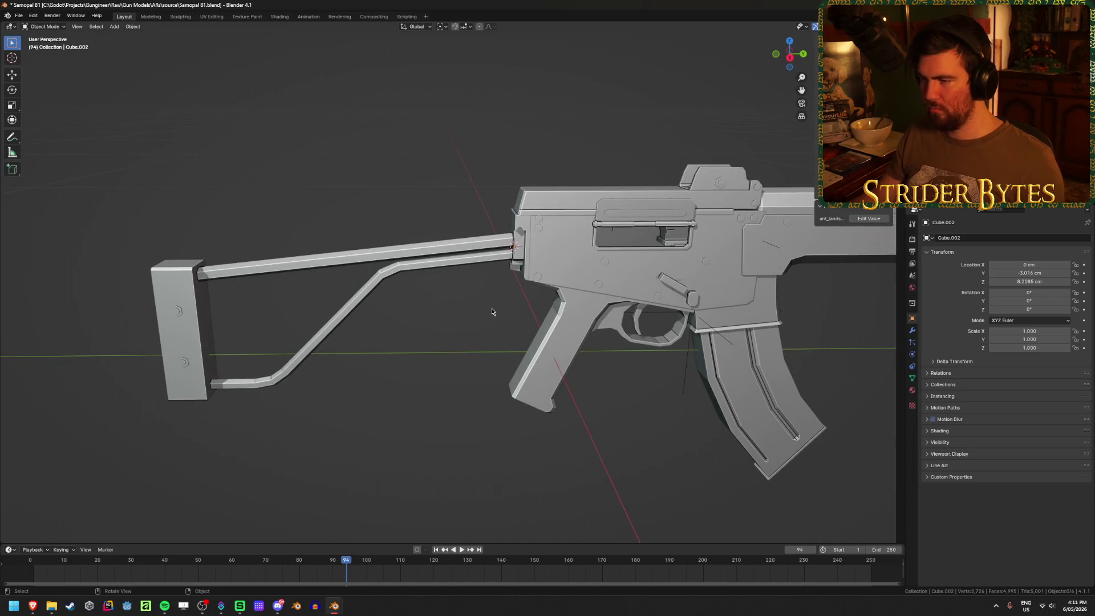
scroll(490, 312, up, 5)
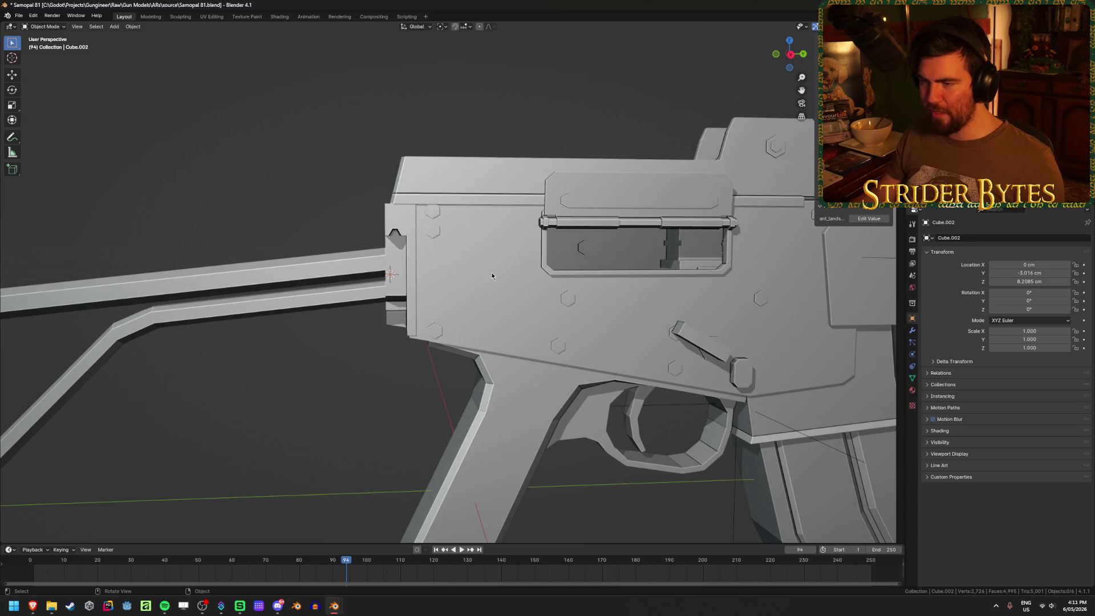
Select and delete the stock, then undo the deletion
click(374, 281)
shift+click(433, 282)
shift+click(335, 305)
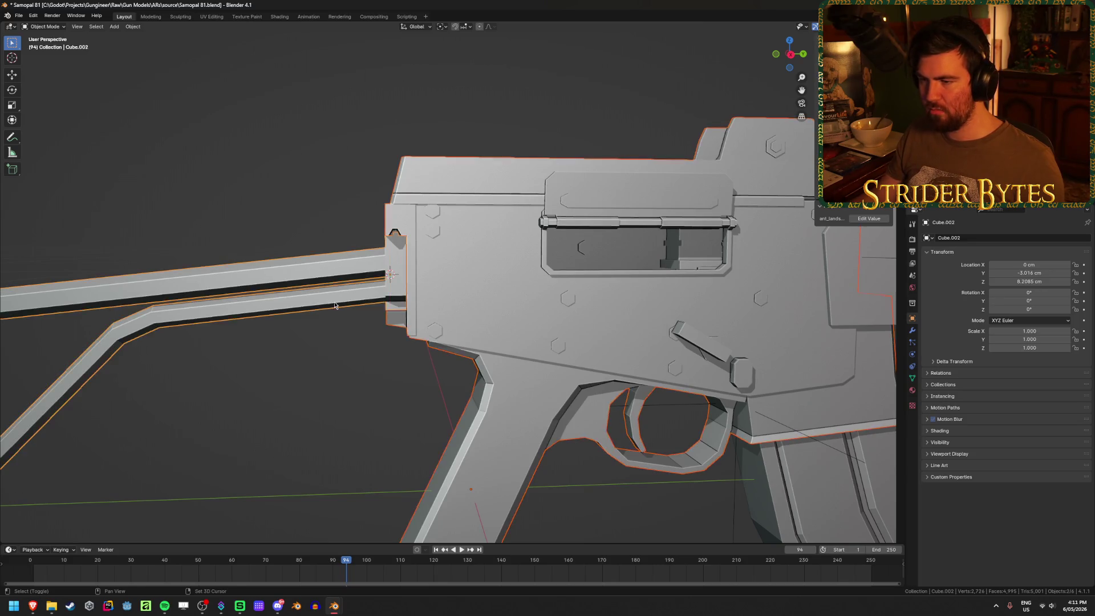
click(334, 306)
key(Delete)
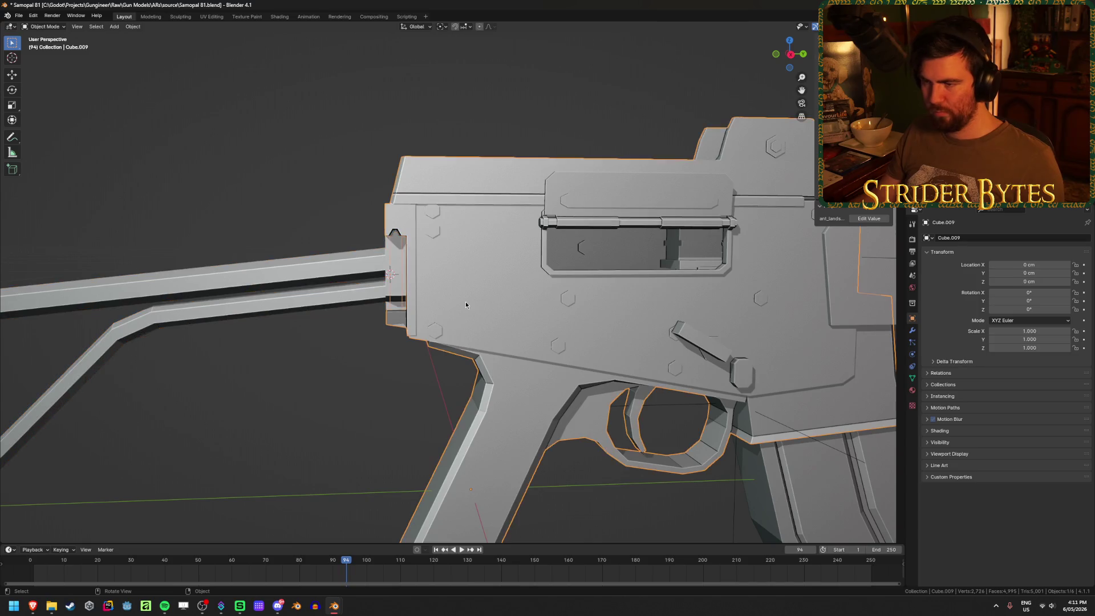
scroll(466, 301, down, 4)
middle_drag(467, 291, 447, 290)
key(ctrl+z)
key(ctrl+z)
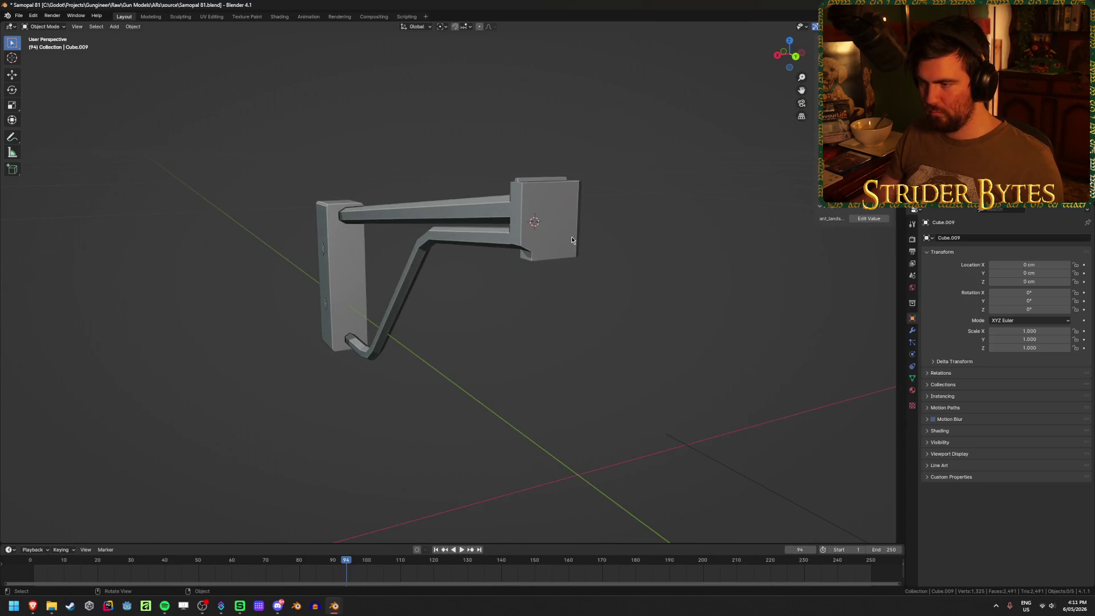
In the stock's Edit Mode, frame the selected vertex and add a second vertex to the selection
key(Tab)
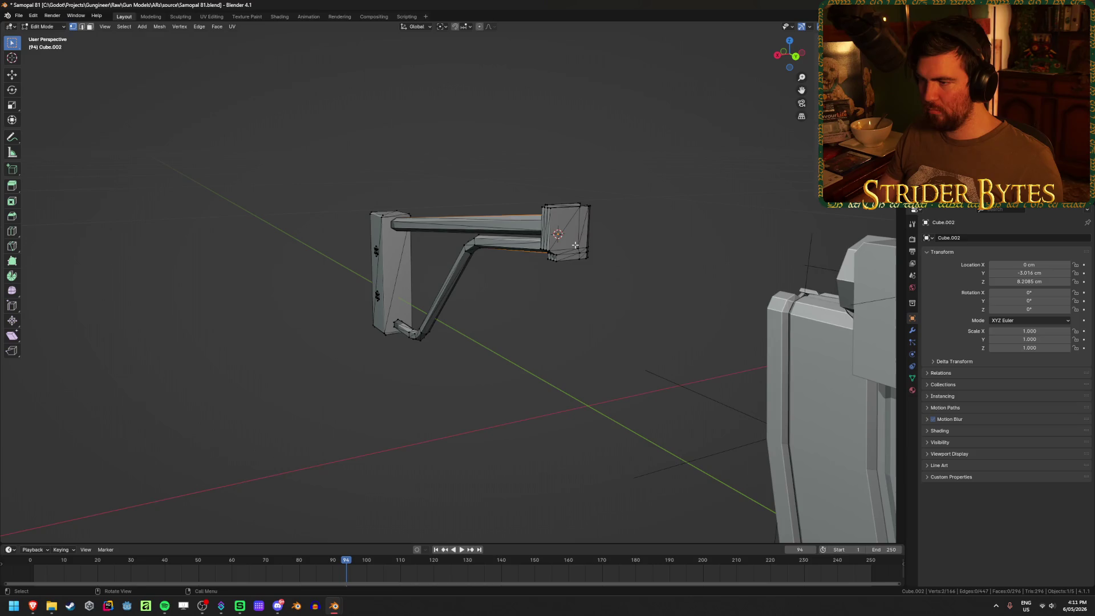
key(KP_Decimal)
scroll(577, 243, down, 3)
mouse_move(563, 249)
middle_down()
mouse_move(408, 227)
mouse_move(337, 188)
middle_up()
shift+click(273, 115)
Snap the 3D cursor between the two mount vertices, set the stock's origin there, and unhide the gun body
key(shift+s)
click(385, 217)
key(Tab)
mouse_move(535, 222)
shift+middle_down()
mouse_move(602, 232)
mouse_move(532, 233)
shift+middle_up()
scroll(532, 232, down, 4)
right_click(532, 233)
mouse_move(532, 228)
click(590, 251)
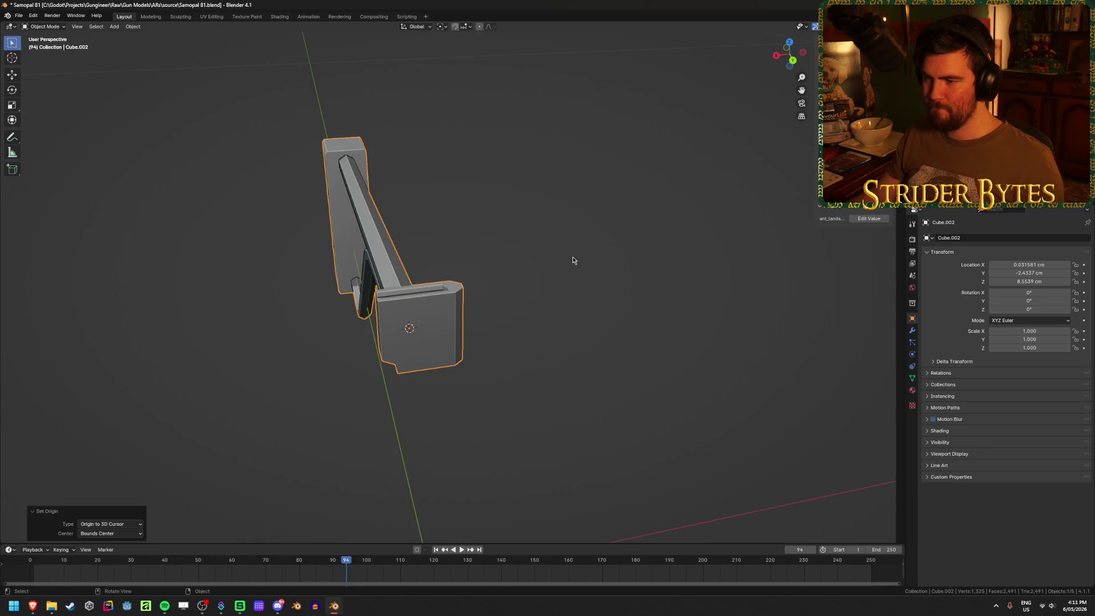
mouse_move(509, 301)
middle_down()
mouse_move(534, 344)
mouse_move(487, 352)
mouse_move(566, 359)
middle_up()
key(alt+h)
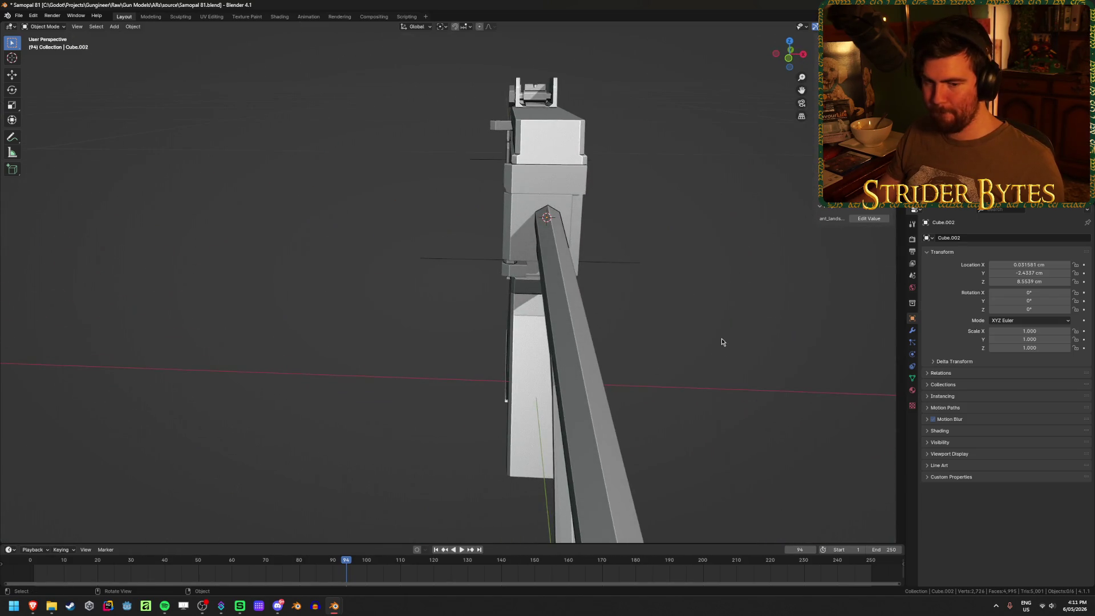
Add a Plain Axes empty at the mount, scale it to 0.062 and apply the scale
key(shift+a)
mouse_move(721, 342)
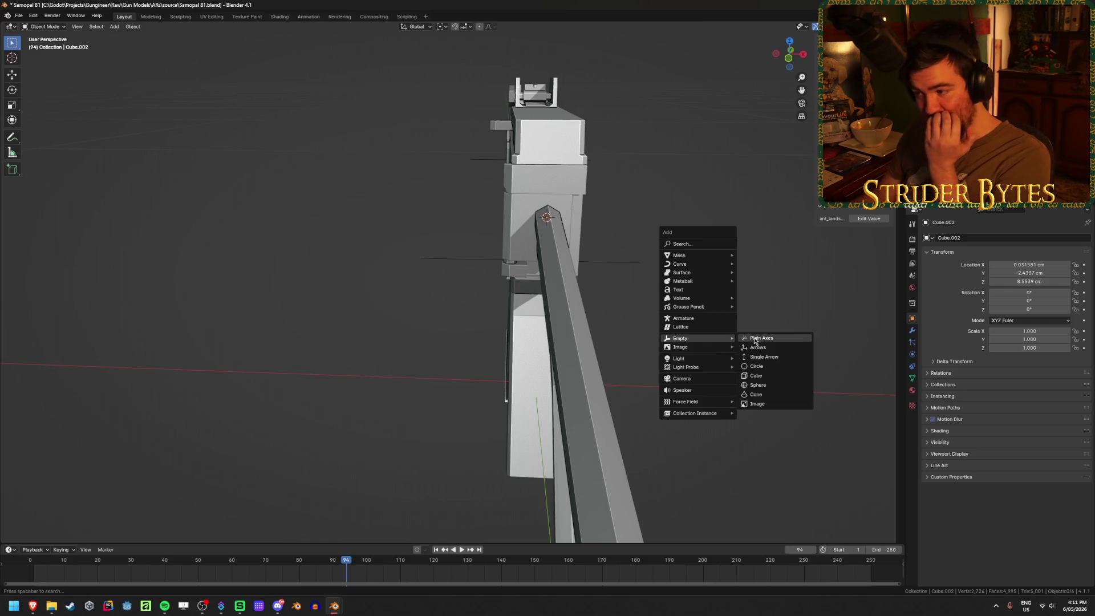
click(759, 338)
scroll(754, 358, down, 5)
key(s)
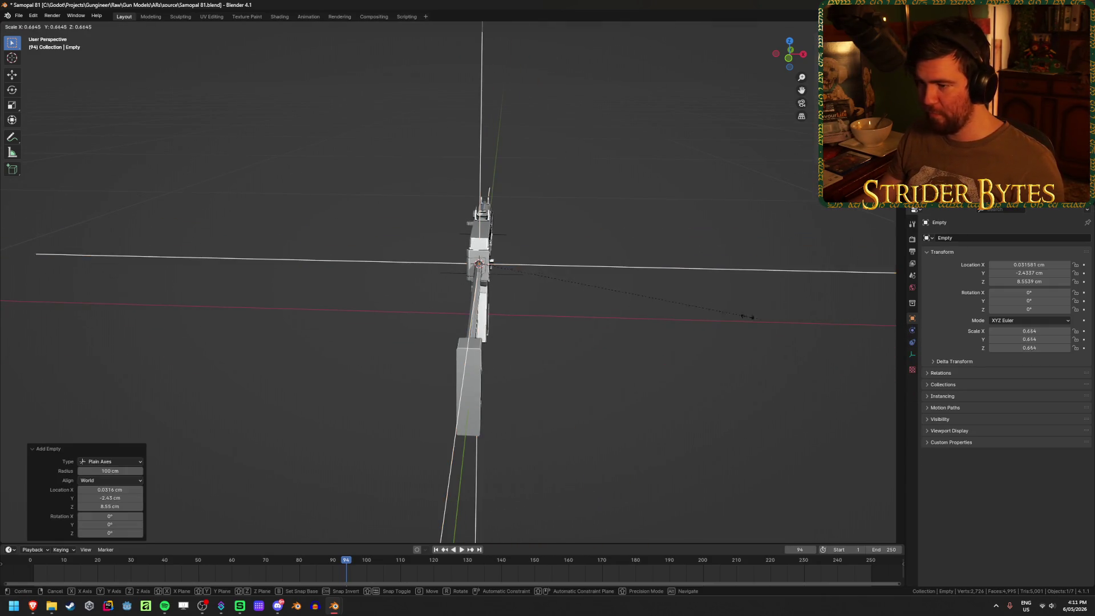
click(505, 269)
scroll(635, 311, up, 4)
mouse_move(636, 311)
middle_down()
mouse_move(702, 306)
mouse_move(559, 313)
mouse_move(383, 341)
middle_up()
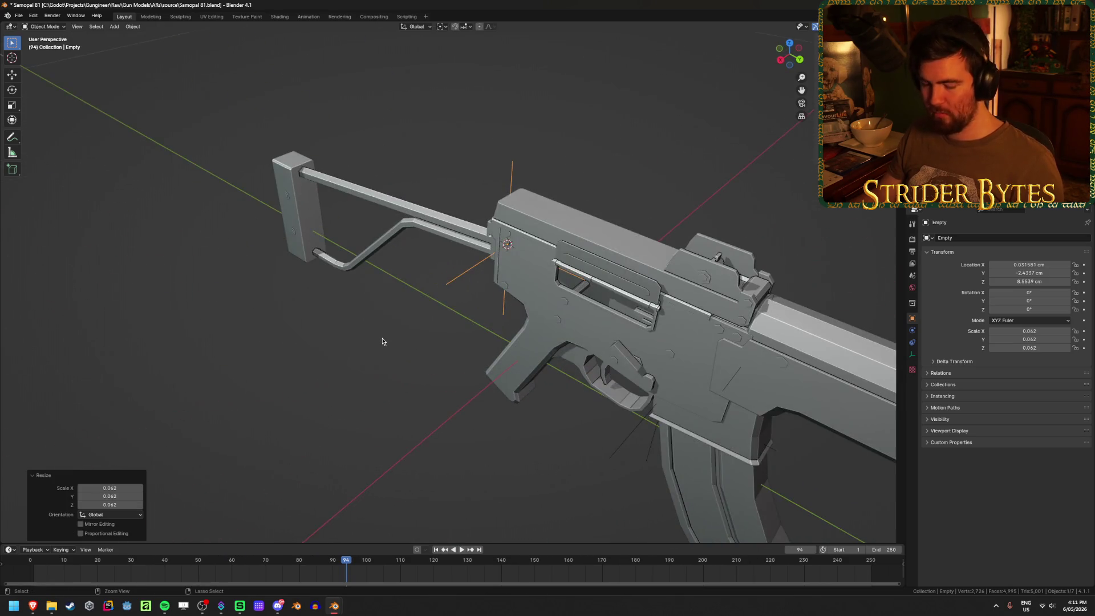
key(ctrl+a)
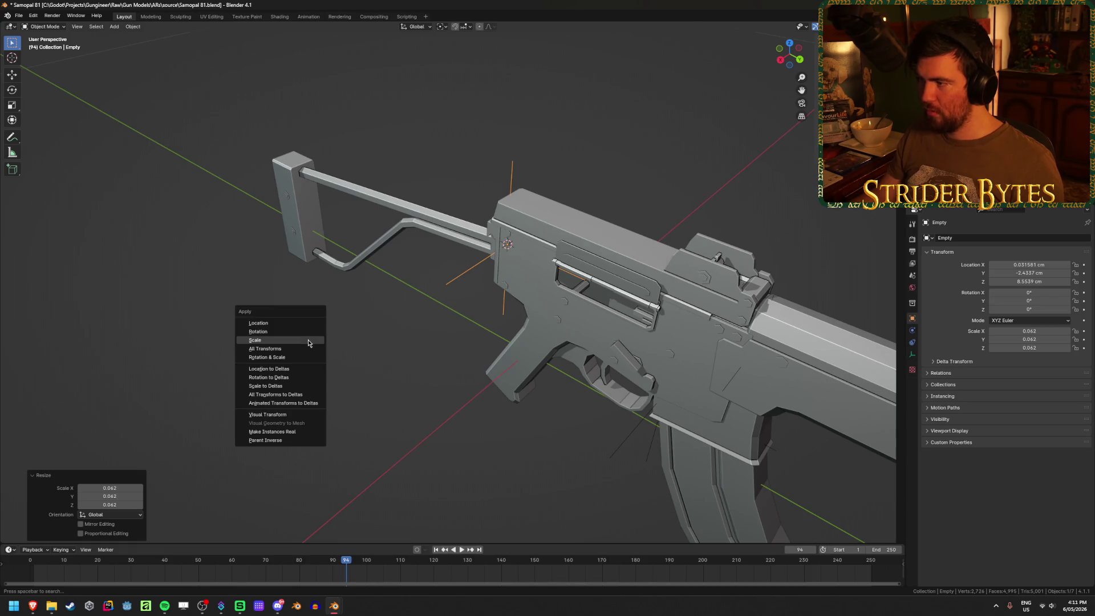
click(309, 341)
Rename the empty to StockAttach and save the file
key(F2)
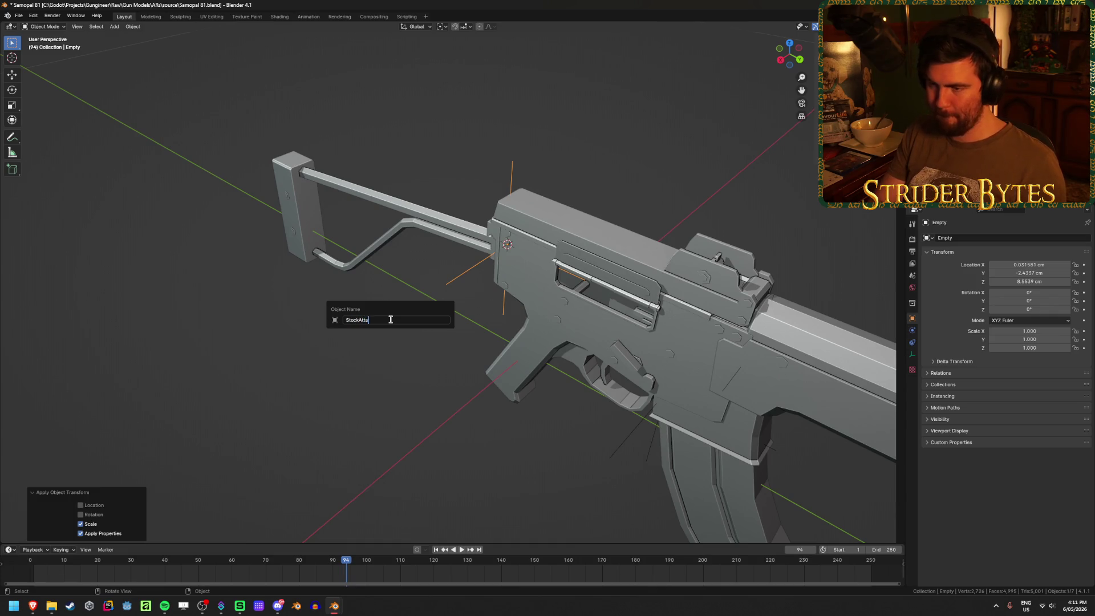
text(ch)
key(Return)
key(ctrl+s)
Select the gun body and enter its Edit Mode
mouse_move(391, 320)
middle_down()
mouse_move(567, 311)
mouse_move(400, 345)
mouse_move(391, 288)
mouse_move(378, 325)
mouse_move(461, 310)
middle_up()
click(393, 292)
scroll(461, 310, up, 3)
key(Tab)
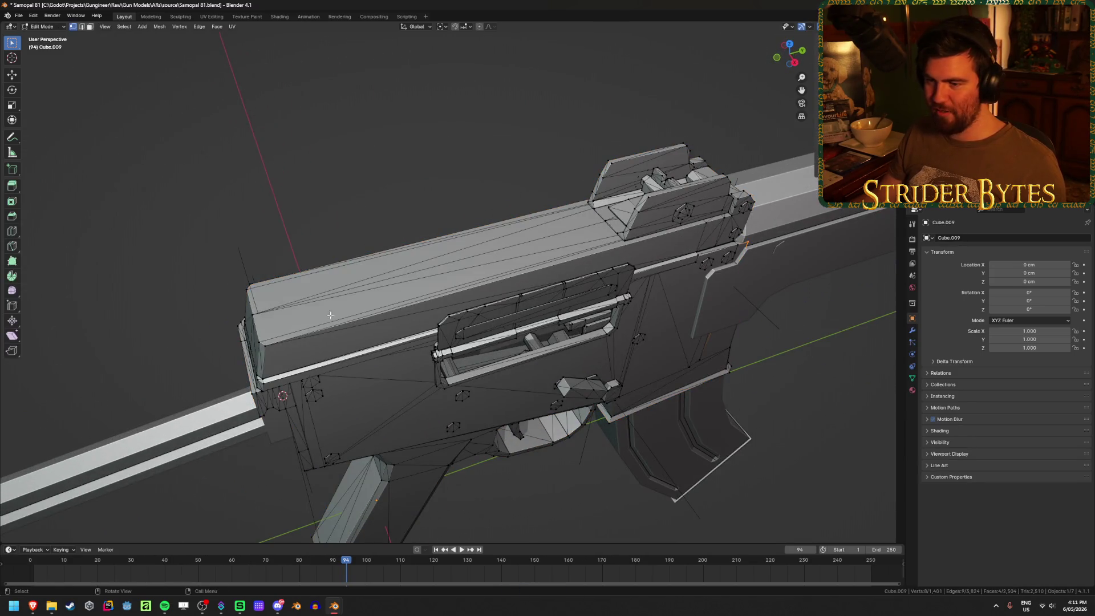
Select the receiver's rear top corner vertex and return to Object Mode
click(258, 314)
middle_drag(258, 313, 500, 210)
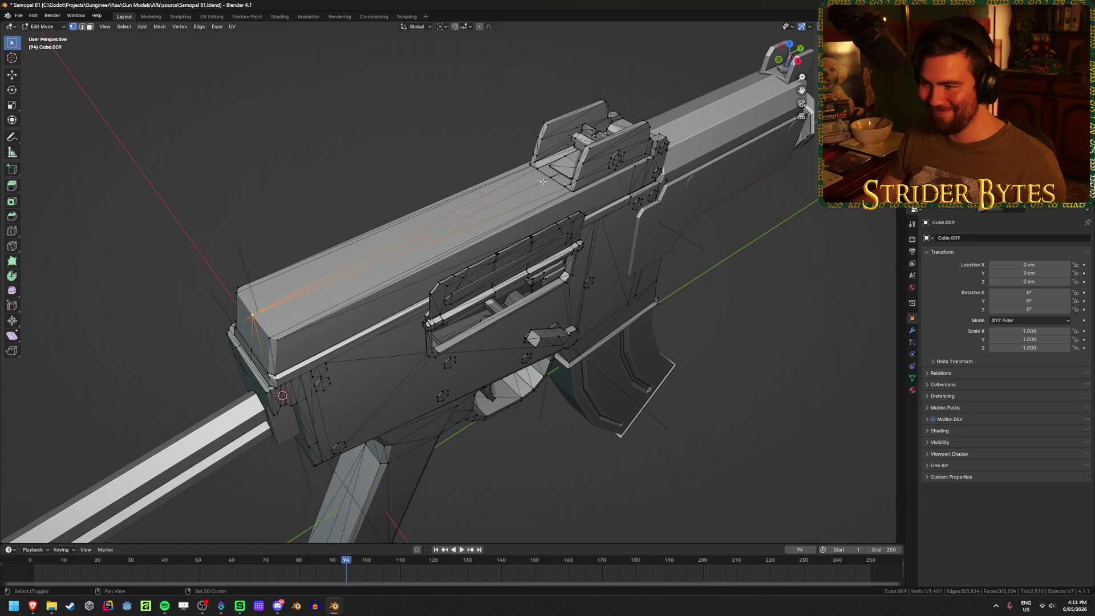
key(shift+z)
key(shift+z)
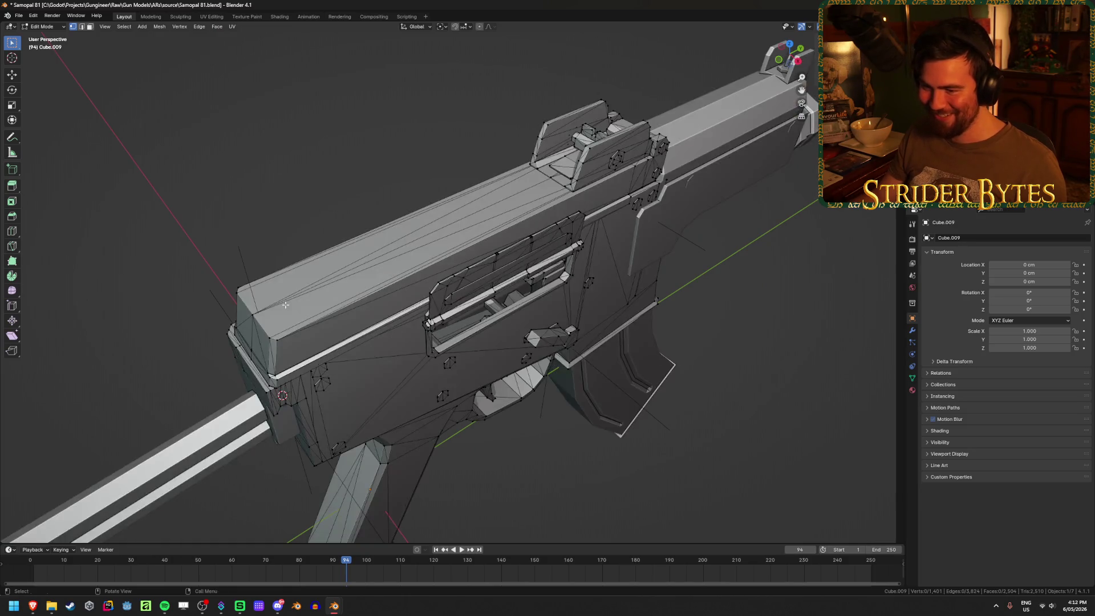
key(Tab)
click(341, 344)
Add a Plain Axes empty at the rear corner, shrink it and apply its scale
key(shift+a)
mouse_move(344, 344)
click(394, 341)
scroll(399, 340, down, 5)
middle_drag(404, 340, 777, 304)
key(s)
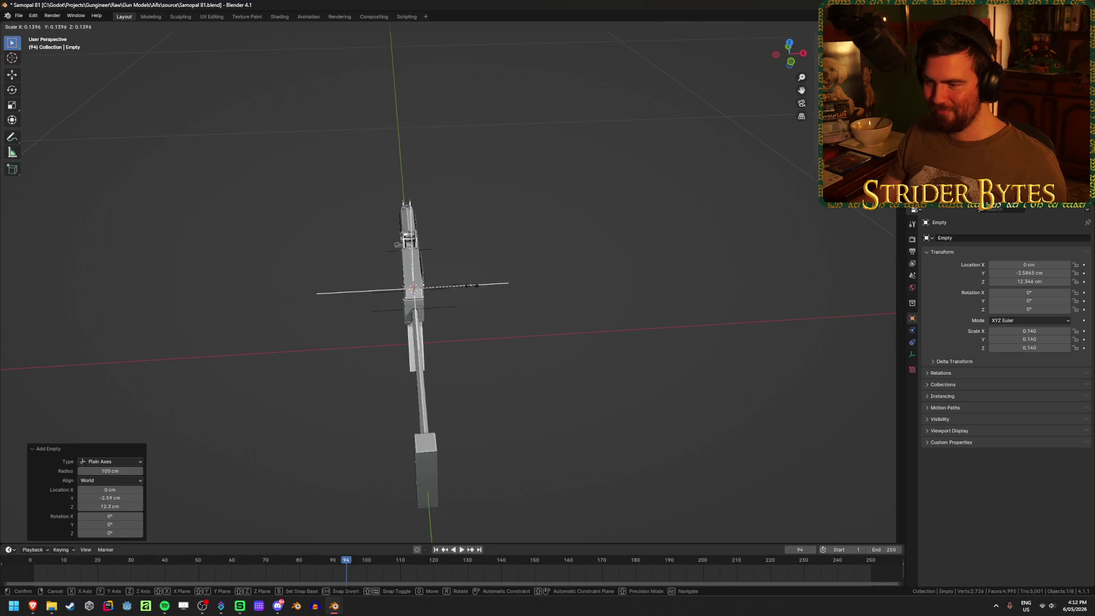
click(443, 293)
middle_drag(551, 321, 485, 296)
key(ctrl+a)
click(502, 319)
Slide the empty forward along Y on the receiver, rename it SightAttach, and save
mouse_move(583, 324)
middle_down()
mouse_move(481, 343)
mouse_move(513, 342)
middle_up()
key(g)
key(y)
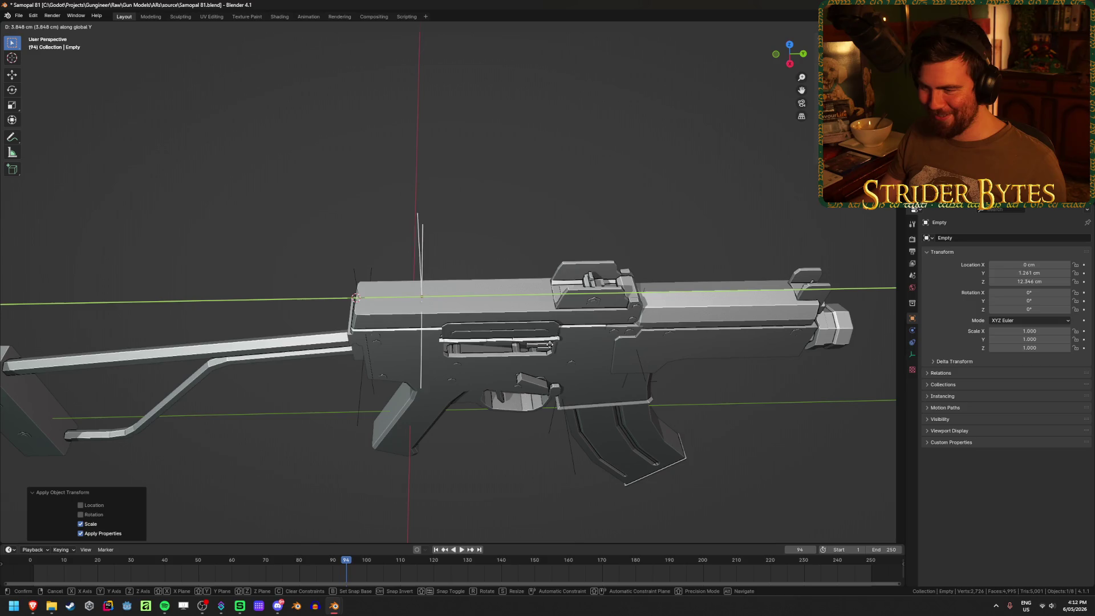
click(542, 349)
middle_drag(541, 349, 490, 403)
key(F2)
text(SightAttach)
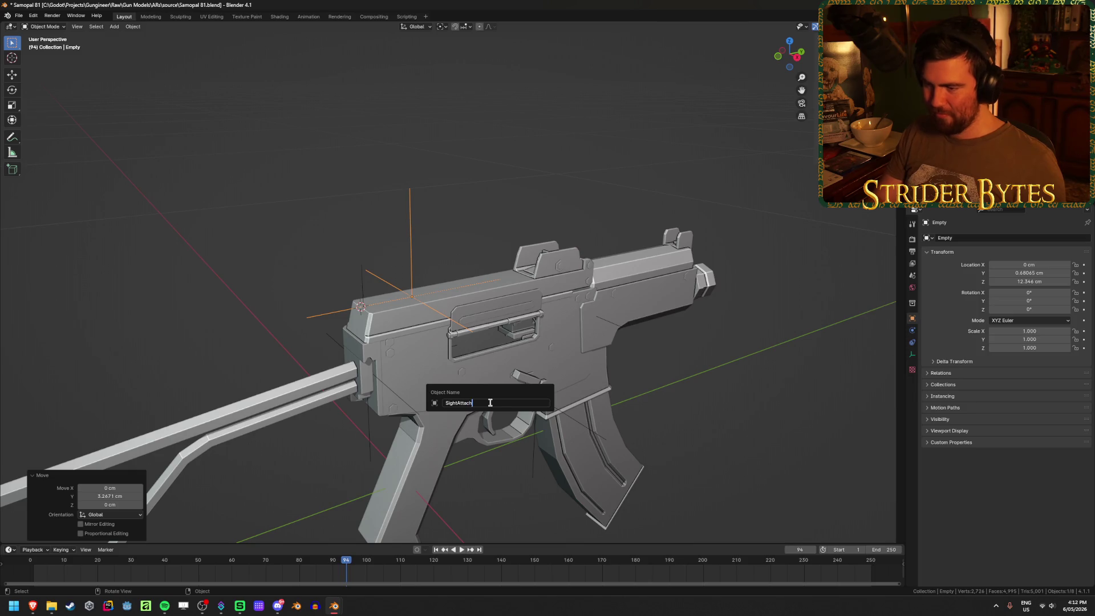
key(Return)
key(ctrl+s)
Deselect SightAttach and select the front barrel part
mouse_move(491, 403)
middle_down()
mouse_move(488, 429)
mouse_move(524, 422)
middle_up()
click(798, 382)
middle_drag(798, 382, 573, 412)
scroll(498, 391, up, 5)
click(445, 363)
middle_drag(444, 358, 453, 327)
Toggle the front part's Edit Mode, then add a Plain Axes empty at the 3D cursor
scroll(453, 327, up, 2)
key(Tab)
key(ctrl+Tab)
key(Escape)
key(Tab)
scroll(448, 365, down, 3)
key(shift+a)
mouse_move(448, 366)
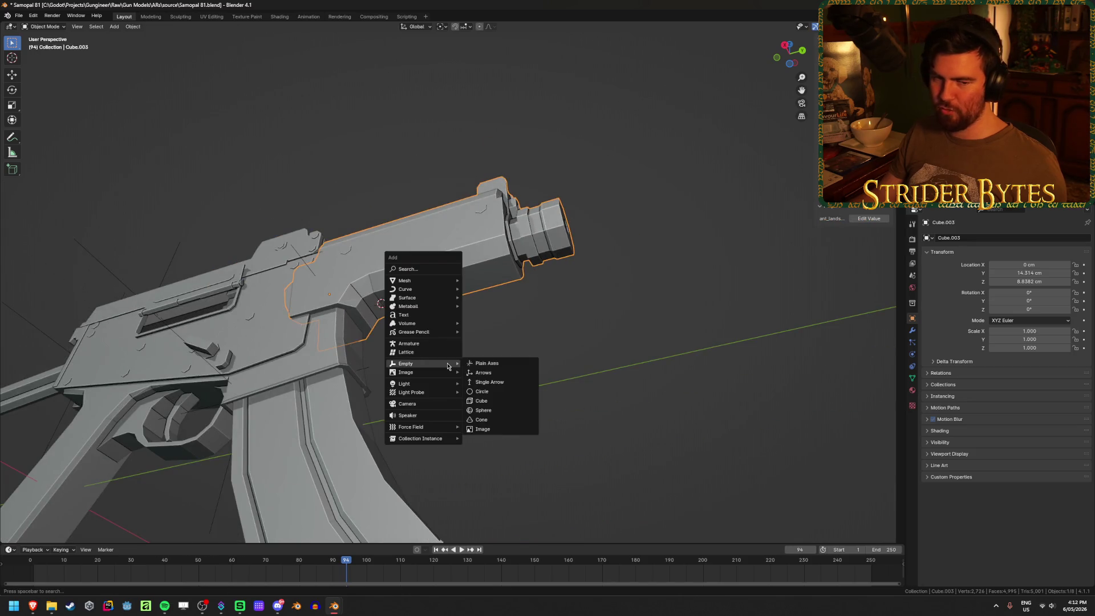
click(486, 363)
Shrink the new empty and apply its scale
mouse_move(504, 366)
middle_down()
mouse_move(553, 392)
mouse_move(553, 403)
mouse_move(709, 343)
middle_up()
key(s)
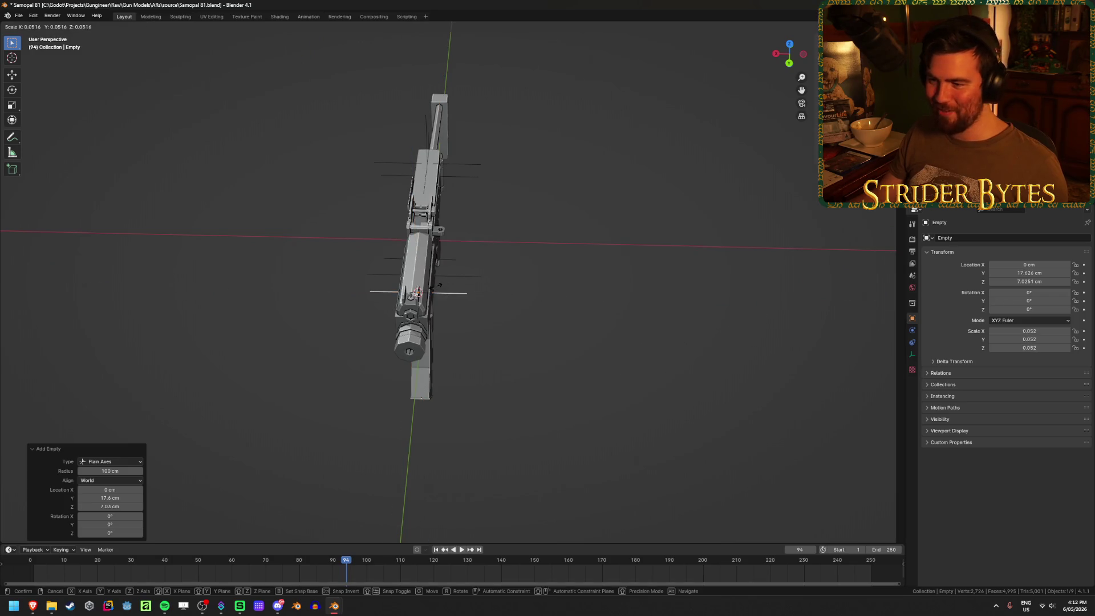
click(447, 288)
middle_drag(494, 440, 456, 365)
key(ctrl+a)
click(479, 392)
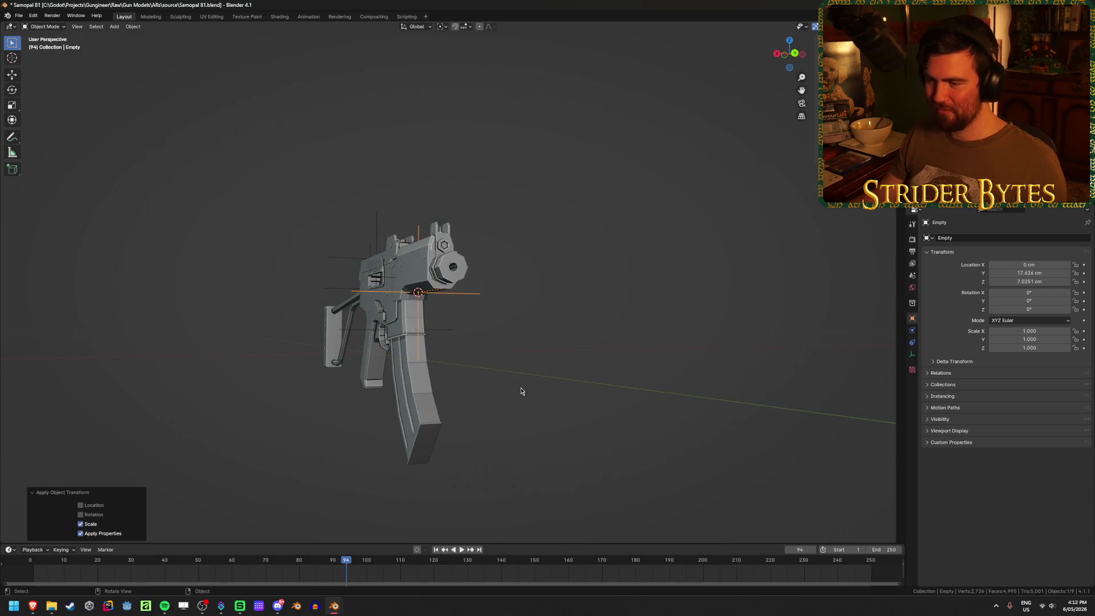
Rename the empty to ForegripAttach, then deselect it
key(F2)
text(ForegripAttach)
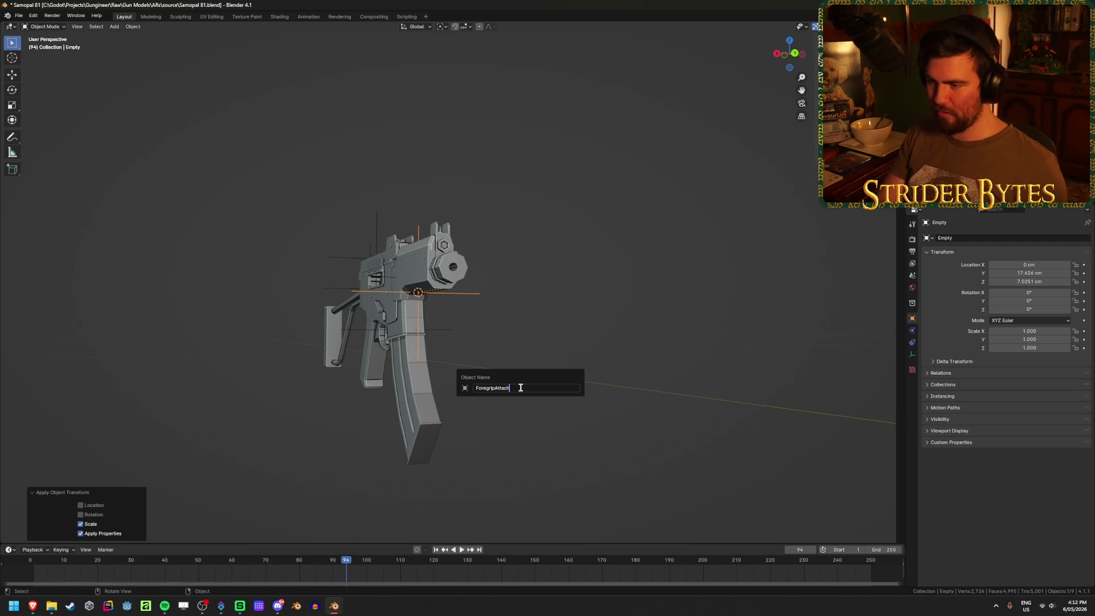
key(Return)
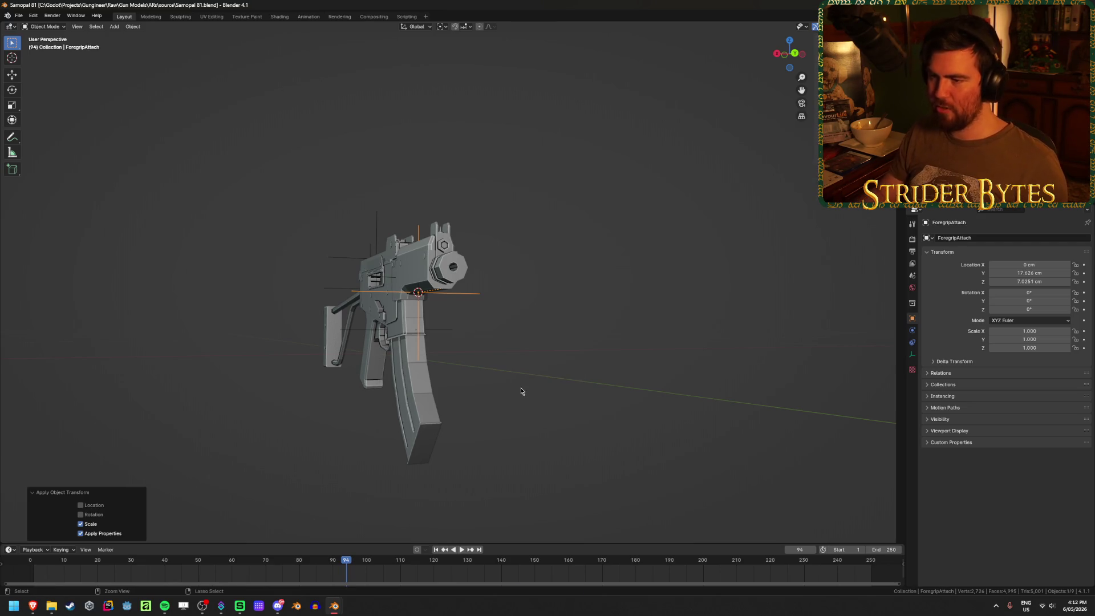
middle_drag(467, 230, 557, 282)
scroll(556, 281, up, 3)
click(557, 282)
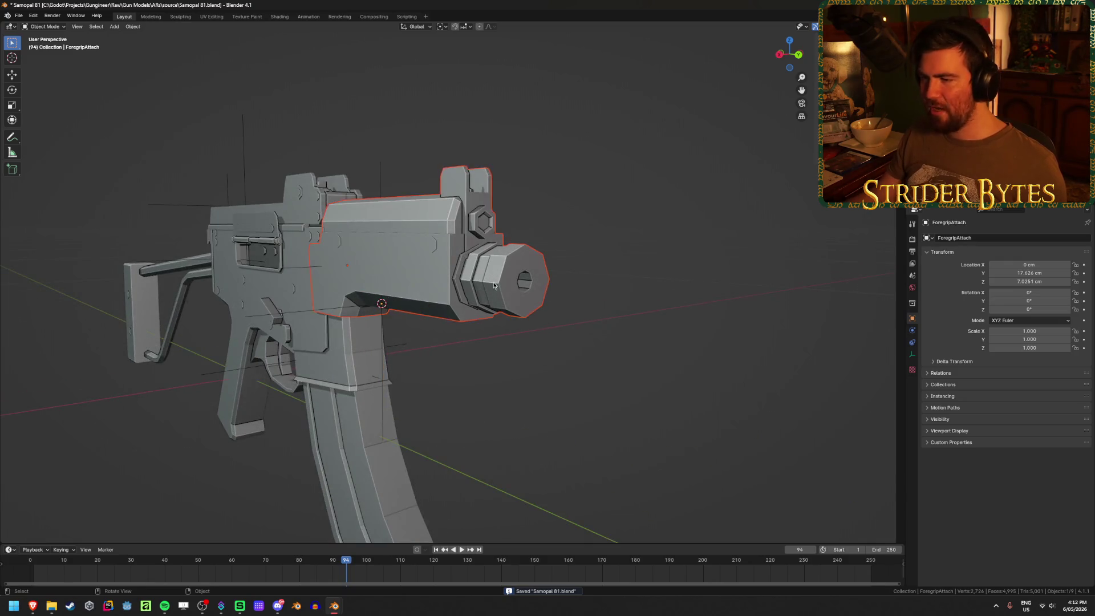
Enter Edit Mode on the receiver and pick the connected muzzle geometry in X-ray to inspect it
scroll(491, 276, up, 2)
click(585, 268)
key(Tab)
mouse_move(660, 294)
middle_down()
mouse_move(612, 330)
mouse_move(614, 309)
middle_up()
key(alt+z)
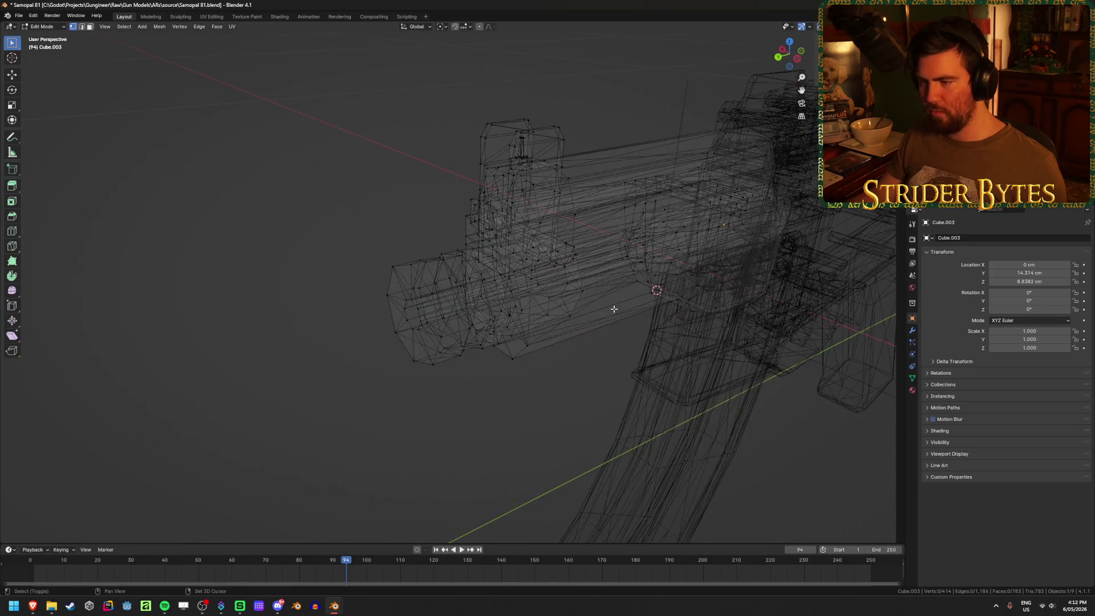
mouse_move(391, 416)
middle_down()
mouse_move(357, 415)
mouse_move(378, 307)
middle_up()
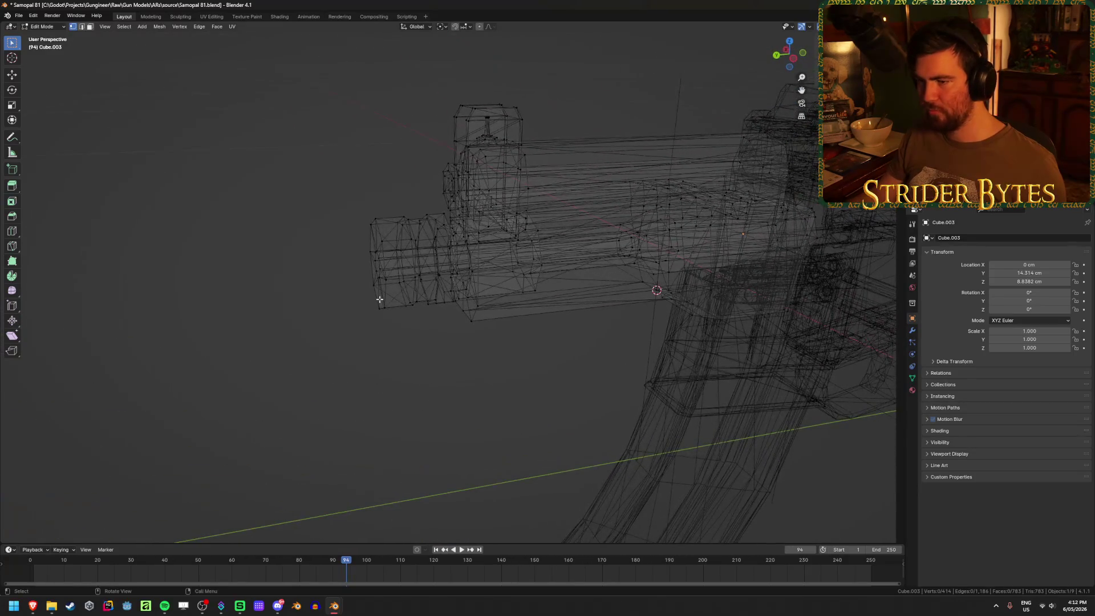
key(l)
key(alt+z)
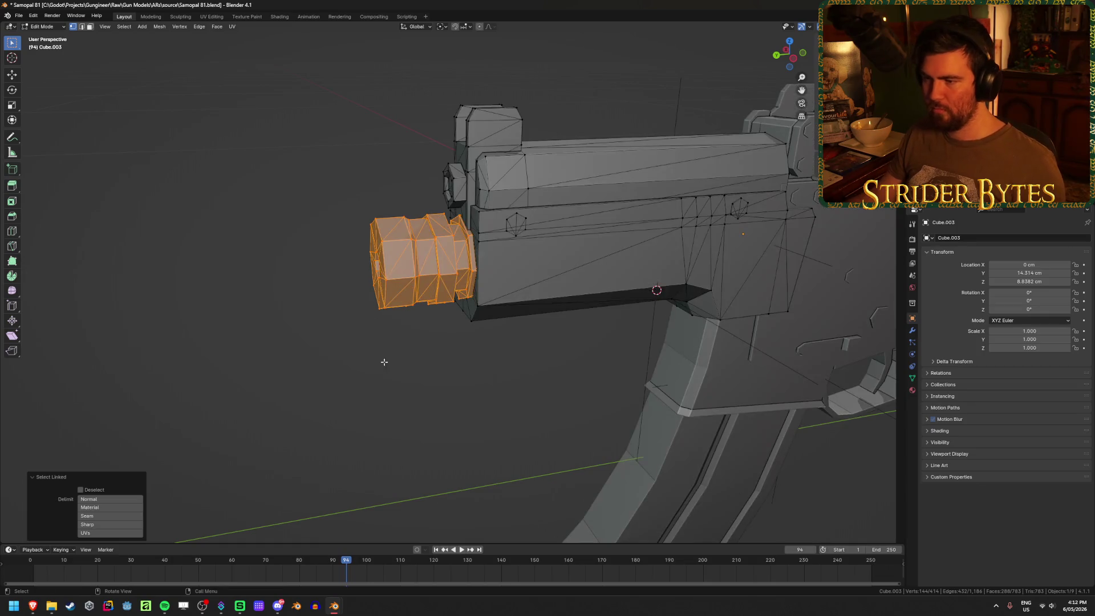
key(alt+a)
key(Tab)
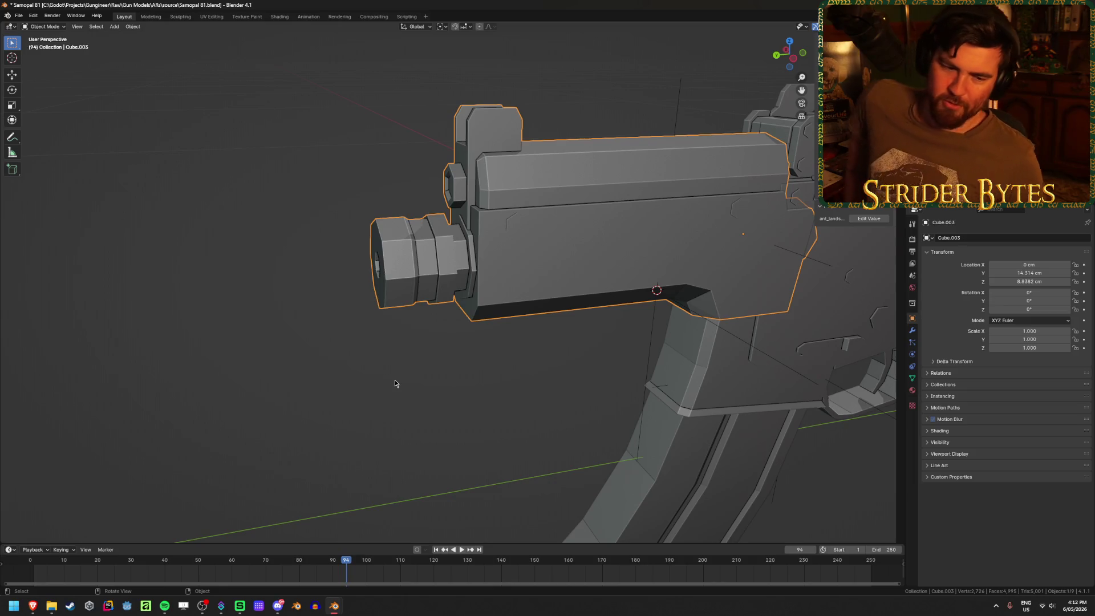
Box-select the receiver's muzzle faces, hide them briefly, then reveal them again
mouse_move(395, 384)
middle_down()
mouse_move(468, 274)
mouse_move(535, 269)
mouse_move(367, 341)
mouse_move(470, 354)
mouse_move(501, 373)
middle_up()
key(Tab)
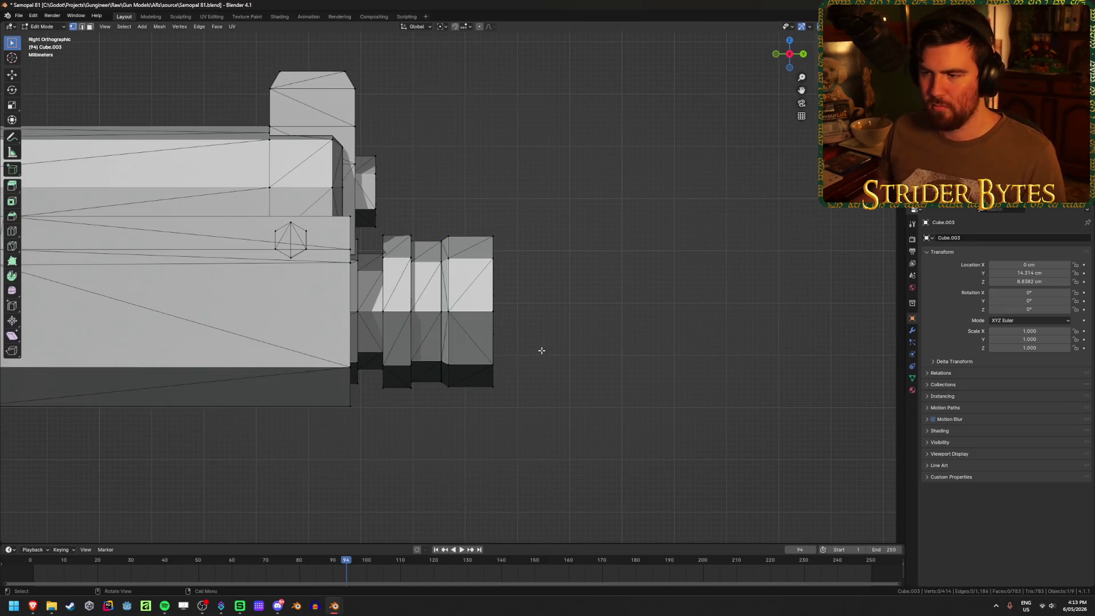
key(alt+z)
mouse_move(600, 451)
mouse_down()
mouse_move(452, 318)
mouse_move(381, 206)
mouse_up()
key(alt+z)
mouse_move(651, 252)
middle_down()
mouse_move(553, 271)
mouse_move(659, 268)
mouse_move(587, 264)
mouse_move(584, 247)
mouse_move(591, 264)
mouse_move(589, 247)
mouse_move(572, 386)
middle_up()
key(h)
key(alt+h)
click(651, 347)
middle_drag(651, 348, 523, 376)
scroll(553, 366, down, 3)
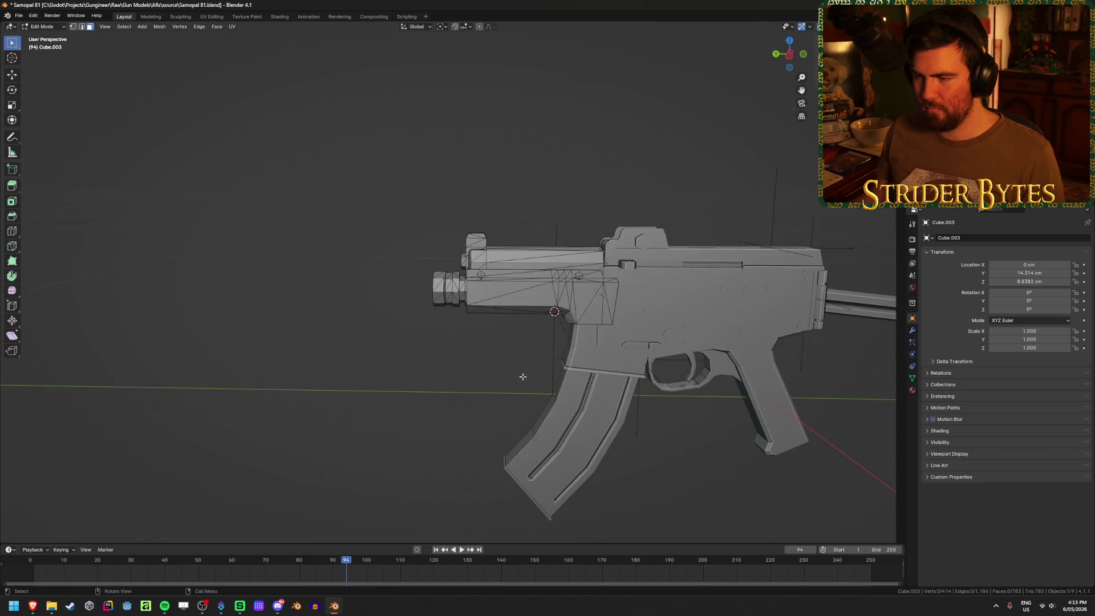
scroll(365, 404, up, 5)
middle_drag(362, 403, 554, 393)
scroll(554, 394, down, 3)
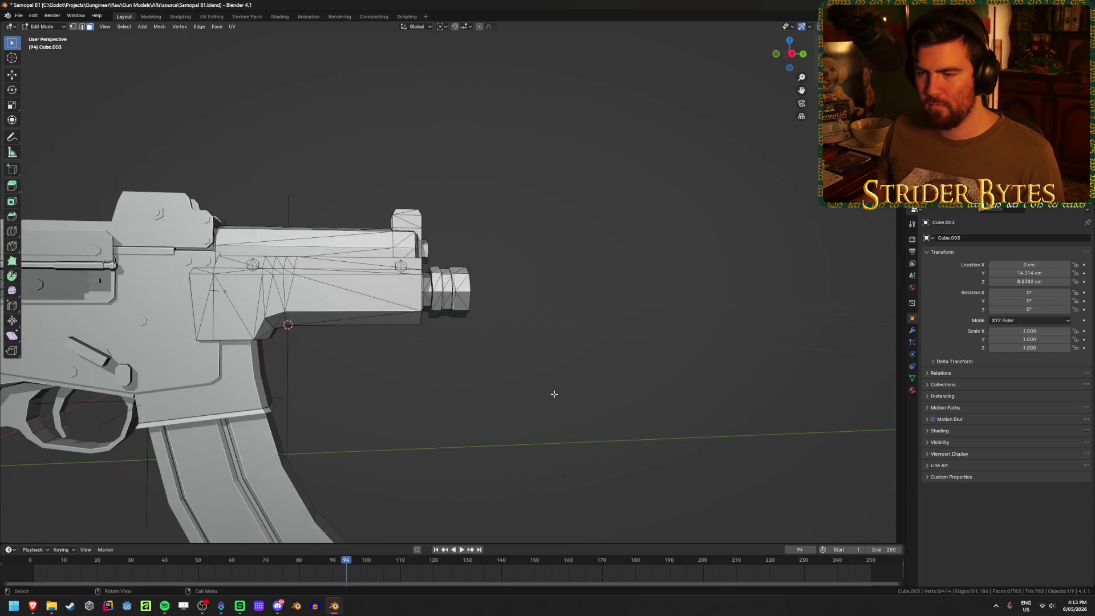
Hide the lower receiver body and the magazine, leaving the stock and upper receiver
key(Tab)
click(229, 399)
key(h)
click(259, 461)
key(h)
mouse_move(259, 460)
middle_down()
mouse_move(215, 399)
mouse_move(454, 426)
middle_up()
key(Tab)
mouse_move(576, 291)
middle_down()
mouse_move(547, 354)
mouse_move(558, 334)
mouse_move(576, 346)
middle_up()
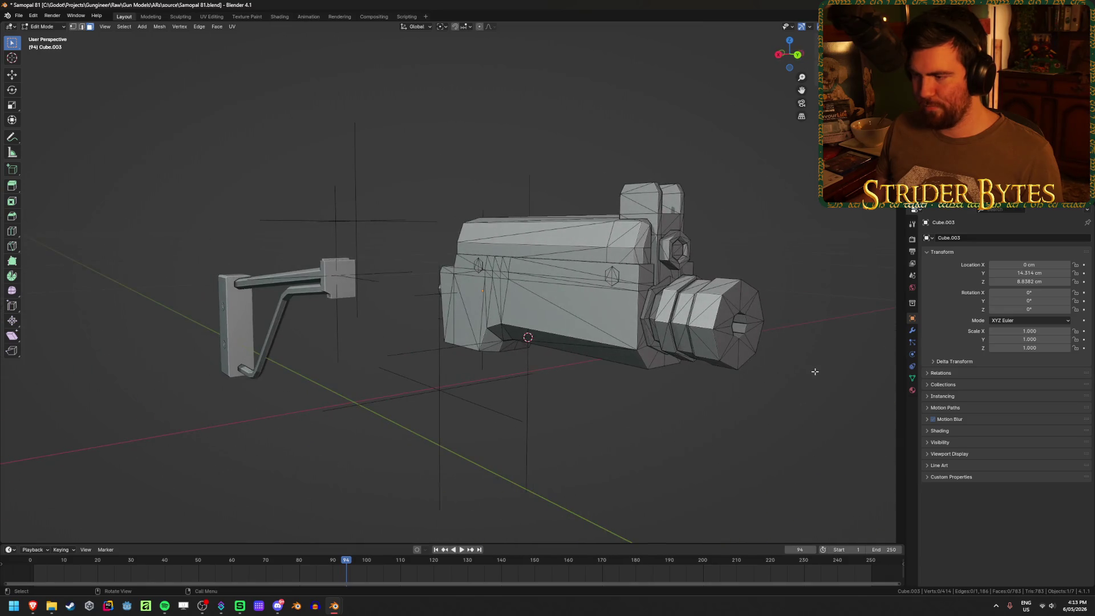
scroll(710, 367, up, 3)
key(l)
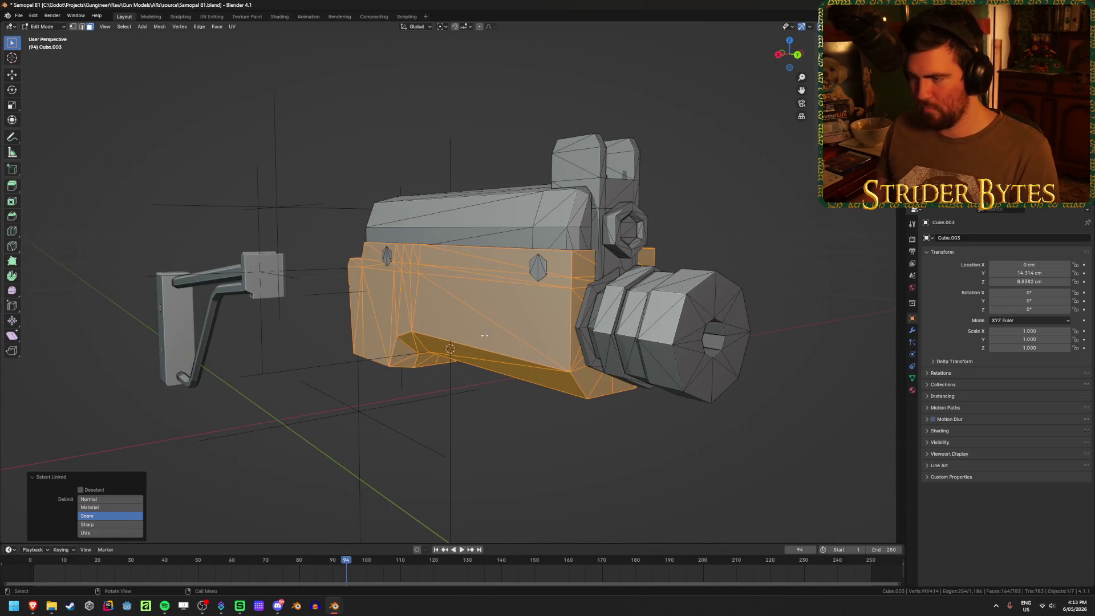
key(l)
key(h)
middle_drag(504, 213, 517, 268)
scroll(514, 251, up, 3)
scroll(517, 268, down, 3)
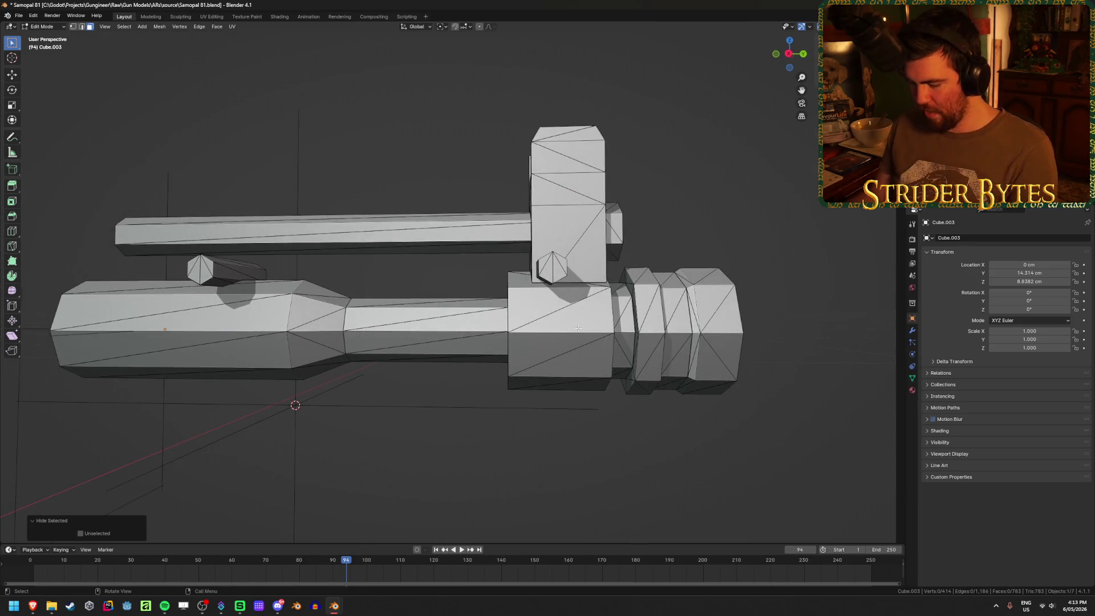
key(l)
mouse_move(570, 371)
middle_down()
mouse_move(600, 394)
mouse_move(590, 397)
middle_up()
click(590, 397)
mouse_move(549, 346)
middle_down()
mouse_move(563, 338)
mouse_move(500, 352)
middle_up()
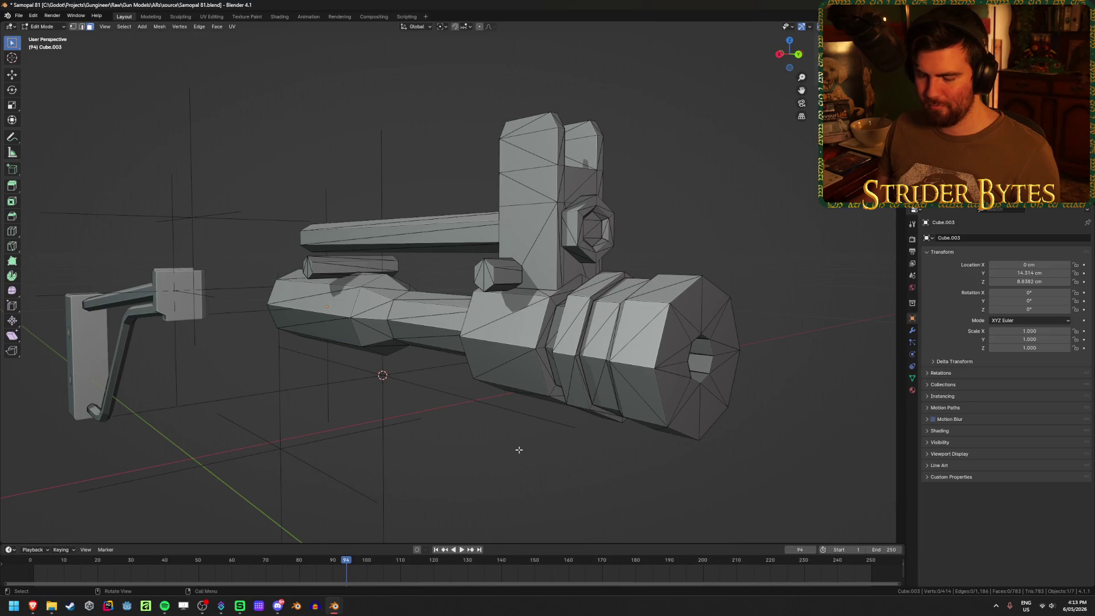
key(a)
key(alt+a)
key(Tab)
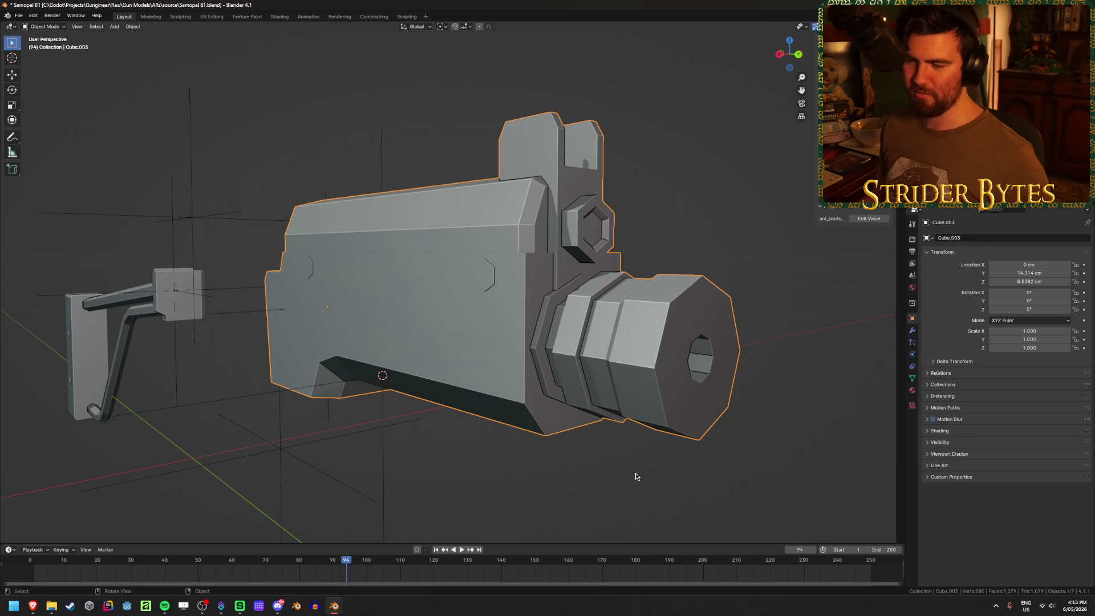
key(Tab)
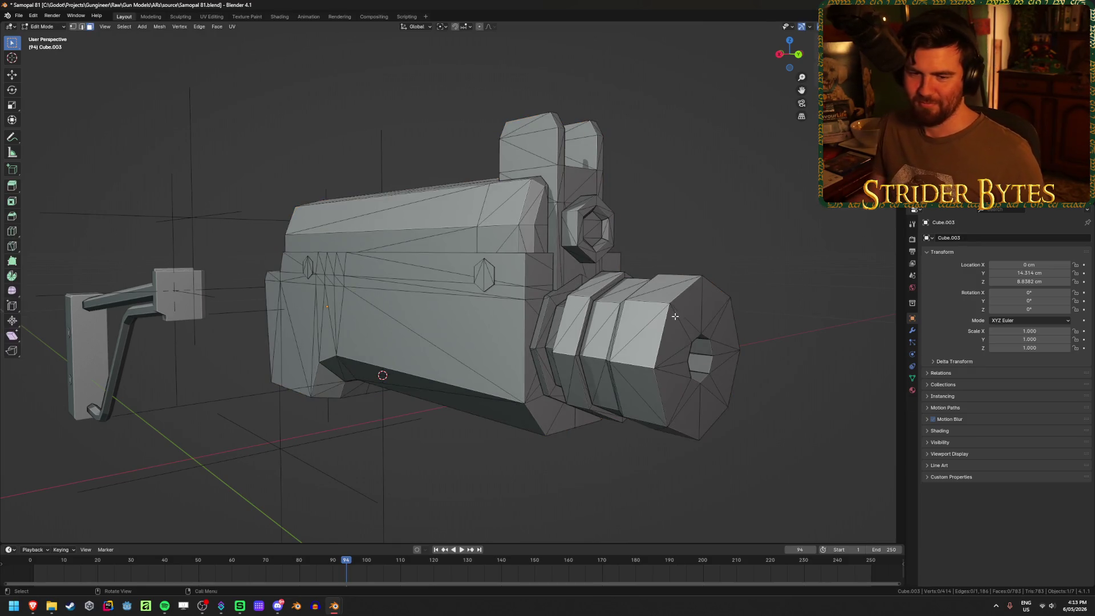
Box-select the muzzle geometry in X-ray from the side orthographic view
middle_drag(803, 442, 571, 423)
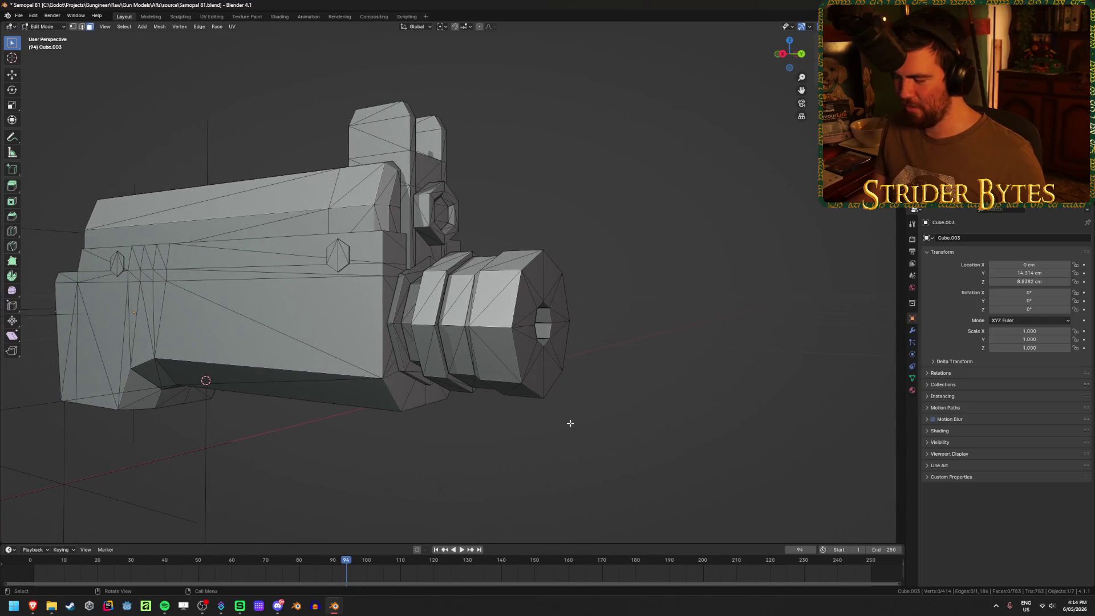
key(KP_3)
key(alt+z)
mouse_move(679, 429)
mouse_down()
mouse_move(413, 236)
mouse_move(479, 222)
mouse_up()
key(alt+z)
middle_drag(653, 269, 622, 307)
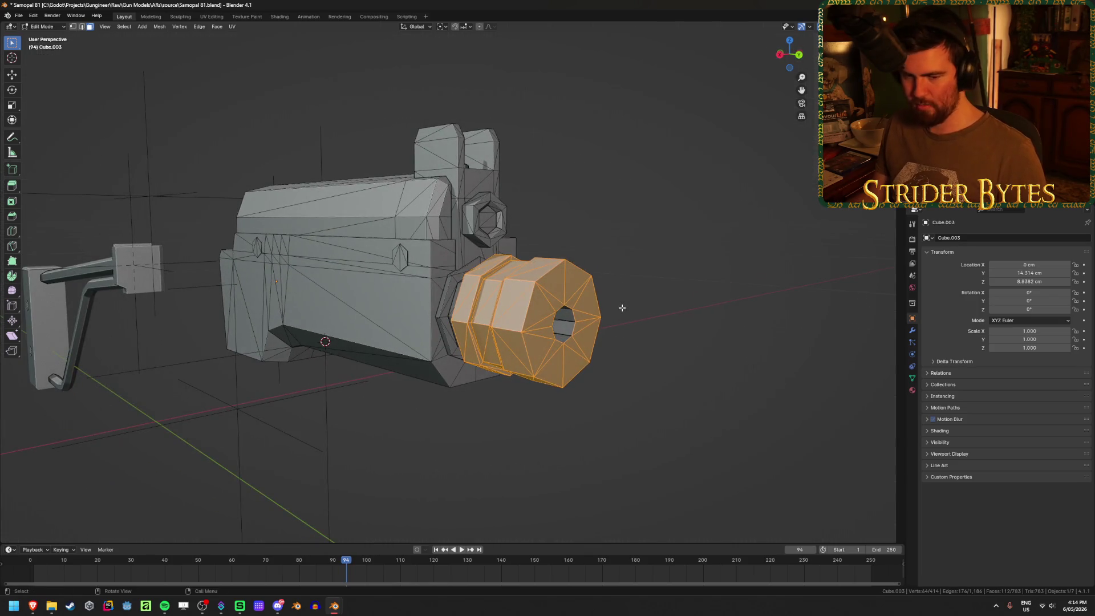
Separate the selected muzzle into its own object, Cube.004, and hide it
key(p)
click(621, 308)
key(Tab)
click(522, 311)
key(h)
mouse_move(523, 315)
middle_down()
mouse_move(565, 328)
mouse_move(579, 320)
middle_up()
scroll(579, 321, up, 4)
mouse_move(506, 337)
middle_down()
mouse_move(591, 372)
mouse_move(469, 342)
middle_up()
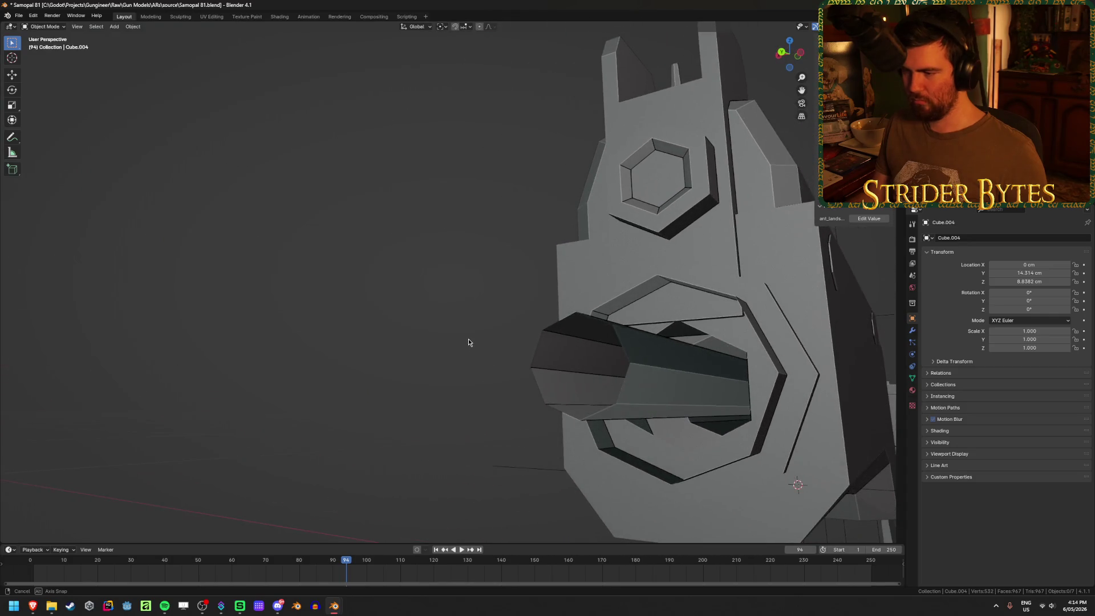
Select the upper receiver and enter its Edit Mode from a front three-quarter view
click(659, 371)
key(Tab)
middle_drag(659, 372, 499, 376)
key(Tab)
middle_drag(579, 376, 504, 374)
key(Tab)
Scale the barrel end loop and extrude it about 8 cm forward along Y
alt+click(628, 394)
mouse_move(627, 394)
middle_down()
mouse_move(685, 383)
mouse_move(619, 399)
middle_up()
key(s)
click(724, 381)
key(e)
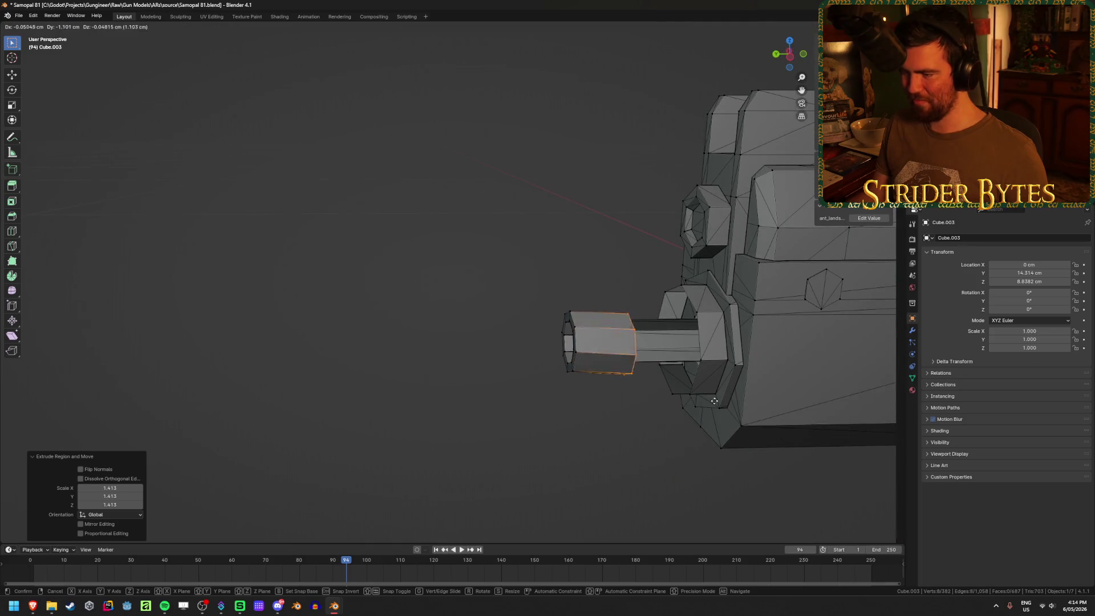
key(y)
click(178, 405)
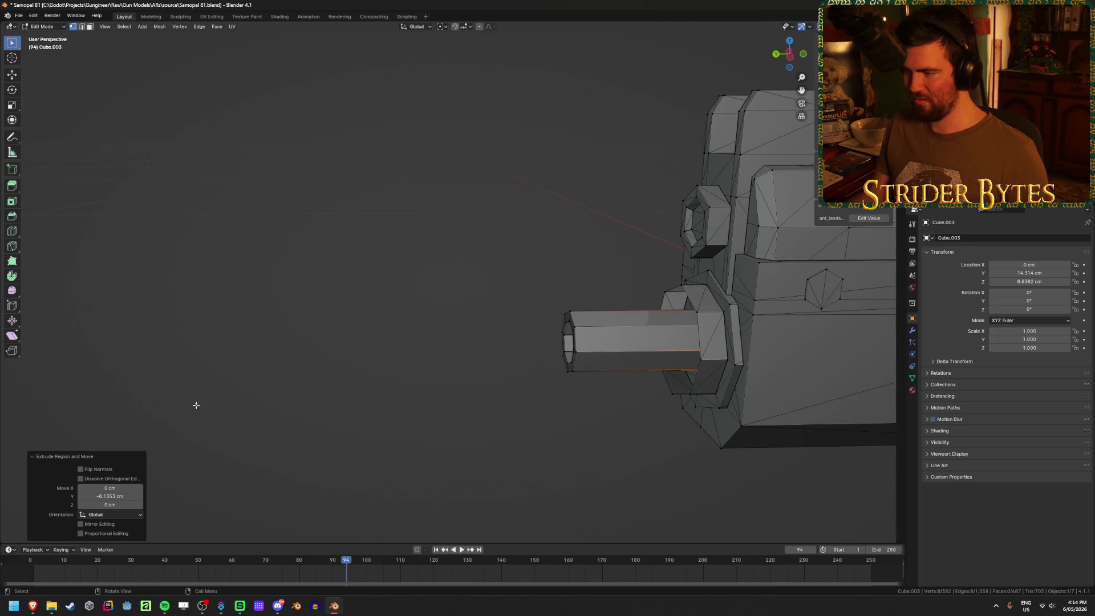
Extrude the hexagonal nut loop along Z and shrink it to 0.464 as a stepped ring
alt+click(702, 302)
middle_drag(774, 339, 911, 307)
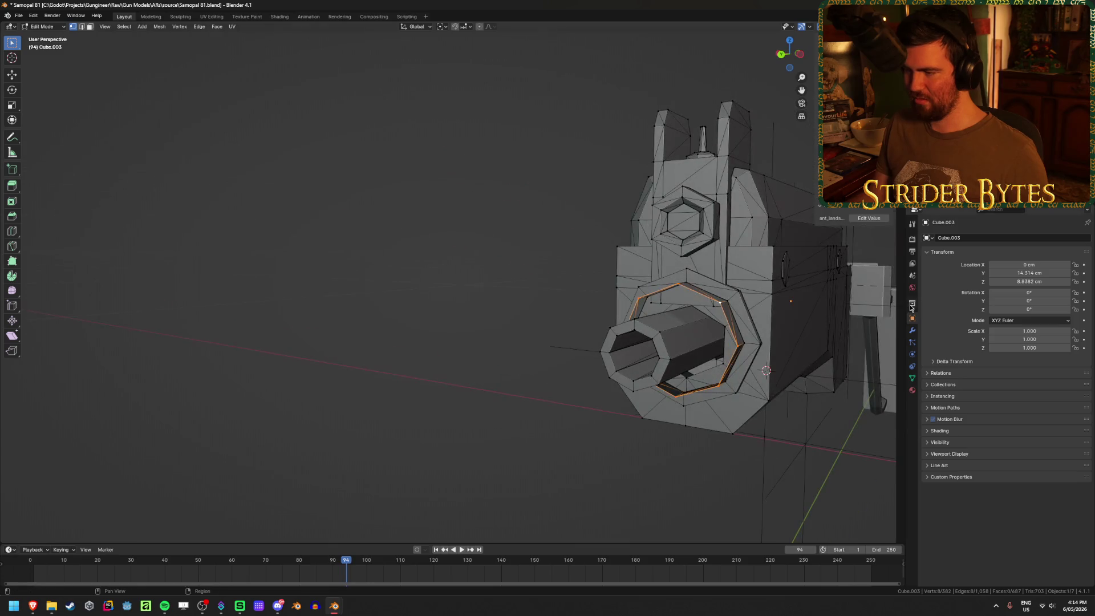
key(e)
key(y)
key(z)
key(z)
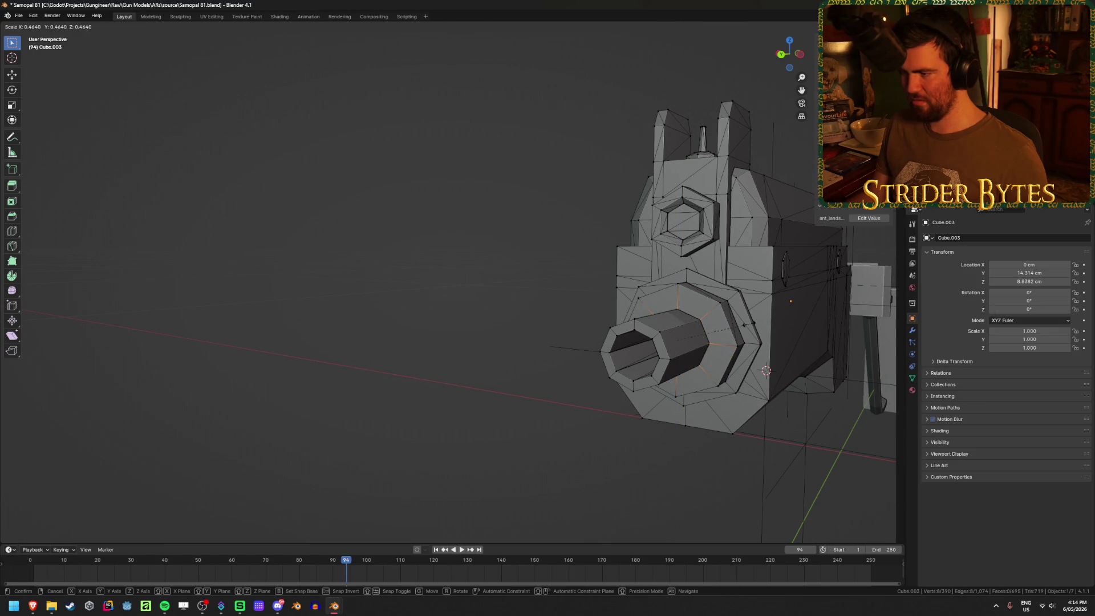
click(744, 325)
key(Tab)
mouse_move(392, 421)
middle_down()
mouse_move(443, 404)
mouse_move(706, 399)
mouse_move(639, 387)
mouse_move(825, 387)
mouse_move(670, 400)
middle_up()
click(653, 392)
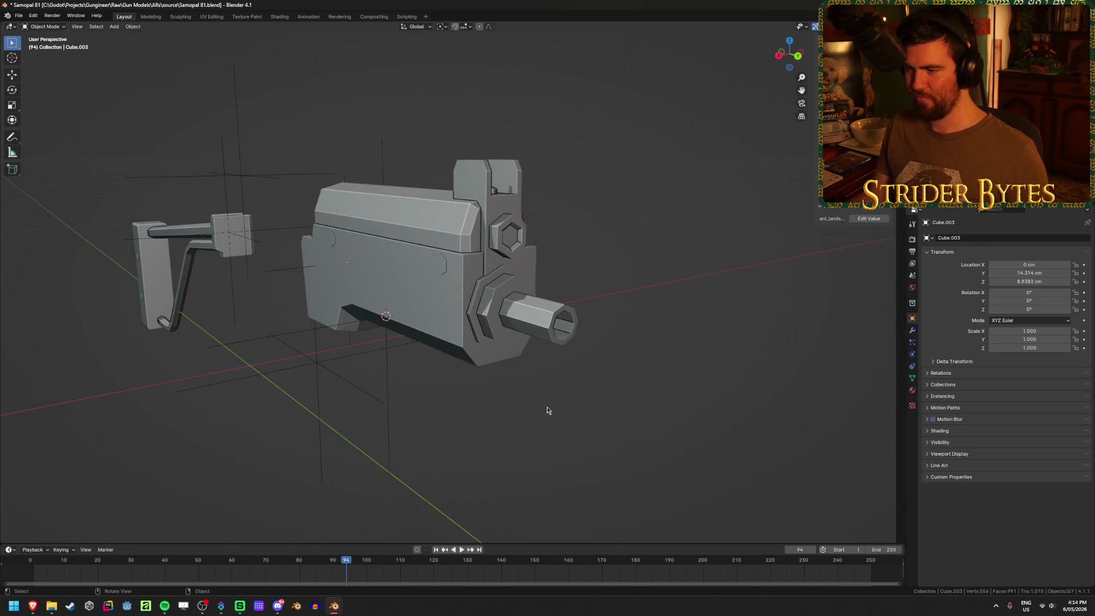
scroll(557, 410, down, 3)
scroll(504, 393, up, 3)
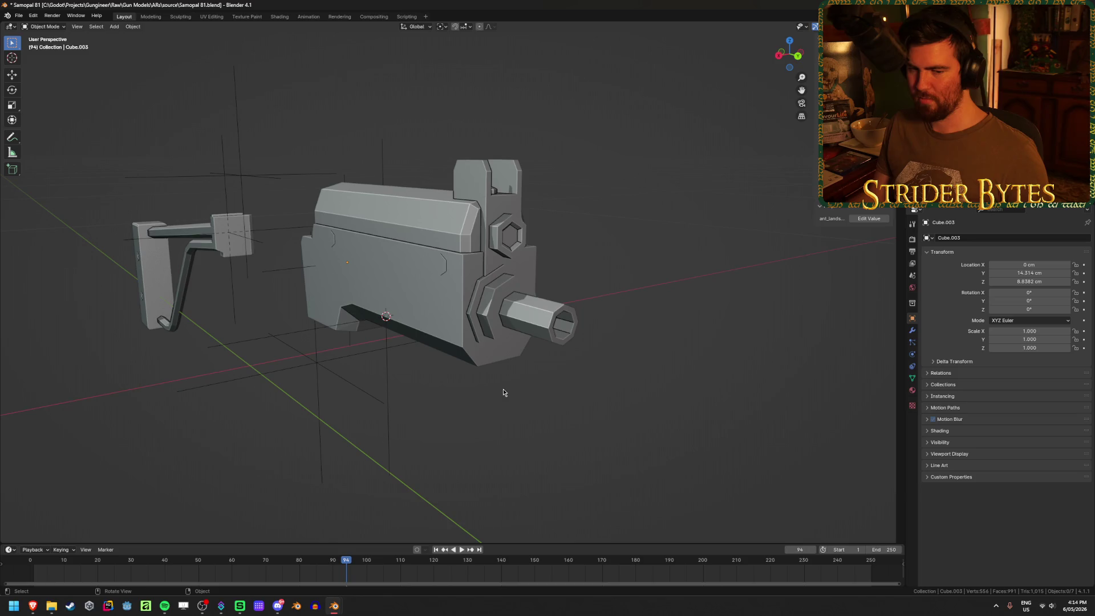
Reveal all hidden parts and frame the muzzle object Cube.004 in Edit Mode
key(alt+h)
middle_drag(426, 402, 474, 399)
scroll(475, 399, up, 4)
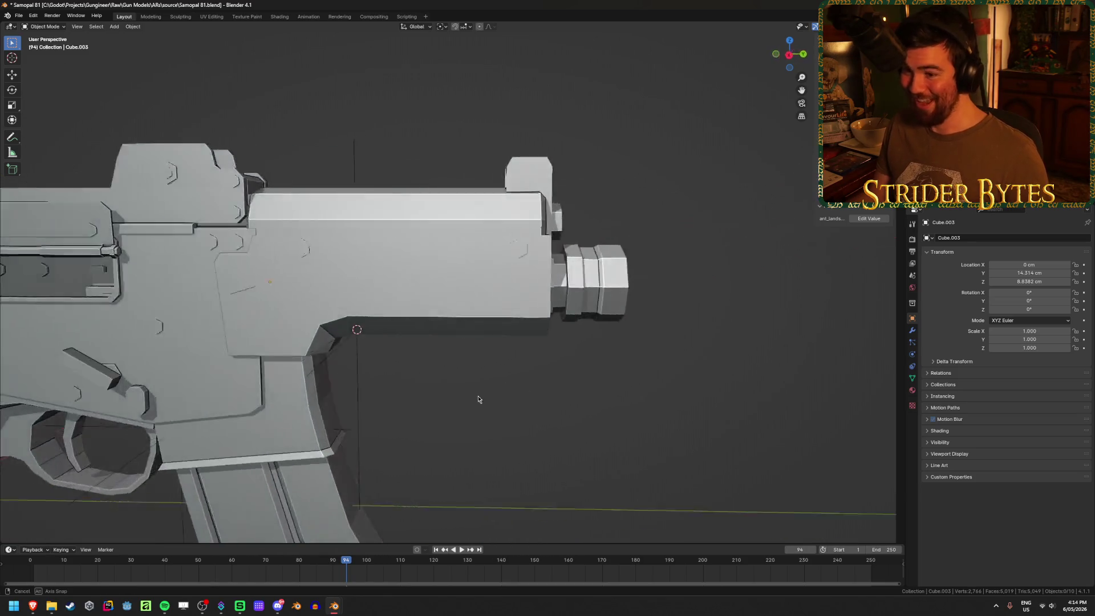
click(489, 278)
click(582, 278)
key(KP_Decimal)
key(Tab)
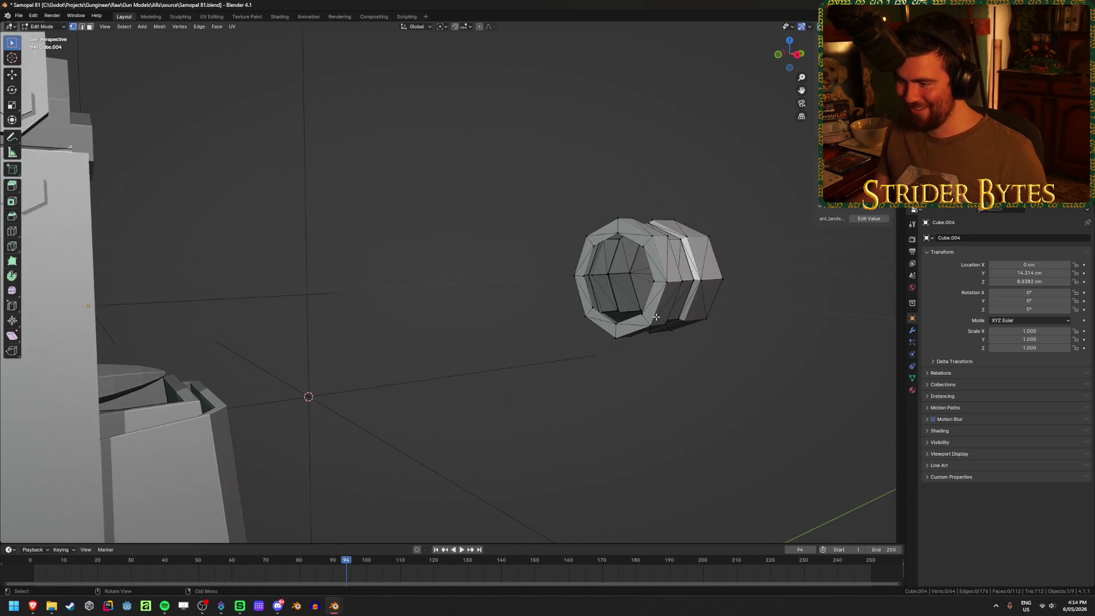
scroll(675, 343, up, 5)
mouse_move(675, 342)
middle_down()
mouse_move(601, 374)
mouse_move(643, 367)
mouse_move(635, 353)
mouse_move(733, 359)
mouse_move(684, 367)
mouse_move(588, 353)
mouse_move(598, 353)
middle_up()
scroll(599, 353, down, 3)
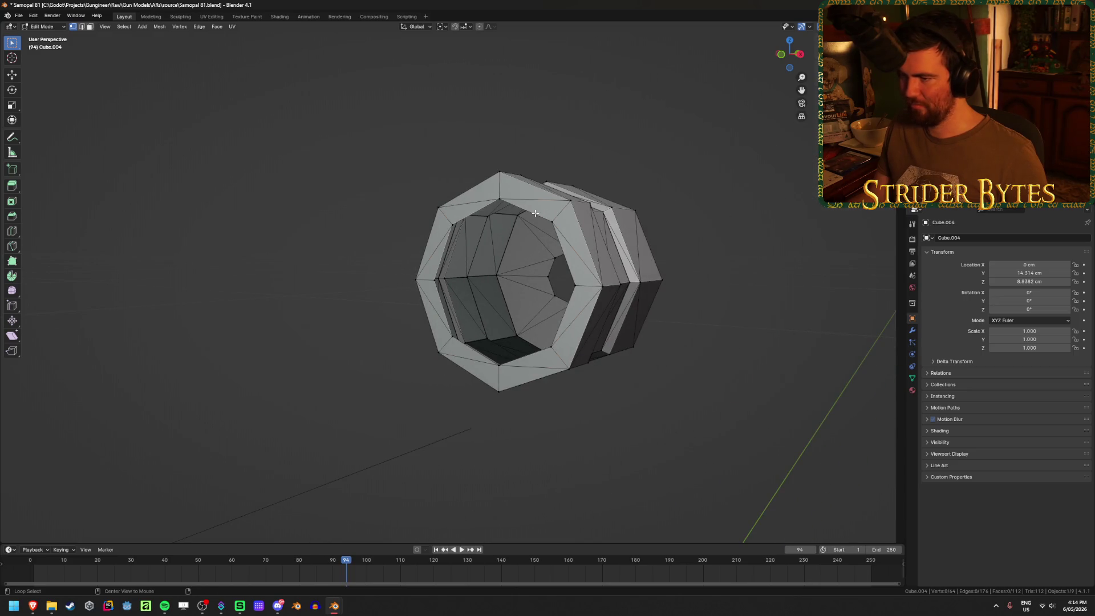
middle_drag(546, 271, 568, 270)
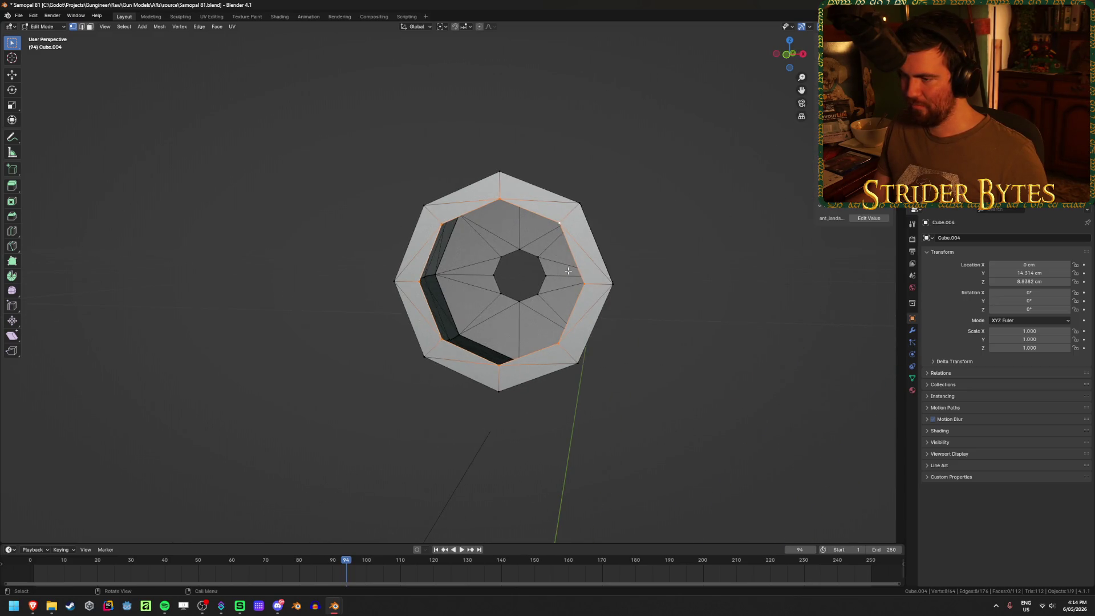
Bridge the muzzle's two inner edge loops to fill the hole with faces
alt+shift+click(529, 253)
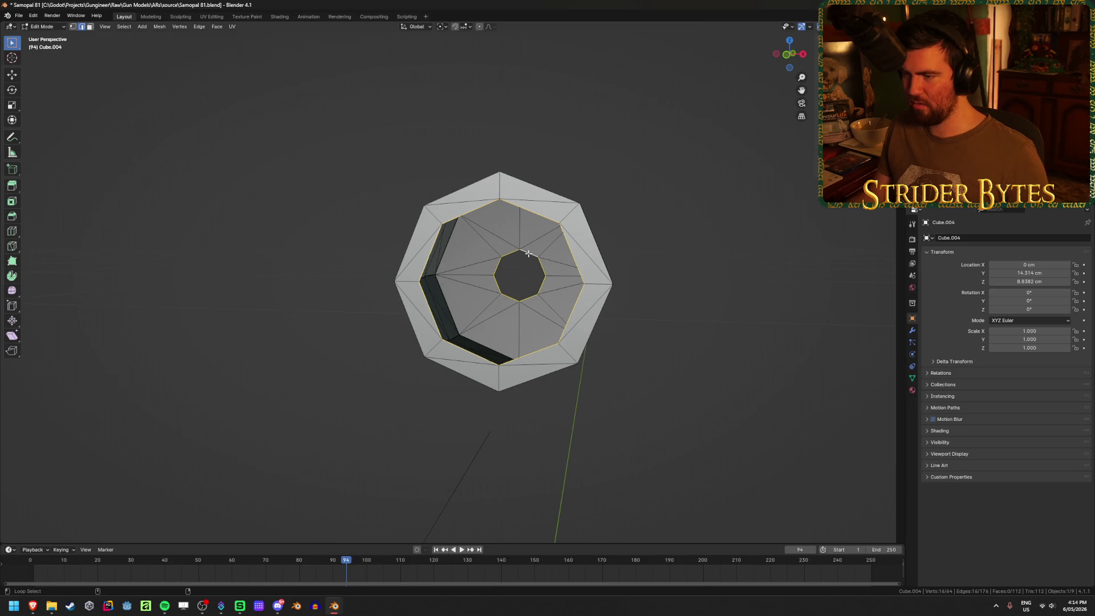
key(ctrl+e)
click(525, 284)
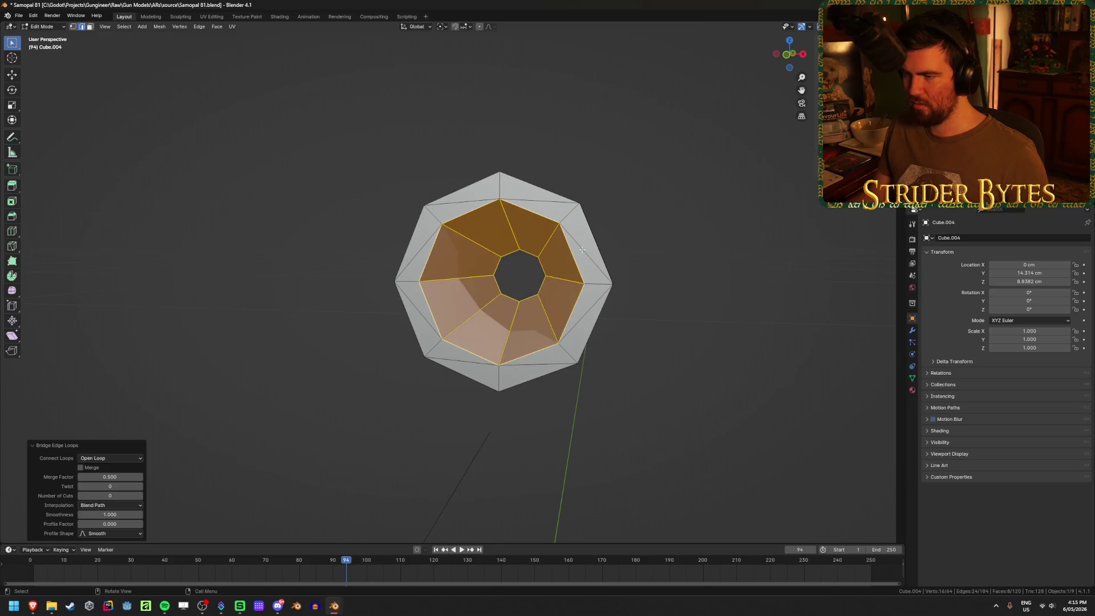
key(alt+a)
key(1)
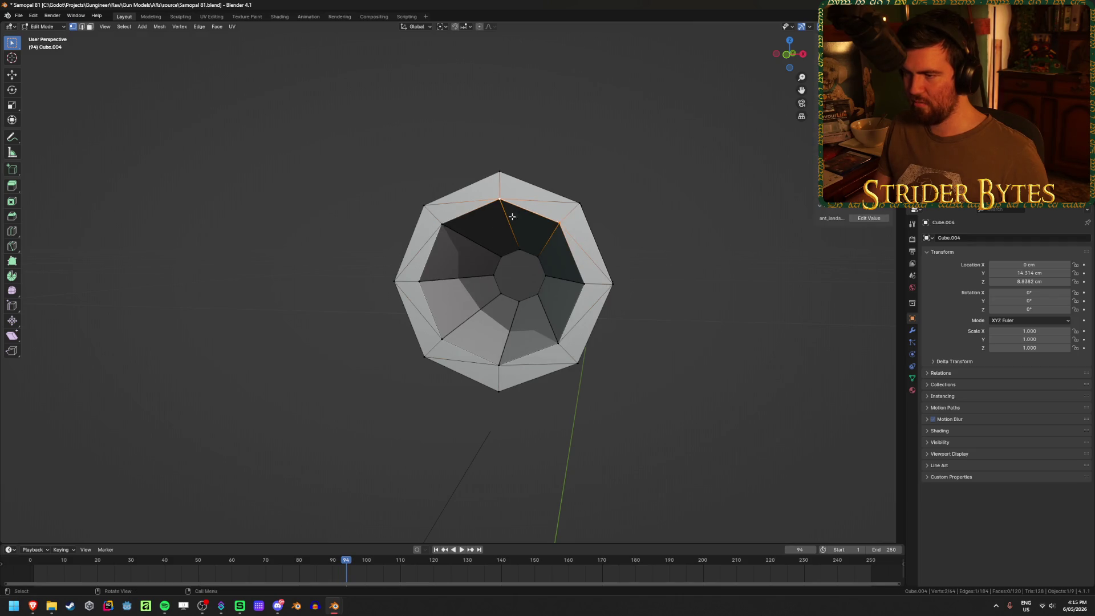
key(2)
alt+click(433, 309)
shift+click(470, 352)
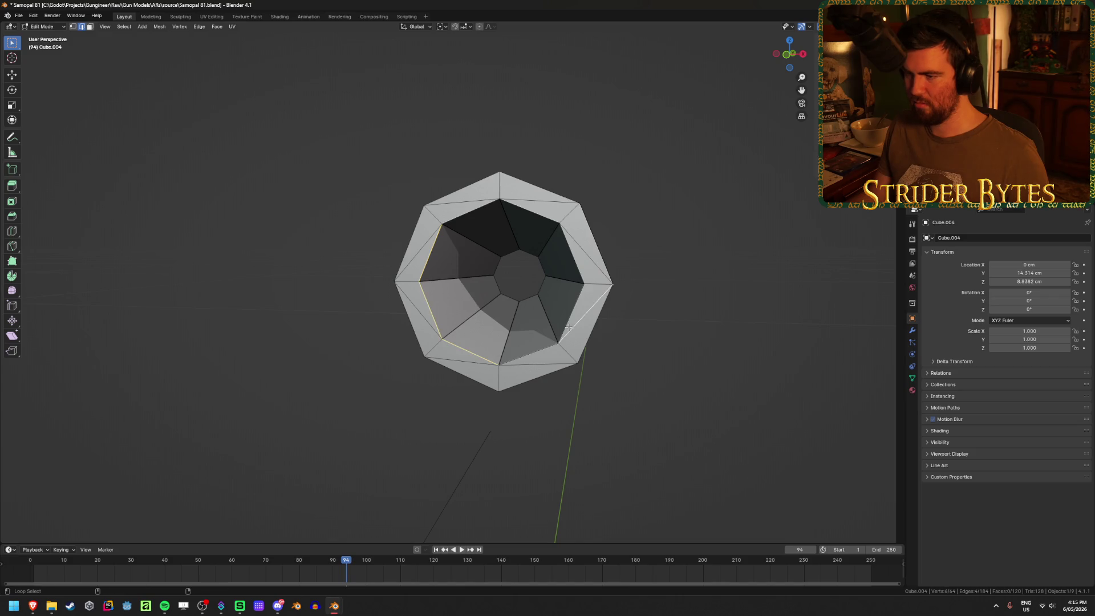
click(569, 326)
key(1)
middle_drag(607, 332, 465, 303)
key(2)
key(alt+a)
mouse_move(582, 320)
middle_down()
mouse_move(675, 318)
mouse_move(631, 328)
middle_up()
Select the eight inner-rim vertices and scale them inward into a narrower bore
key(1)
shift+click(431, 245)
shift+click(418, 251)
shift+click(404, 304)
shift+click(419, 357)
shift+click(456, 386)
shift+click(500, 368)
shift+click(518, 306)
shift+click(502, 250)
key(s)
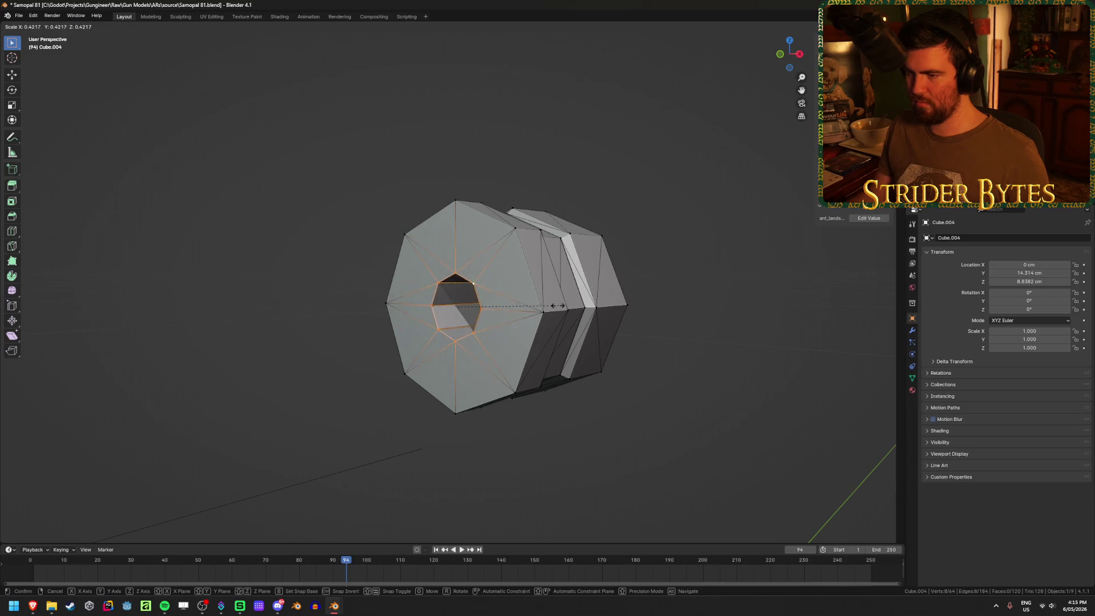
click(606, 307)
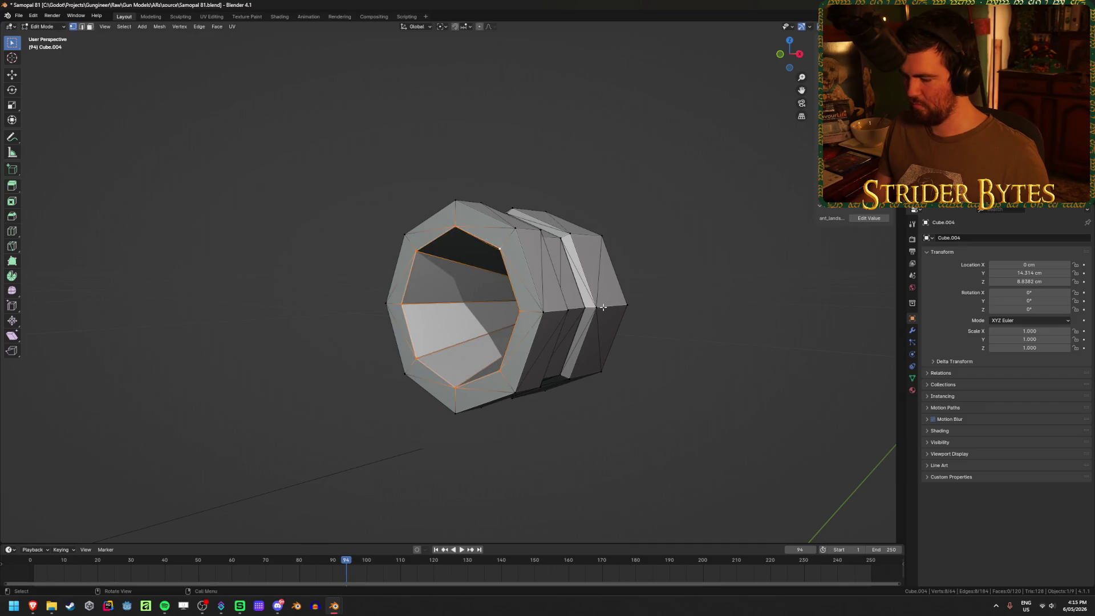
Scale the inner loop down further to 0.3621 for a tapered hexagonal bore
key(ctrl+KP_1)
mouse_move(603, 307)
middle_down()
mouse_move(528, 316)
mouse_move(631, 299)
mouse_move(785, 308)
middle_up()
key(s)
click(567, 335)
mouse_move(567, 335)
middle_down()
mouse_move(662, 311)
mouse_move(484, 349)
mouse_move(327, 342)
middle_up()
key(KP_Divide)
key(Tab)
click(746, 334)
scroll(672, 342, down, 5)
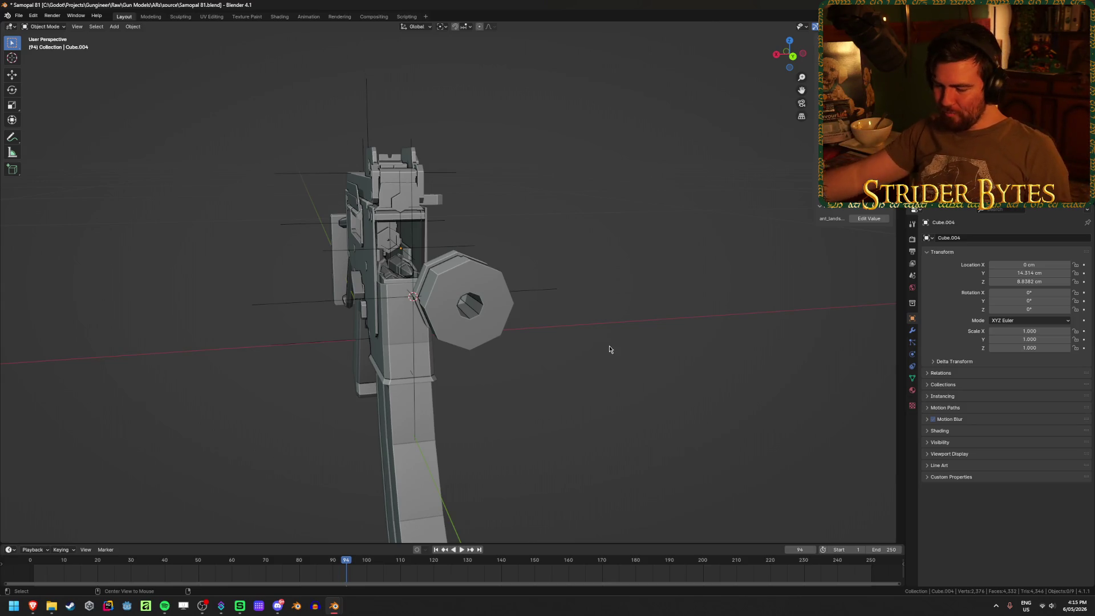
Delete the separate bulky muzzle ring object
key(ctrl+v)
mouse_move(514, 324)
middle_down()
mouse_move(488, 307)
mouse_move(500, 302)
middle_up()
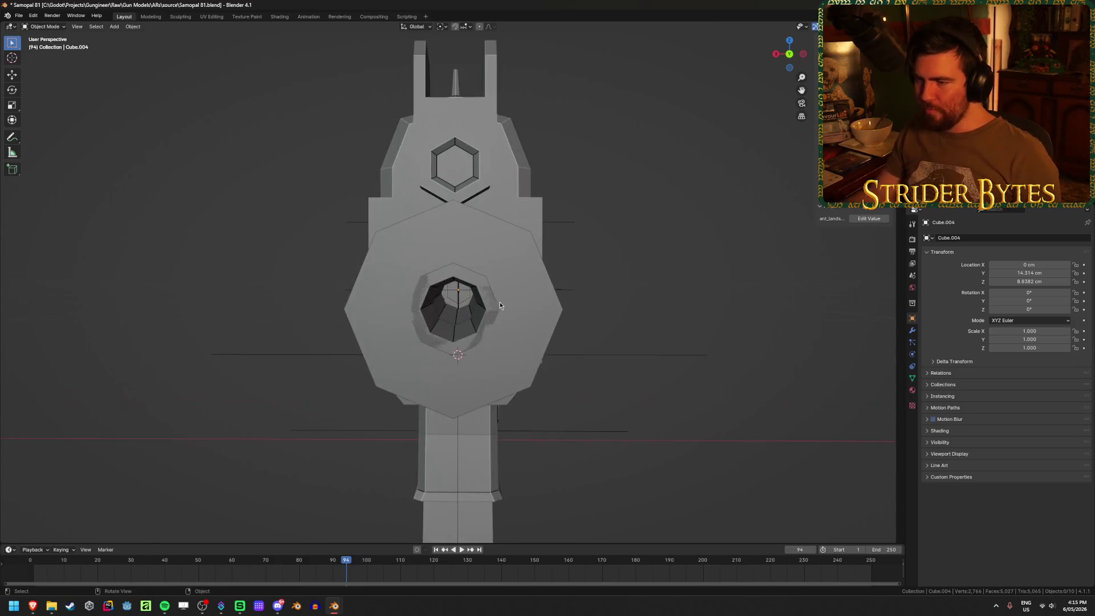
middle_drag(631, 276, 555, 374)
click(555, 374)
click(365, 391)
key(Tab)
key(Tab)
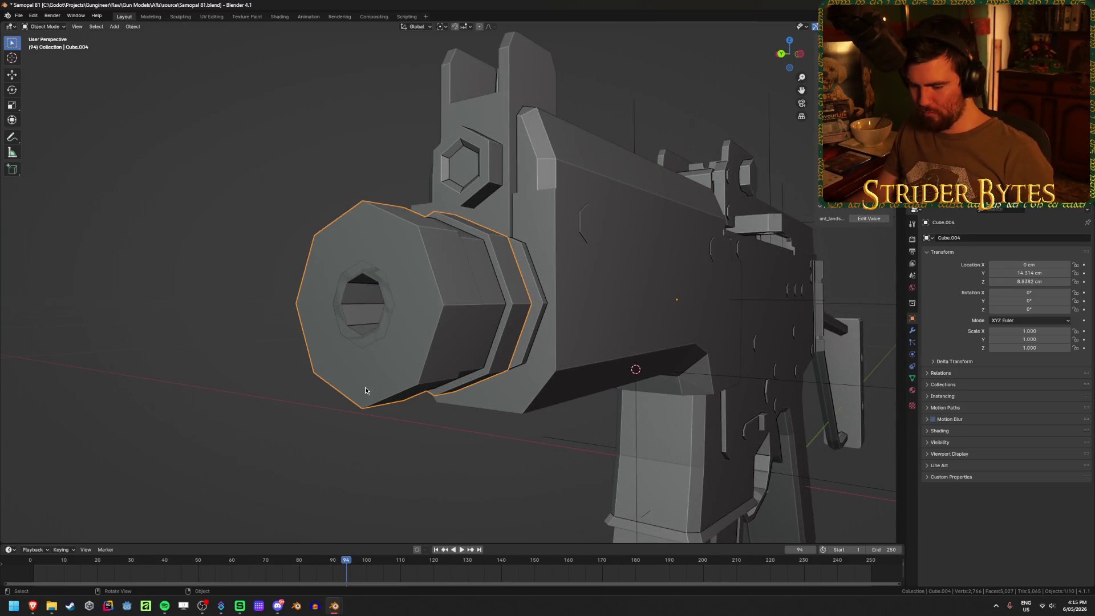
key(Delete)
click(394, 302)
key(Tab)
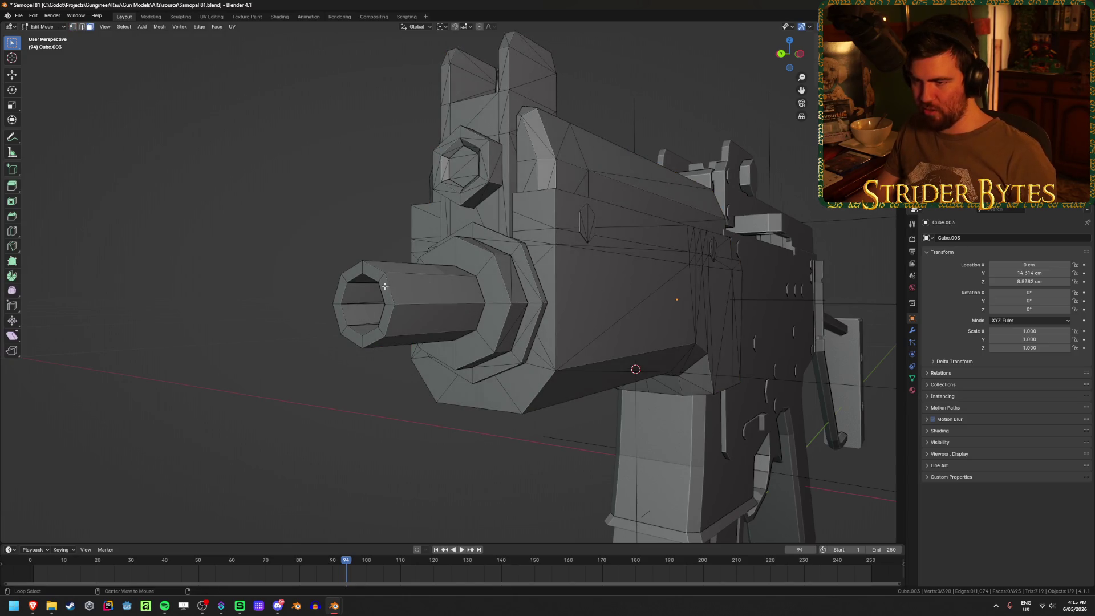
Shift Cube.003's hexagonal barrel-tip faces 0.5735 cm along Y
alt+click(382, 282)
key(g)
key(y)
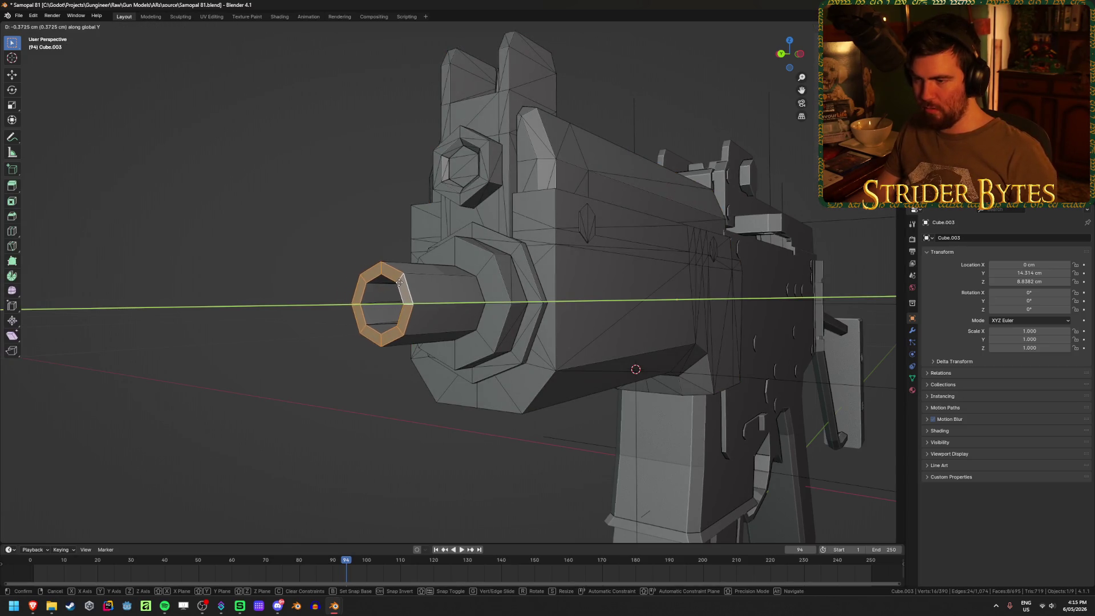
click(406, 280)
click(261, 317)
key(Tab)
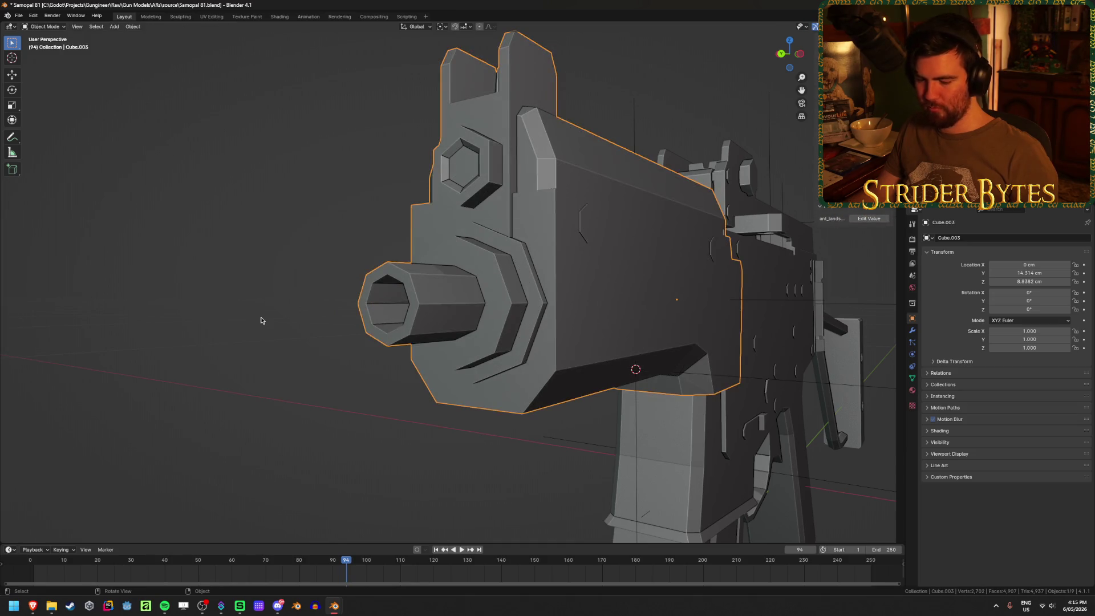
key(ctrl+z)
mouse_move(261, 318)
middle_down()
mouse_move(287, 395)
mouse_move(300, 403)
mouse_move(374, 387)
mouse_move(404, 409)
mouse_move(529, 414)
mouse_move(419, 358)
mouse_move(491, 359)
middle_up()
Save the file as Samopal 81.blend
scroll(564, 359, up, 3)
key(ctrl+s)
mouse_move(563, 360)
middle_down()
mouse_move(357, 395)
mouse_move(533, 379)
middle_up()
click(503, 279)
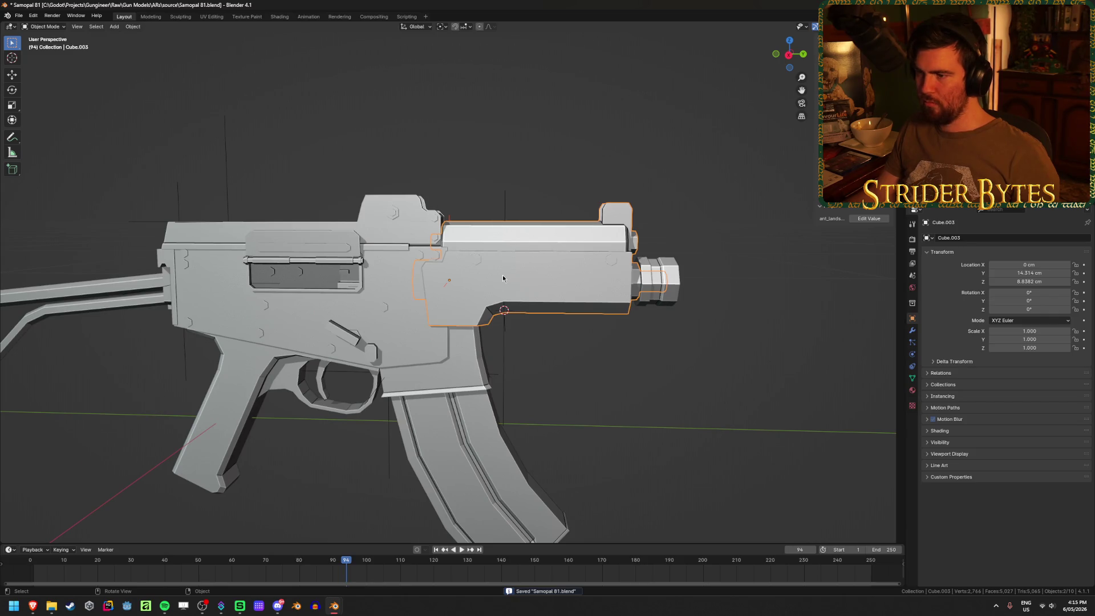
Rename the selected upper receiver and barrel piece to SA81_Barrel
key(F2)
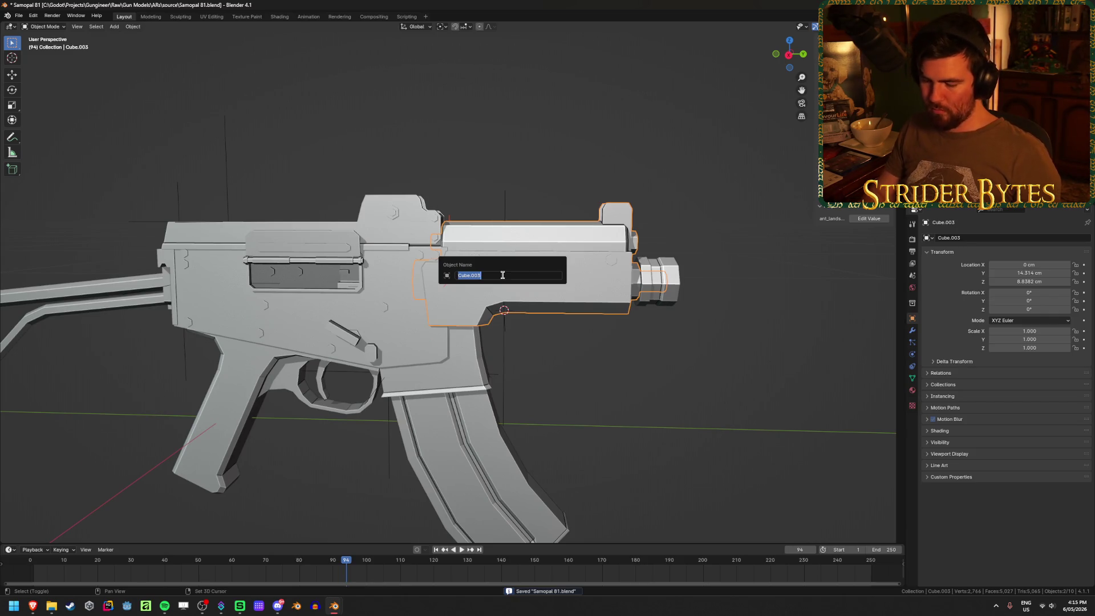
text(SA81_B)
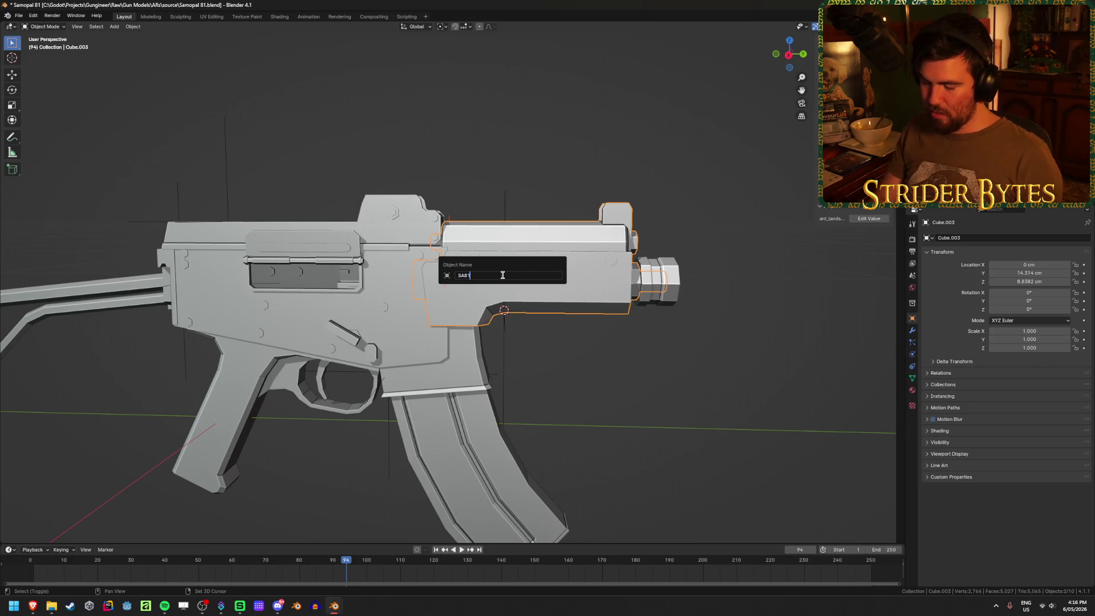
text(arrel)
key(Return)
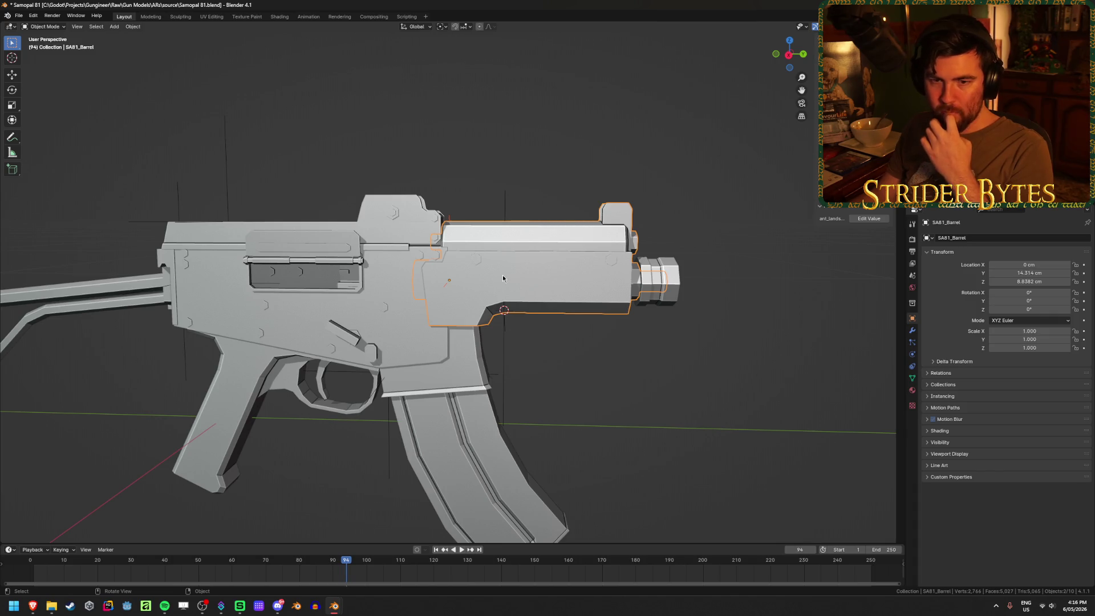
Deselect SA81_Barrel and move the streaming tool window to the right screen edge
key(alt+Tab)
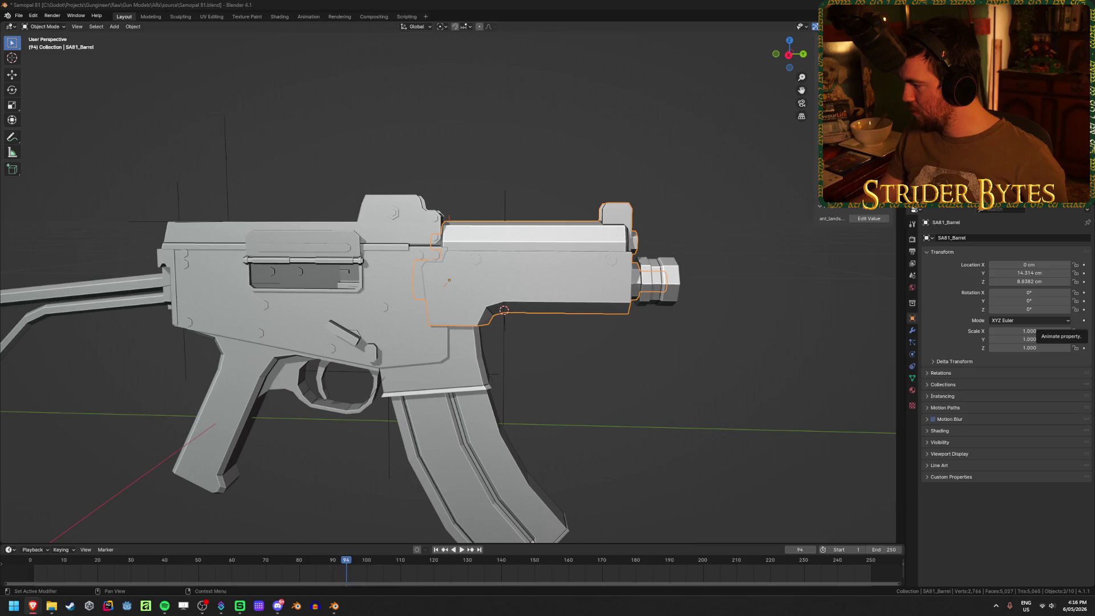
click(655, 379)
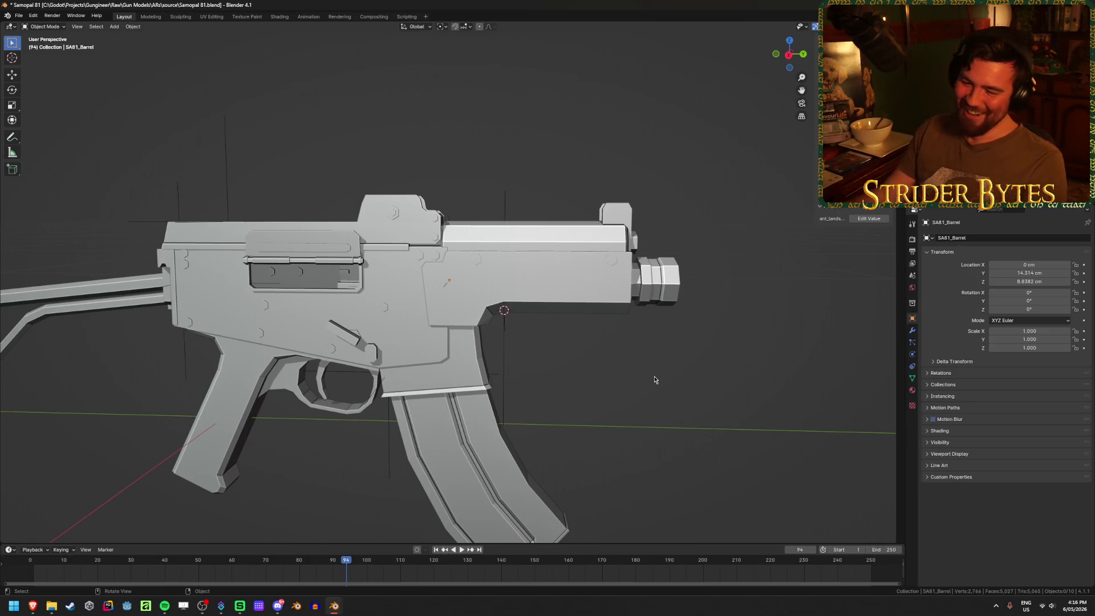
click(221, 606)
mouse_move(379, 134)
mouse_down()
mouse_move(964, 211)
mouse_move(1094, 210)
mouse_up()
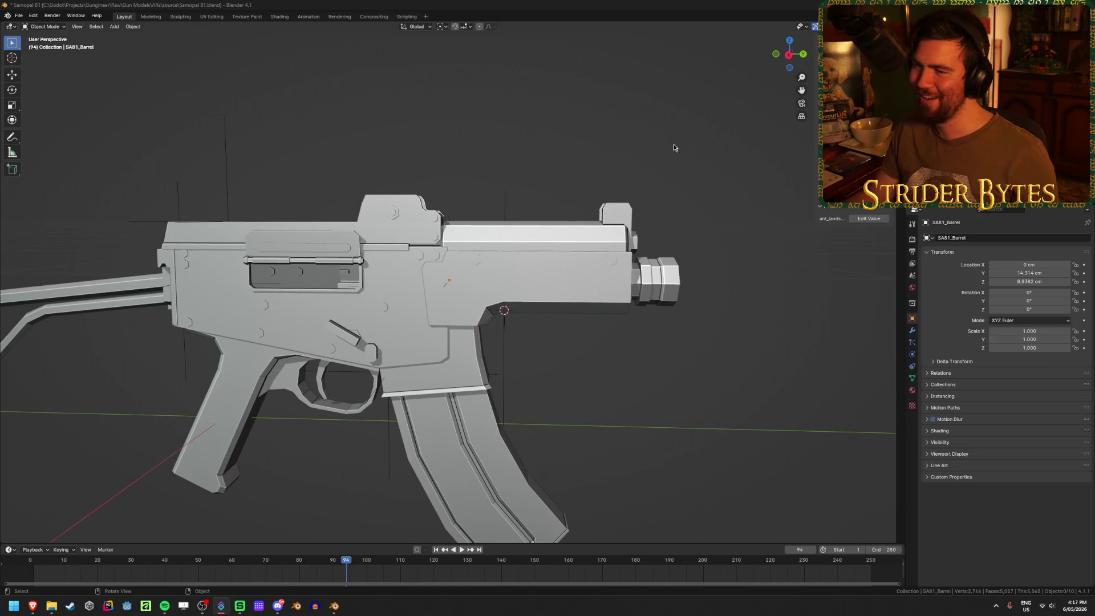
Check the renamed barrel from the back and front views, then save Samopal 81.blend
key(ctrl+KP_1)
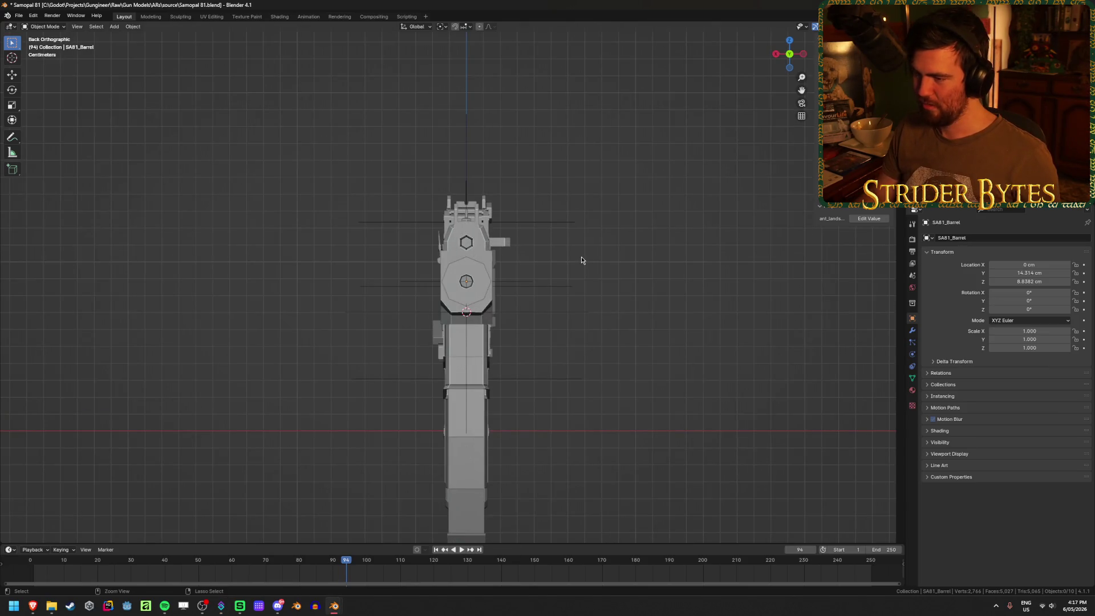
key(KP_1)
key(ctrl+KP_1)
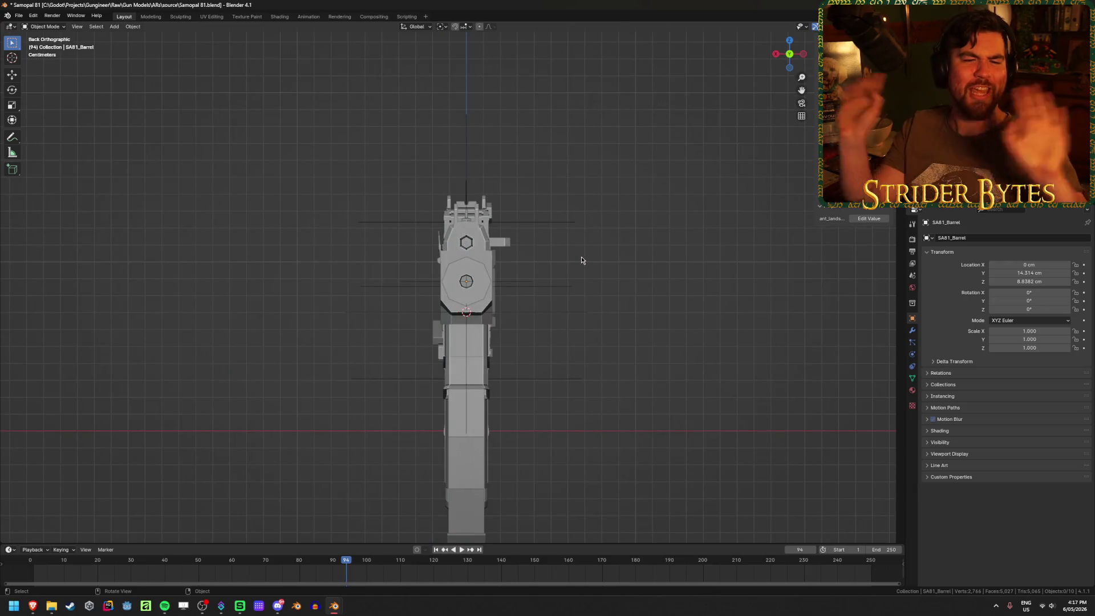
middle_drag(343, 278, 391, 282)
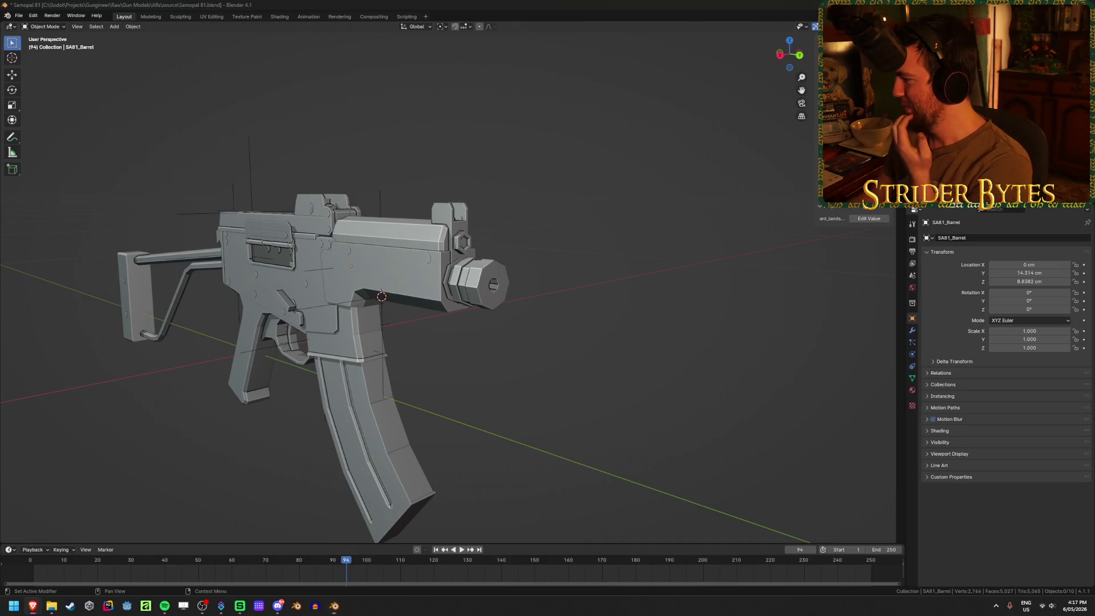
key(ctrl+s)
Select the receiver and grip body Cube.009 and make Collection 2 active
middle_drag(435, 354, 605, 372)
scroll(642, 372, up, 3)
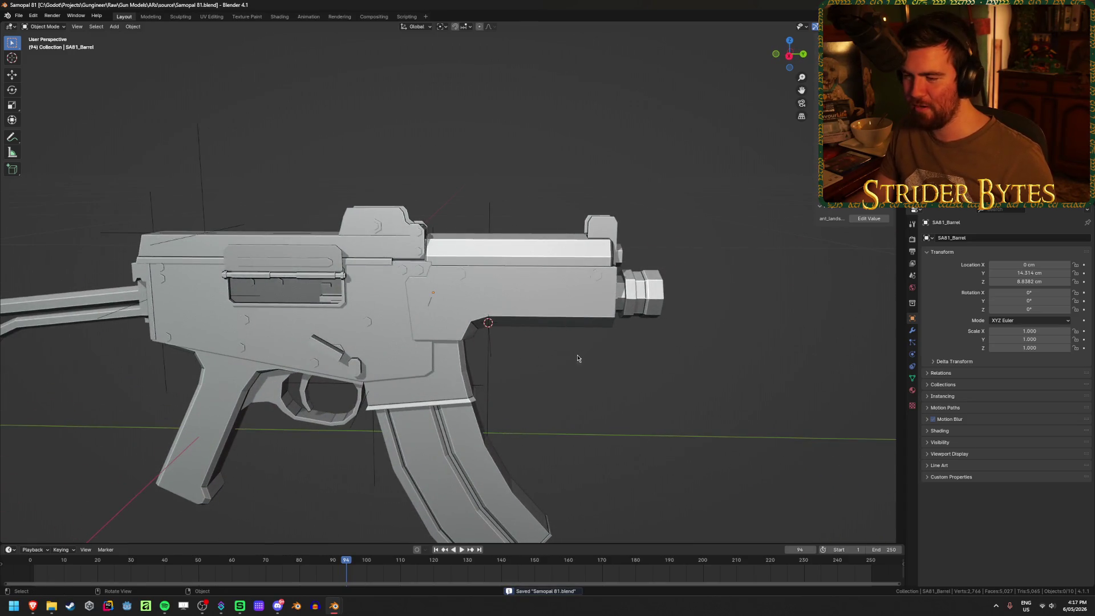
click(388, 248)
mouse_move(656, 400)
middle_down()
mouse_move(611, 386)
mouse_move(628, 392)
middle_up()
scroll(394, 437, up, 2)
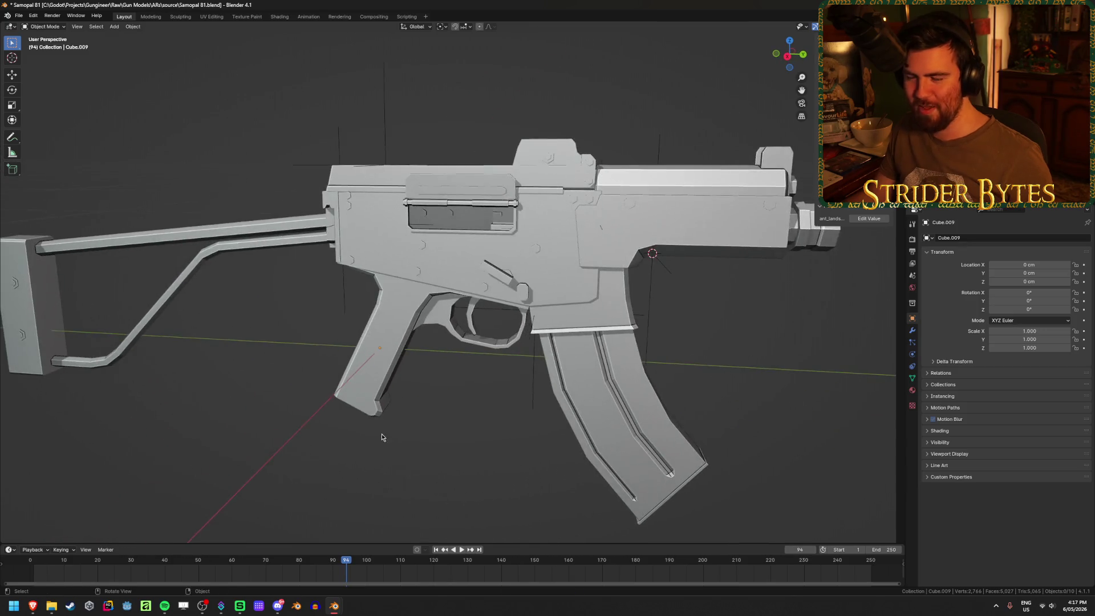
scroll(394, 438, down, 3)
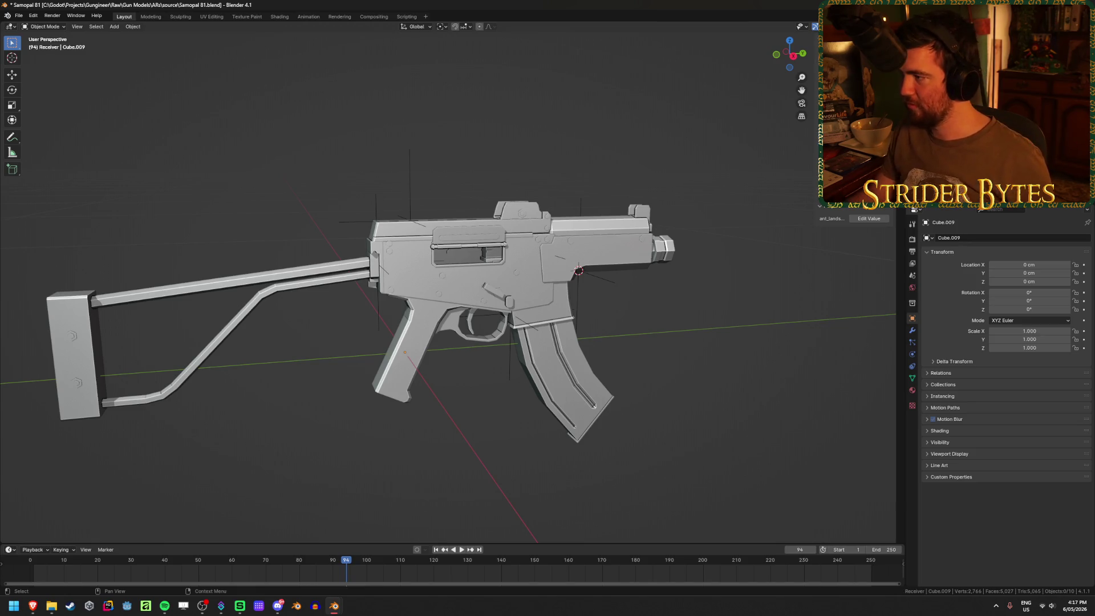
key(Down)
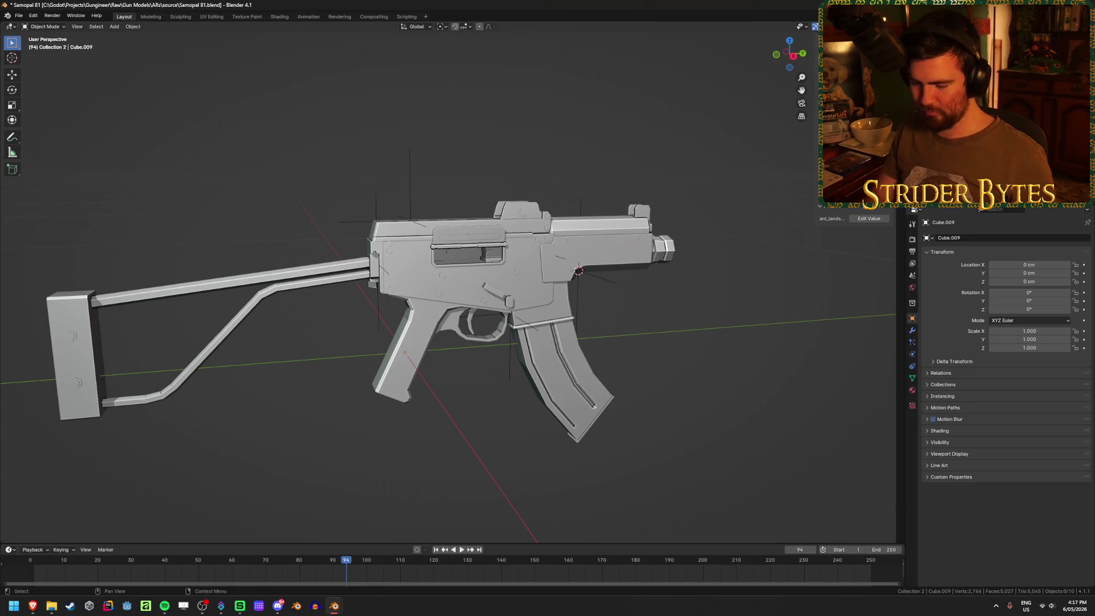
Step down through Collections 3–5 to make the Muzzle collection active, then save
key(Down)
key(Down)
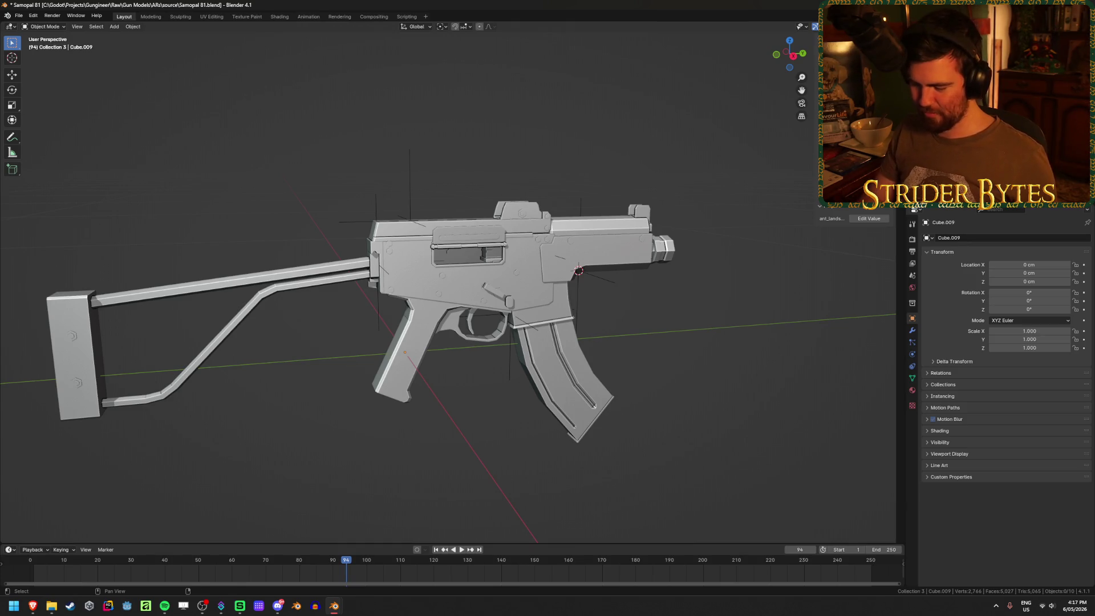
key(Down)
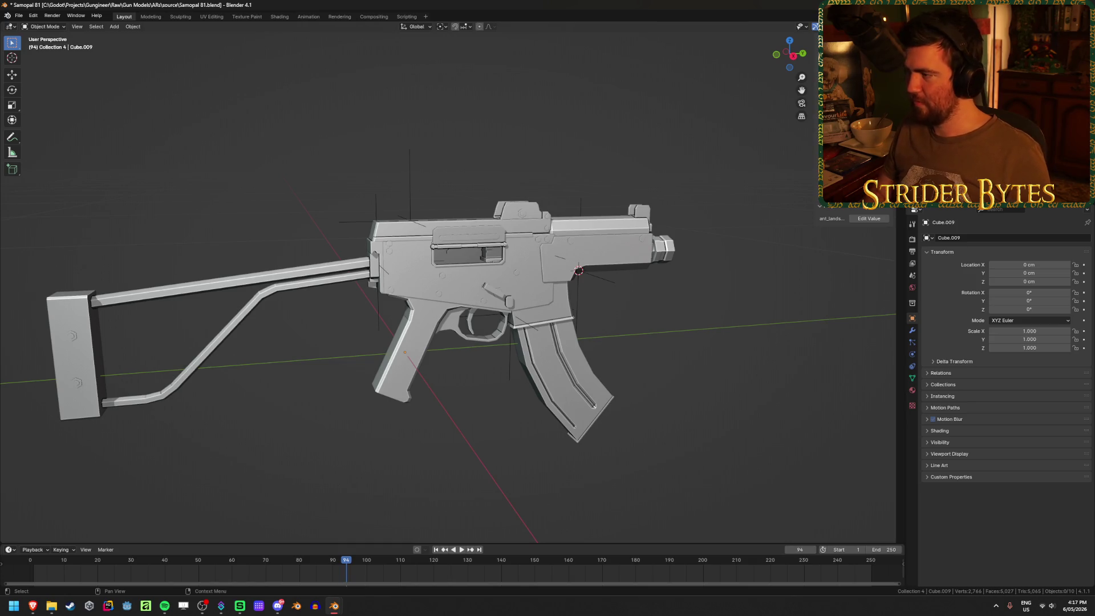
key(Down)
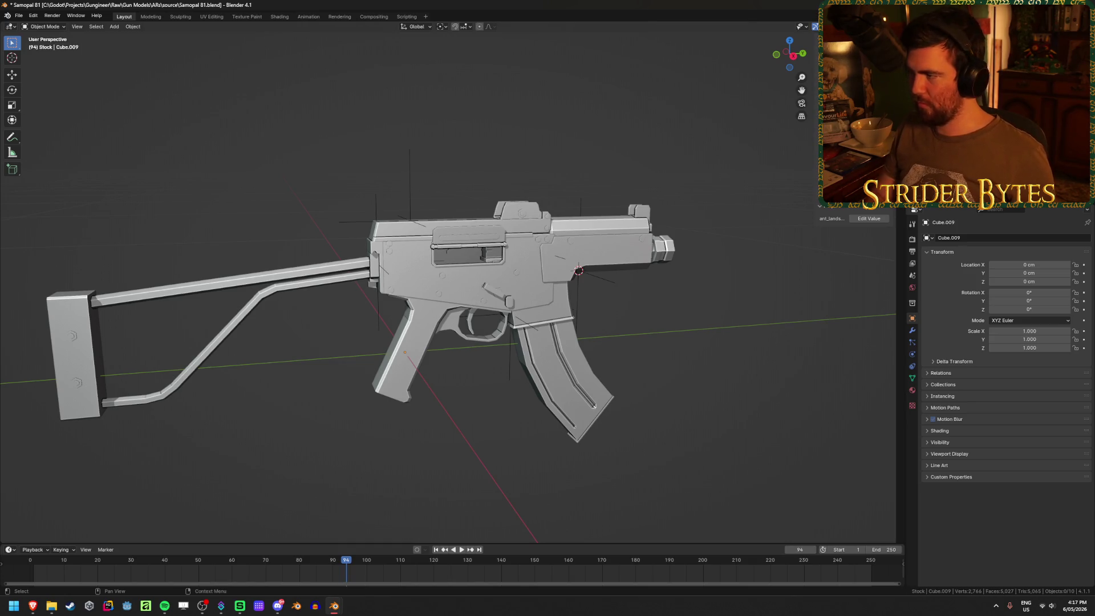
key(Down)
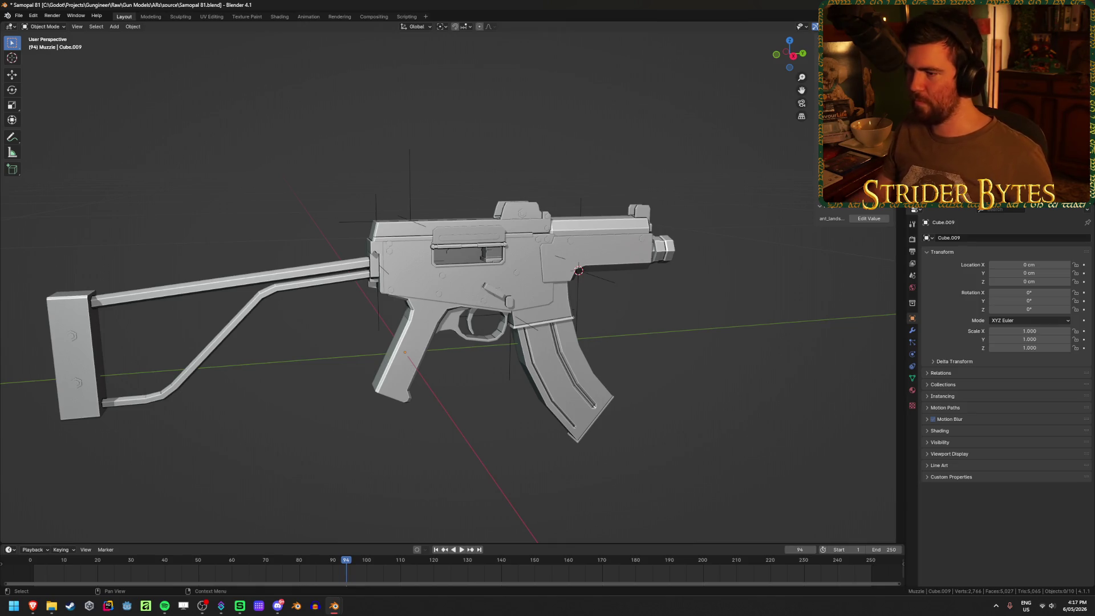
key(ctrl+s)
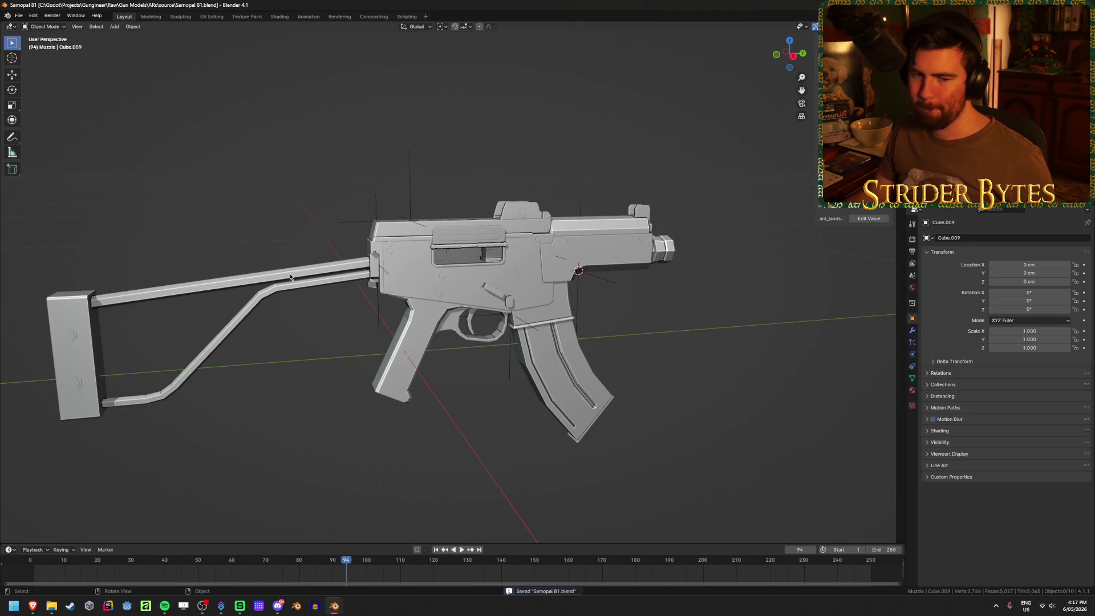
Rename the stock part to SA81_Stock and save
click(290, 278)
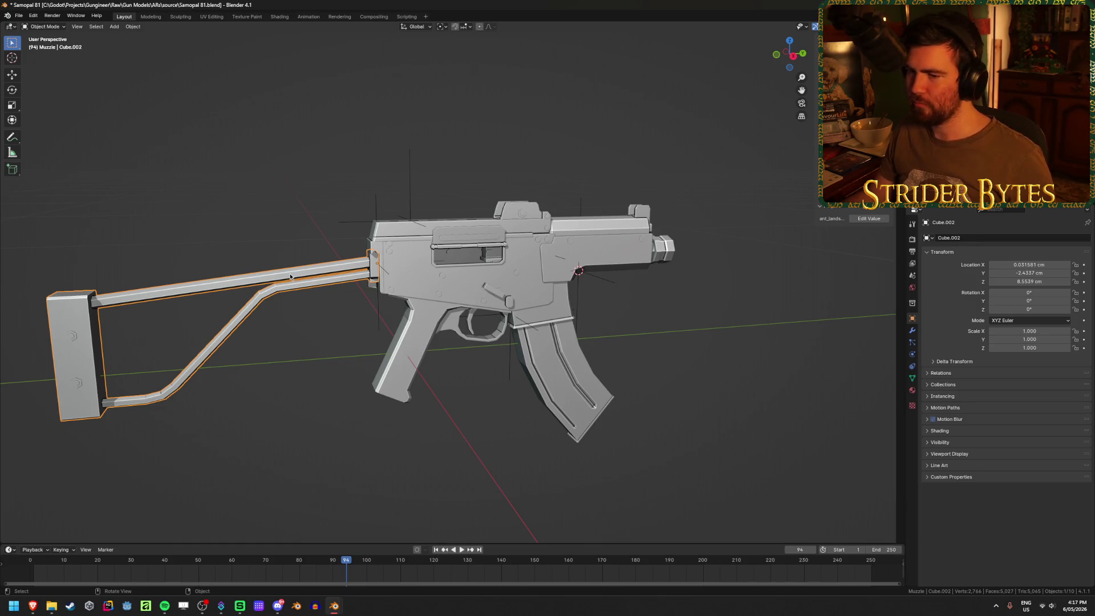
key(F2)
text(SA81_Stock)
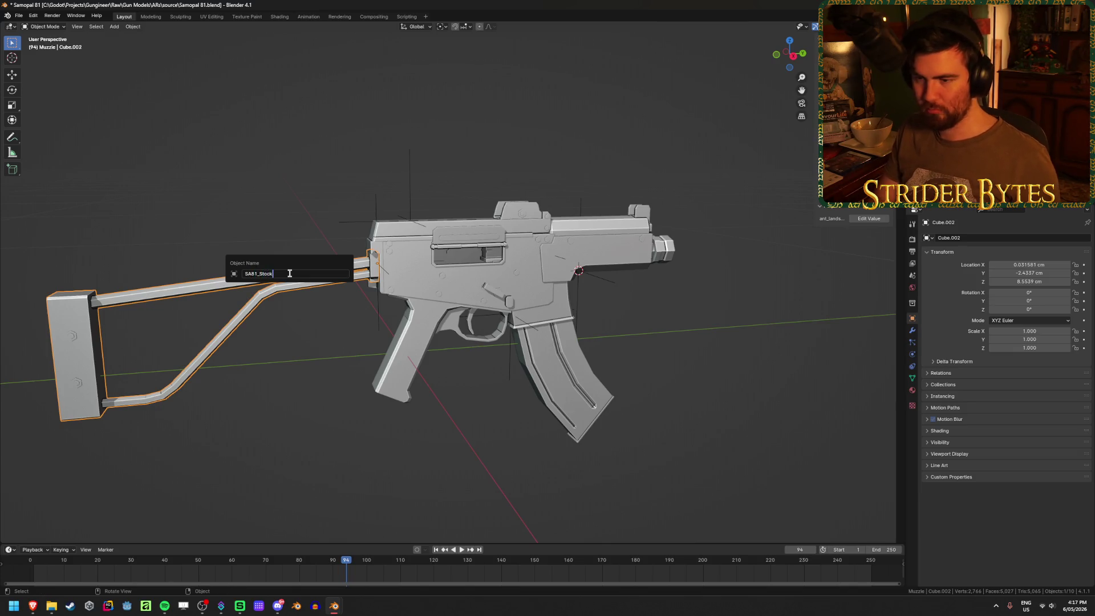
key(Return)
key(ctrl+s)
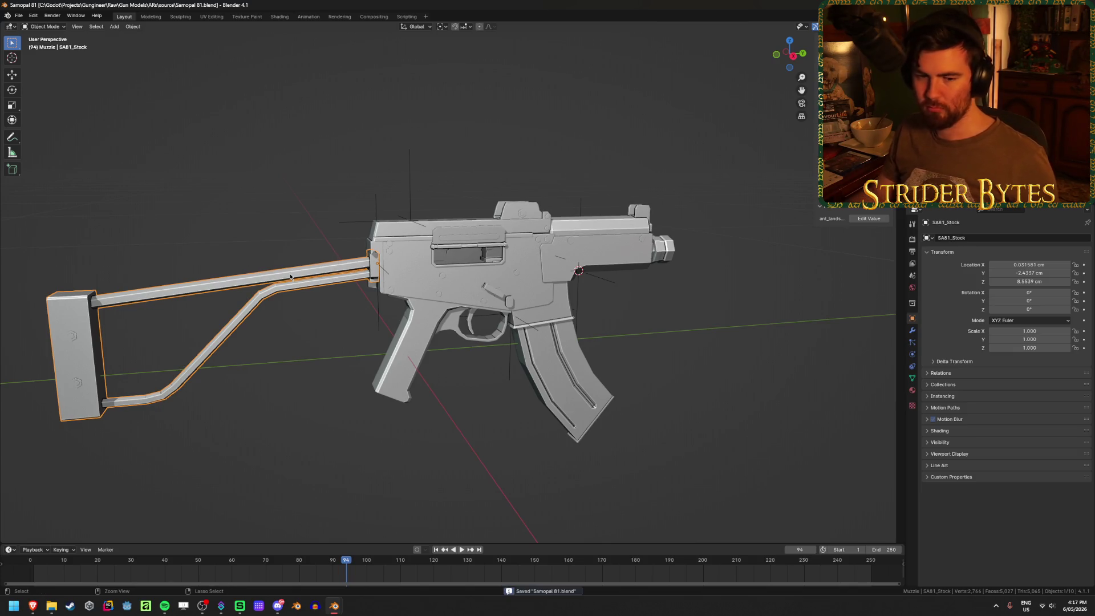
Rename the receiver and grip part to SA81_Receiver and save
mouse_move(284, 311)
middle_down()
mouse_move(240, 324)
mouse_move(263, 341)
mouse_move(334, 315)
middle_up()
click(453, 369)
key(F2)
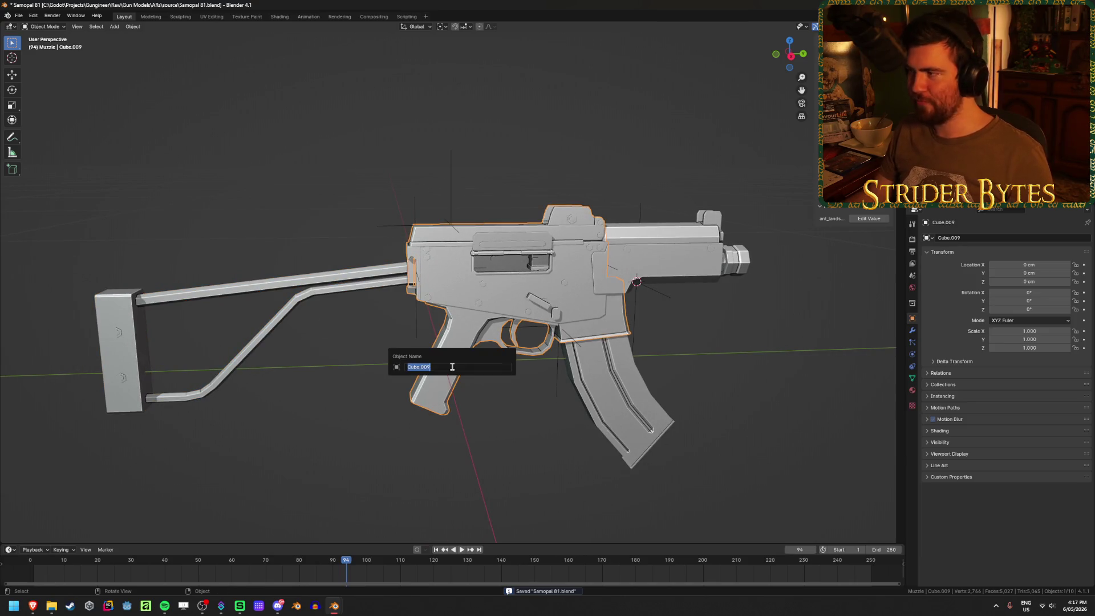
text(SA81)
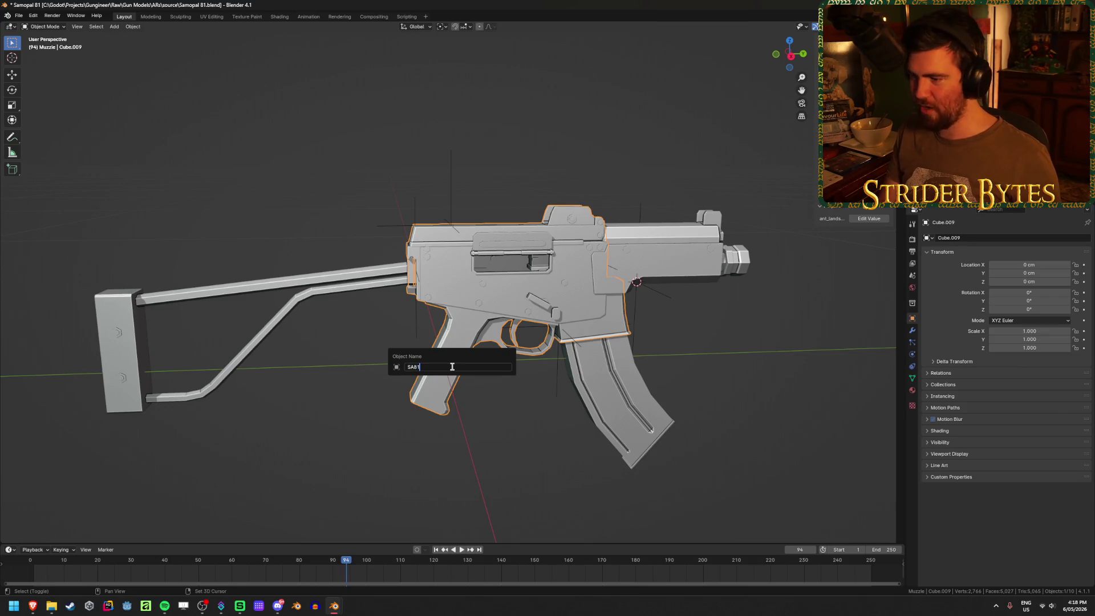
text(_R)
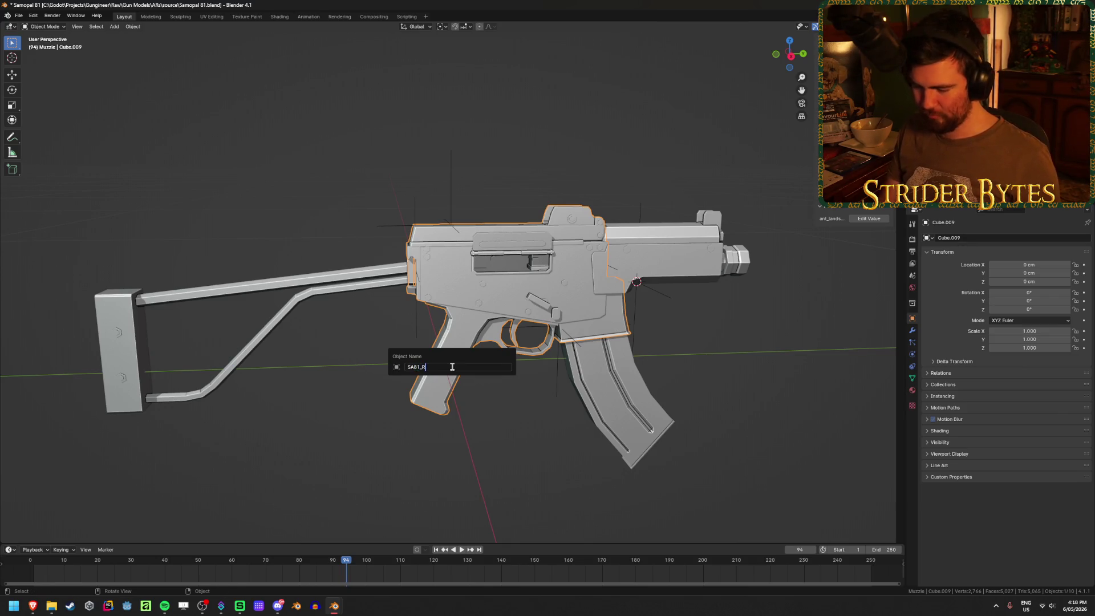
text(r)
key(Return)
key(ctrl+s)
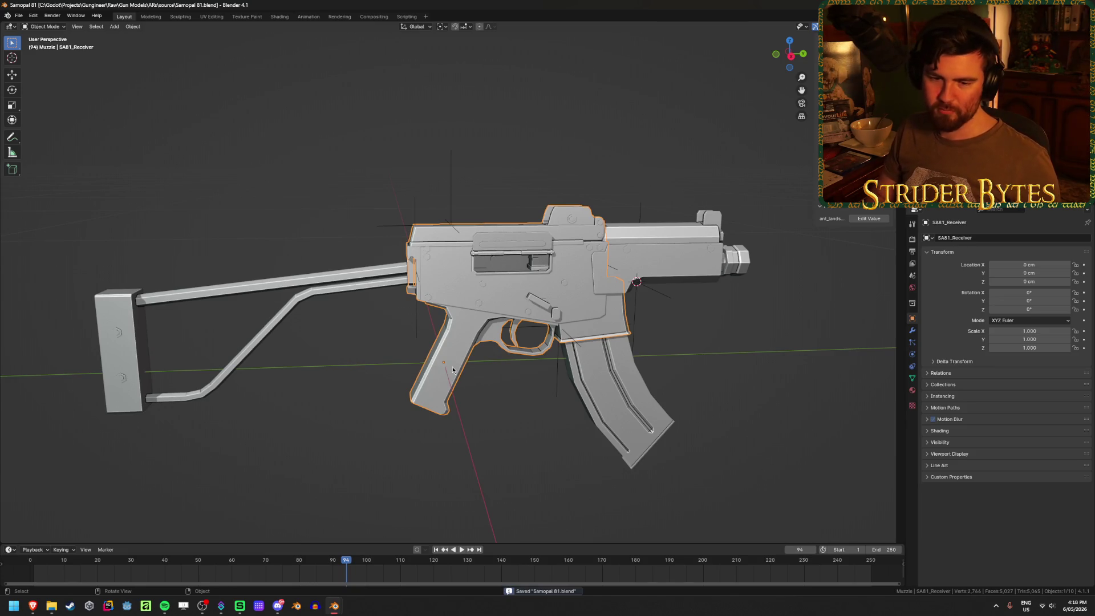
Rename the magazine to SA81_Magazine and save
click(635, 433)
key(F2)
text(SA81)
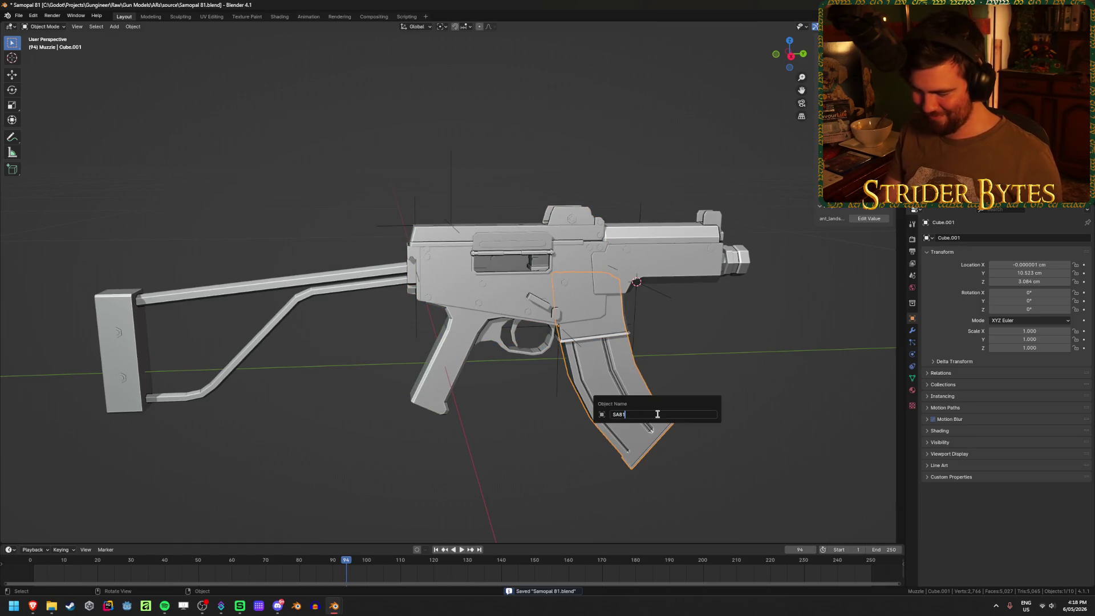
text(_Magazine)
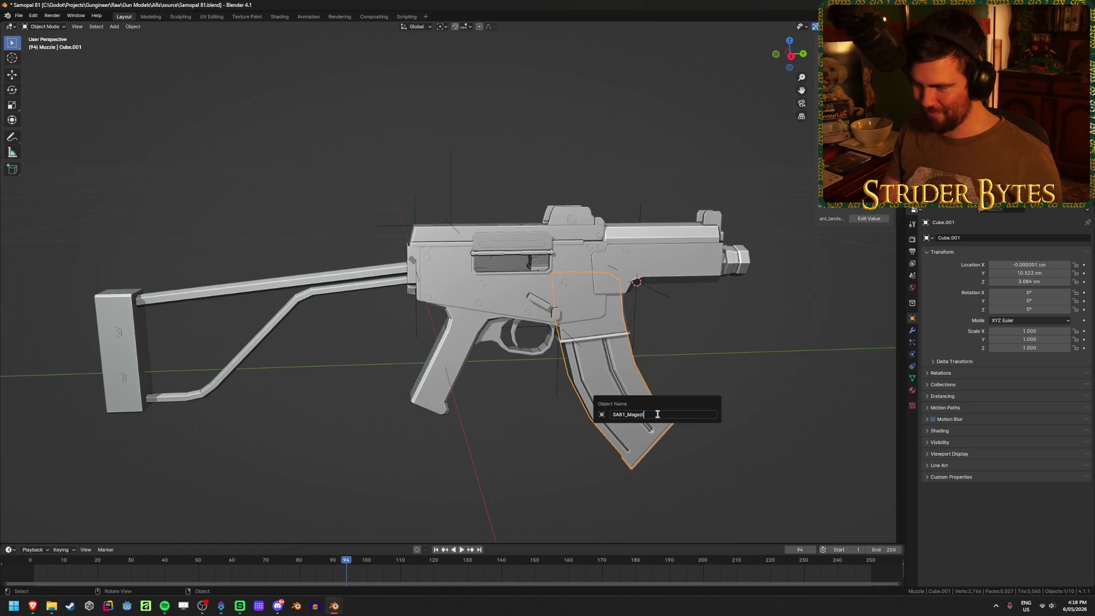
key(Return)
key(ctrl+s)
Rename the muzzle piece Cube.004 to SA81_Muzzle and save
click(740, 260)
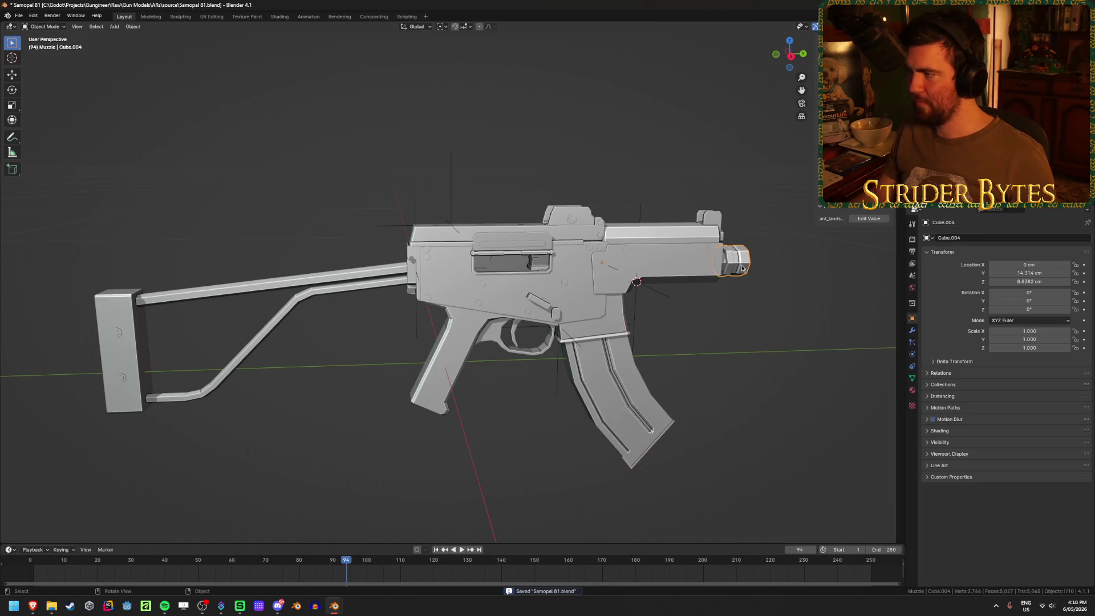
key(F2)
text(SA81_)
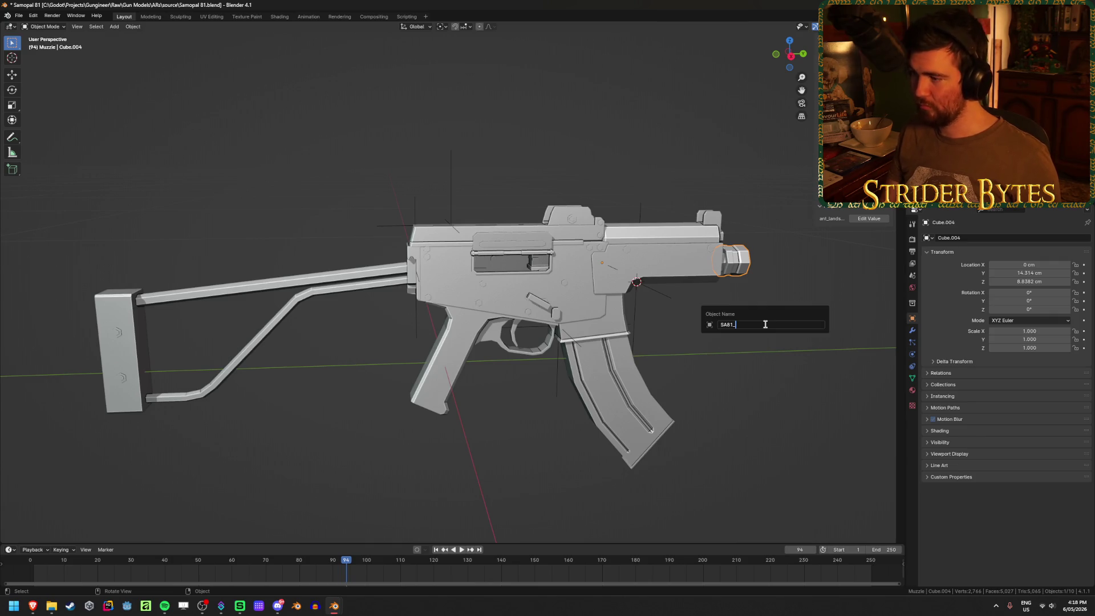
text(Muzzle)
key(ctrl+s)
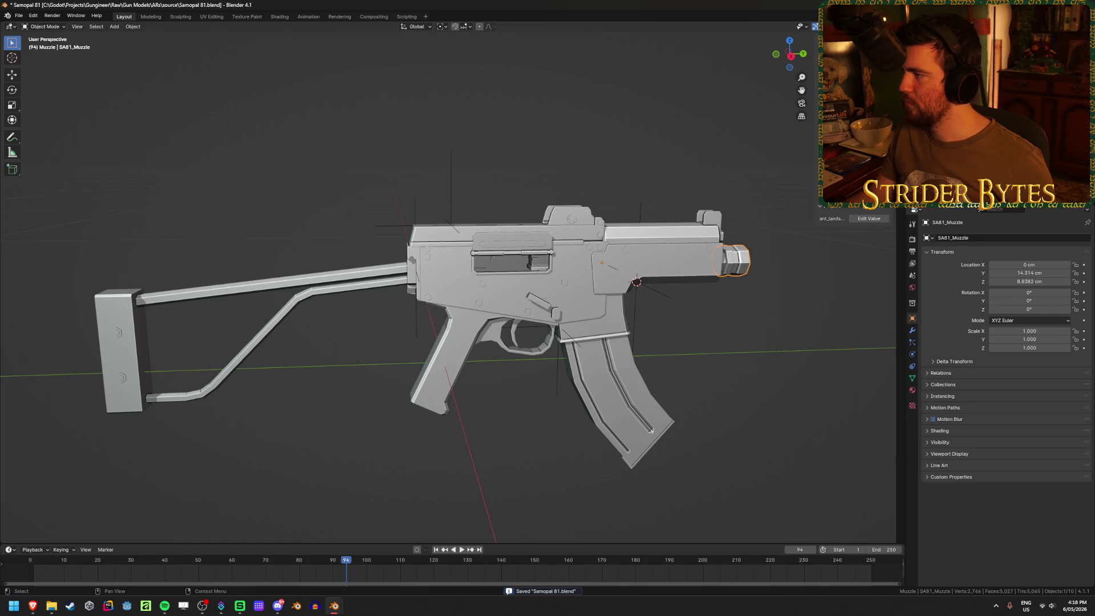
click(651, 288)
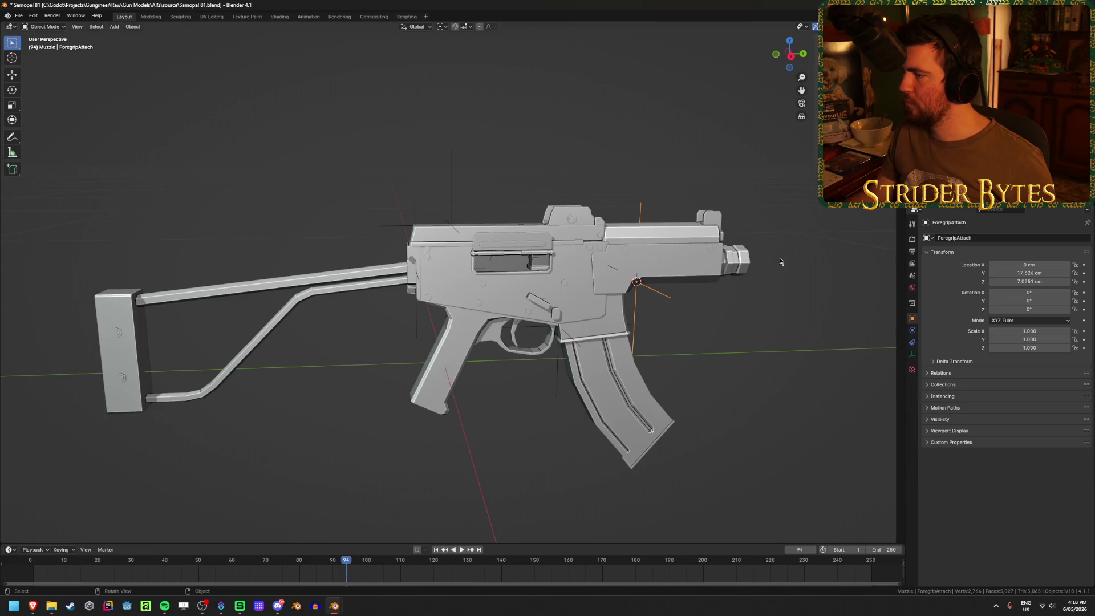
Place the 3D cursor at SA81_Muzzle's front face and move the muzzle's origin there
click(736, 260)
scroll(730, 236, up, 6)
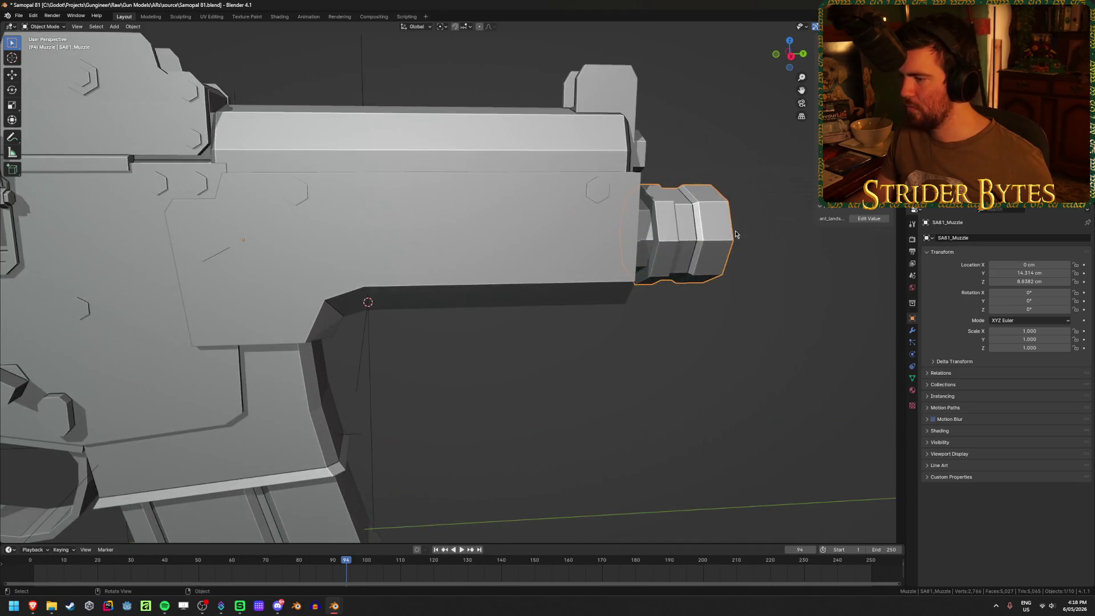
scroll(730, 235, down, 3)
mouse_move(655, 239)
middle_down()
mouse_move(616, 246)
mouse_move(675, 247)
middle_up()
key(Tab)
key(shift+z)
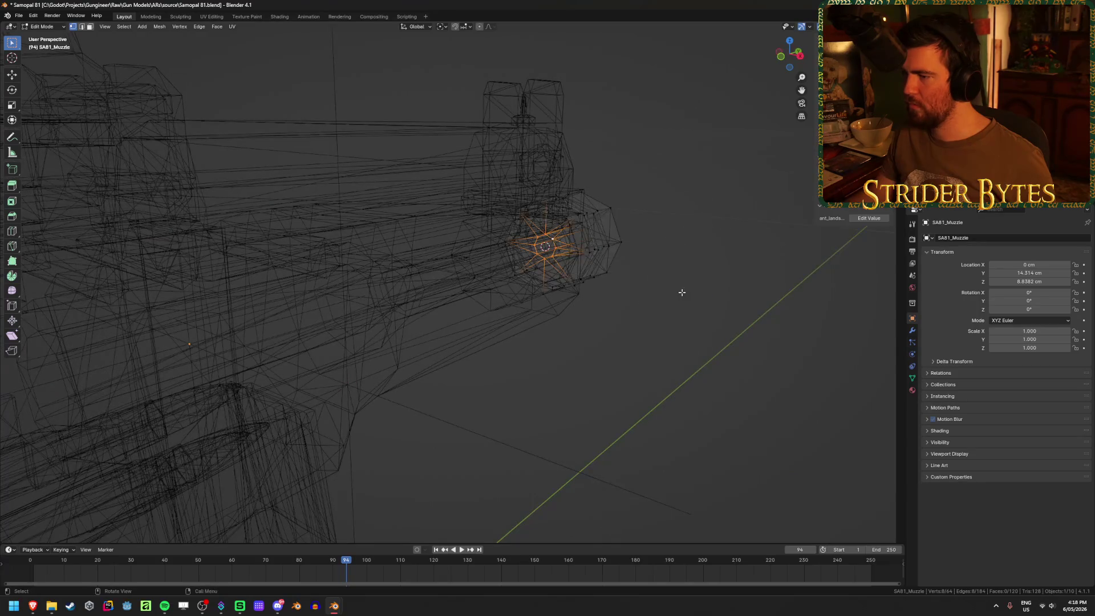
middle_drag(682, 292, 709, 301)
key(Tab)
key(shift+z)
right_click(663, 300)
mouse_move(674, 301)
click(713, 318)
Add a Plain Axes empty at the muzzle, scale it down, and apply its scale
key(shift+a)
mouse_move(594, 296)
click(638, 302)
scroll(638, 306, down, 6)
middle_drag(660, 270, 731, 282)
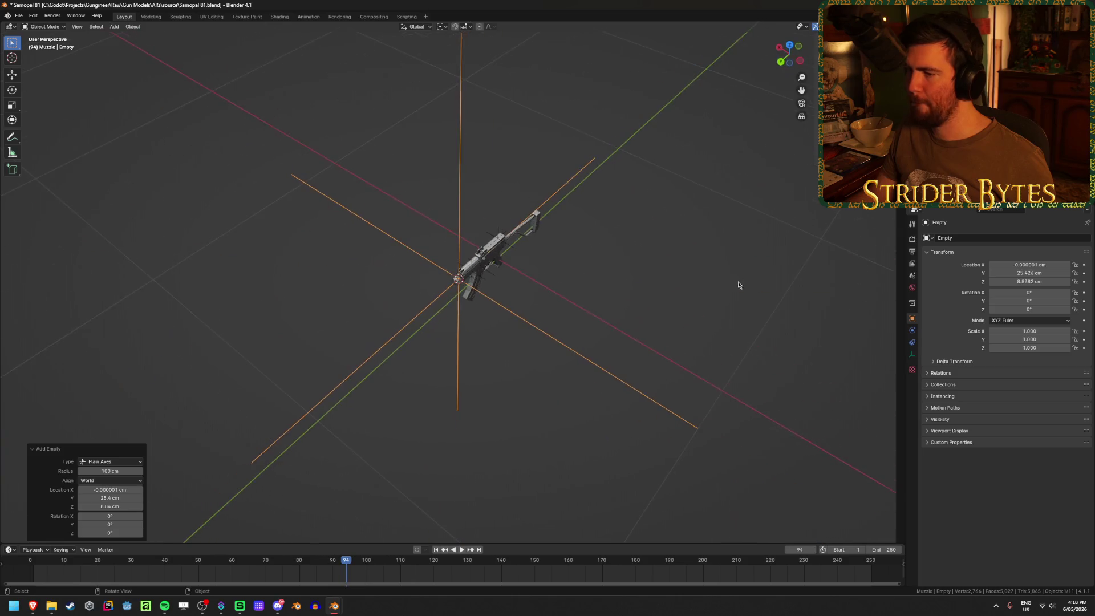
key(s)
click(452, 313)
scroll(518, 346, up, 4)
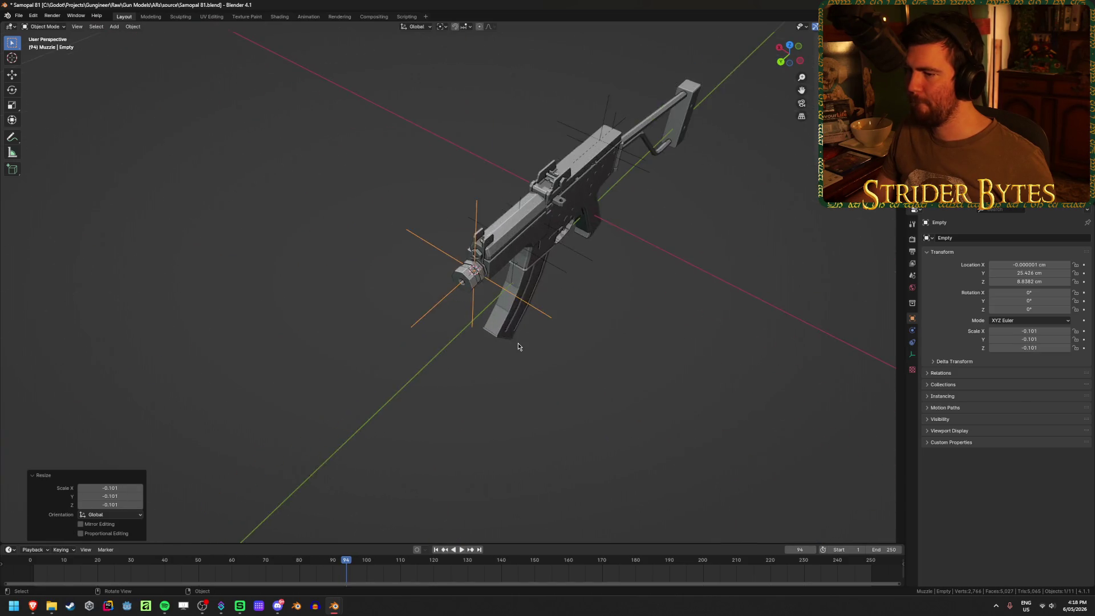
middle_drag(518, 347, 563, 306)
key(s)
click(632, 271)
key(ctrl+a)
click(631, 274)
mouse_move(631, 274)
middle_down()
mouse_move(587, 298)
mouse_move(633, 284)
middle_up()
Name the new empty MuzzleAttach and save Samopal 81.blend
key(F2)
text(M)
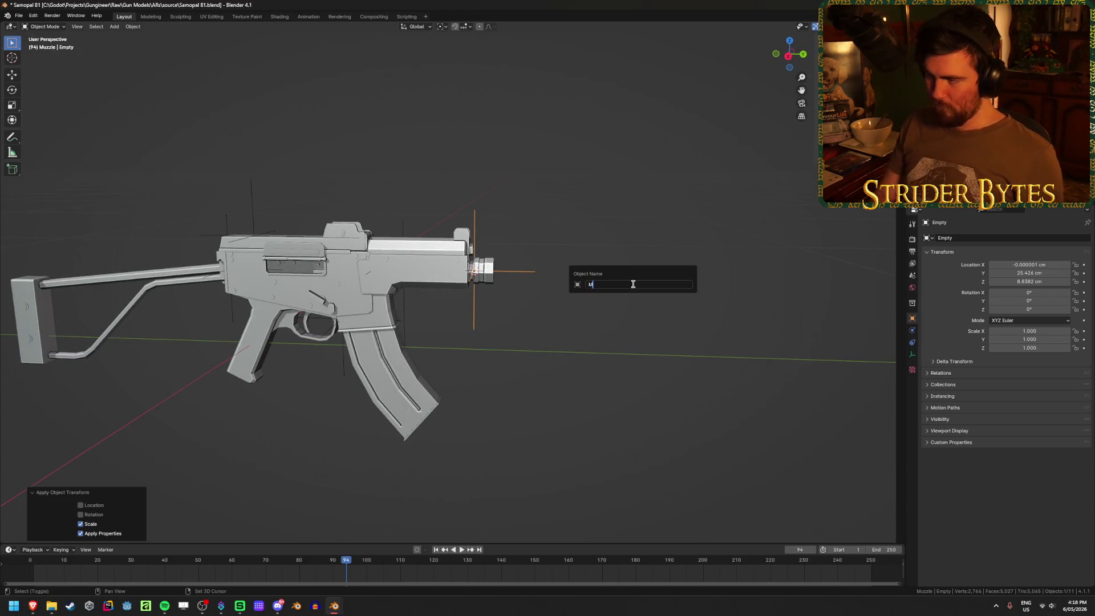
text(uzzleAttach)
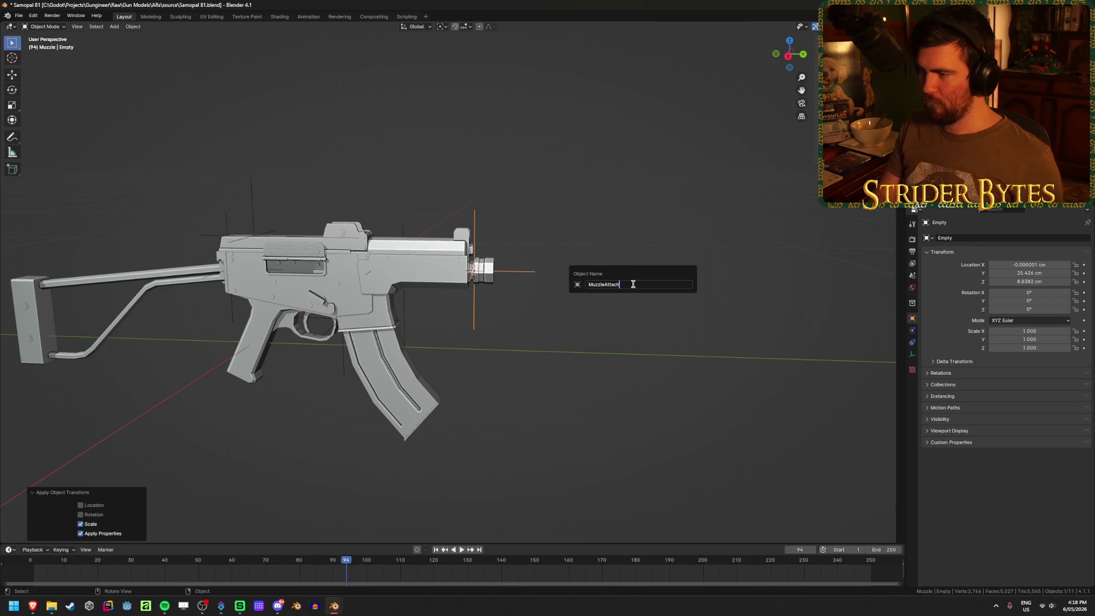
key(Return)
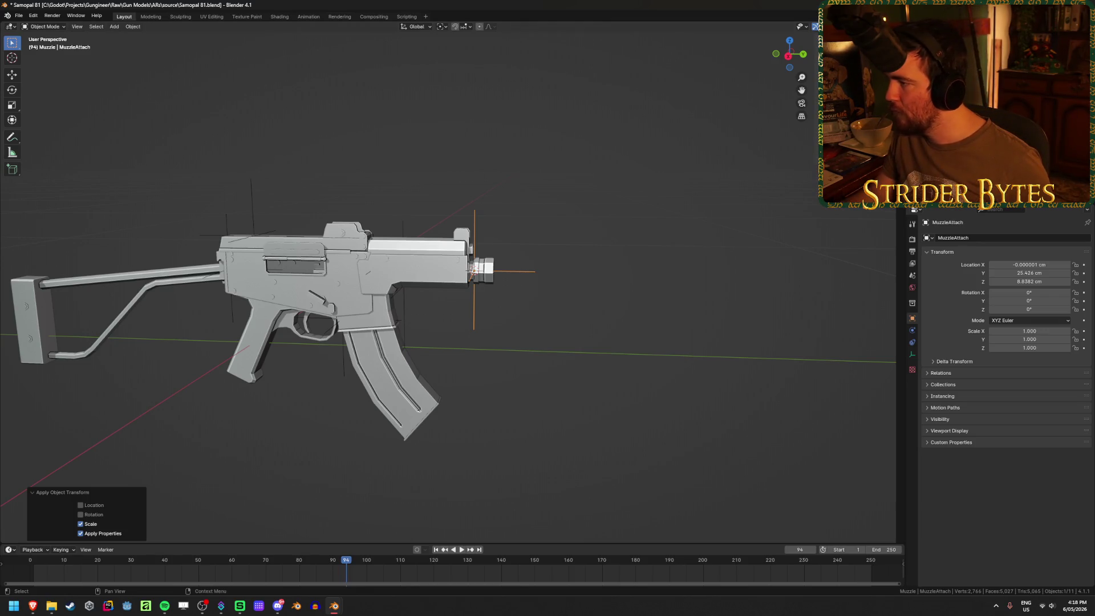
click(404, 286)
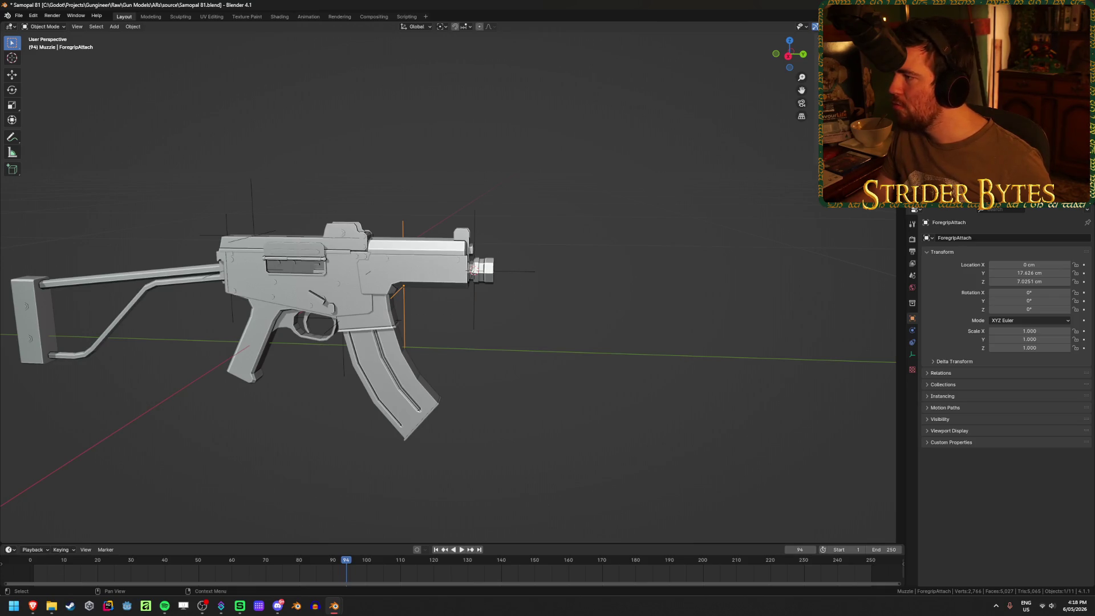
key(ctrl+s)
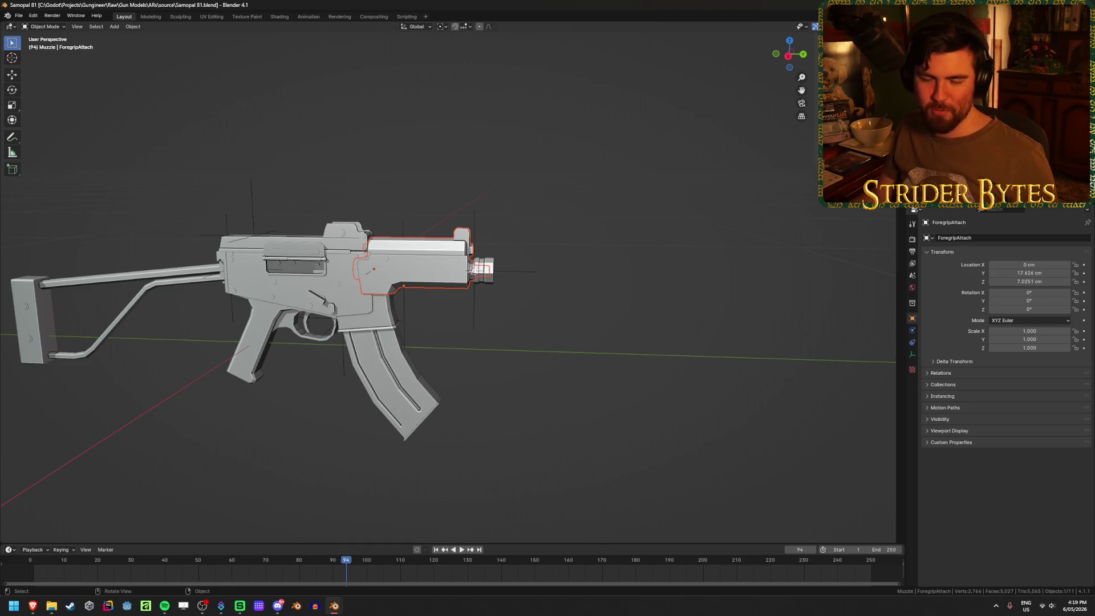
key(alt+Tab)
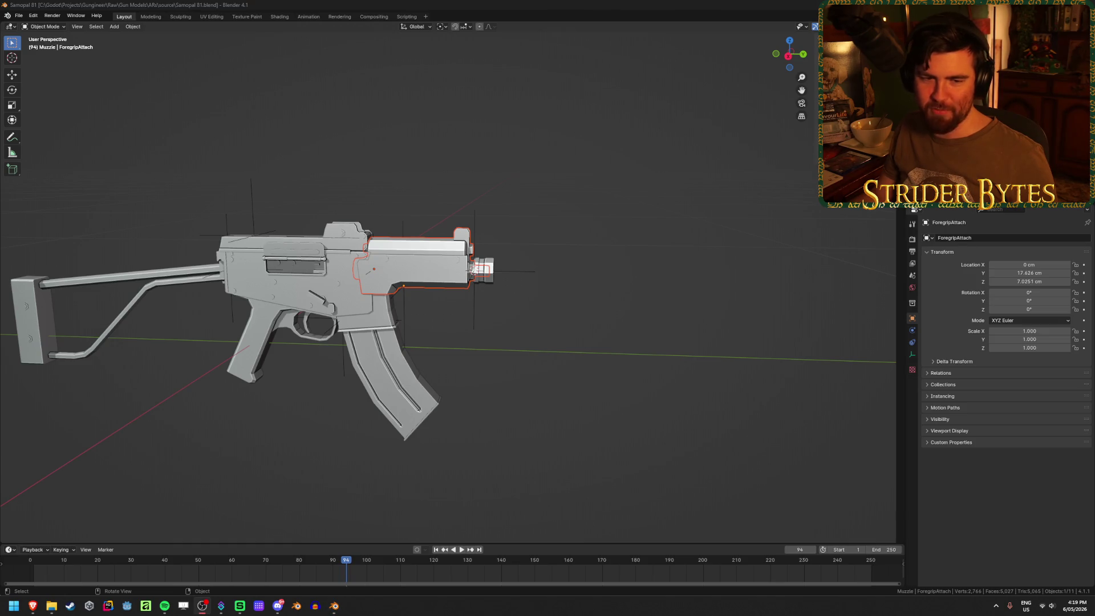
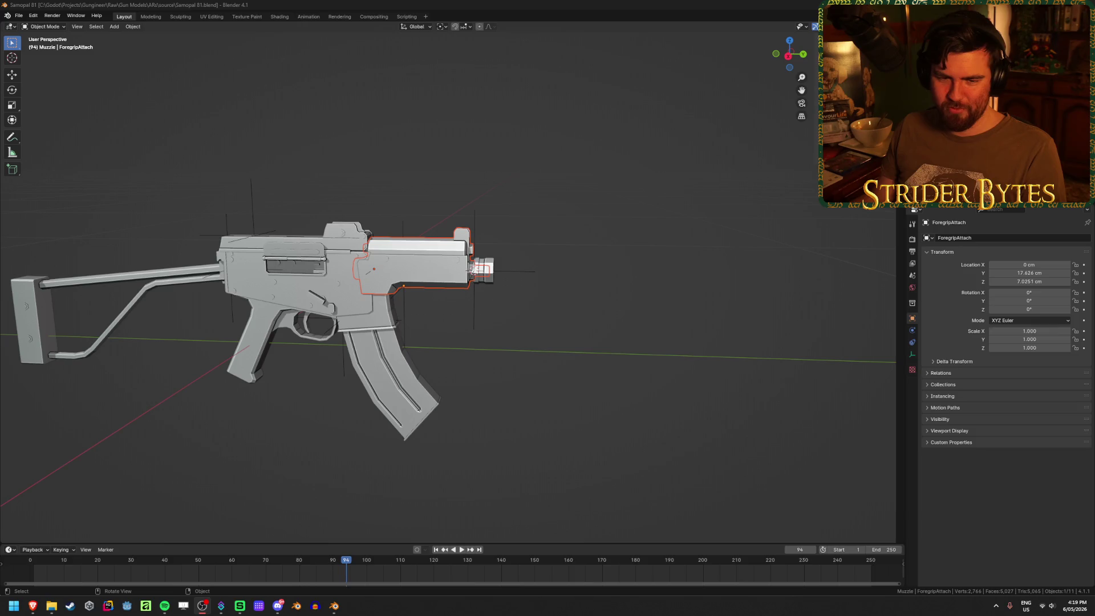
Parent the stock, magazine and foregrip attach empties to SA81_Receiver as objects
click(504, 344)
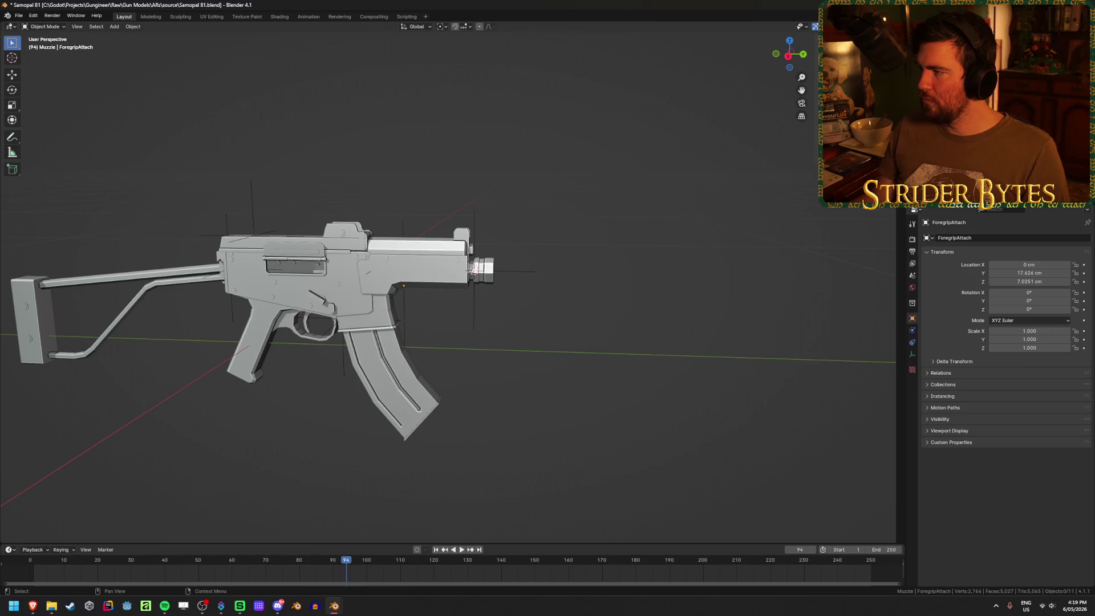
click(393, 376)
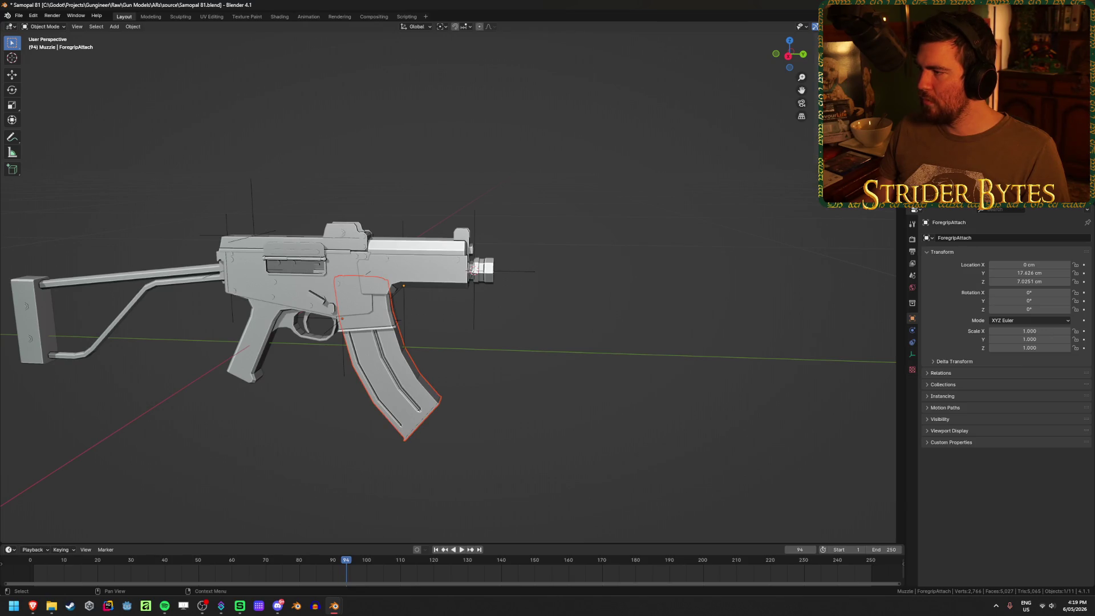
click(131, 277)
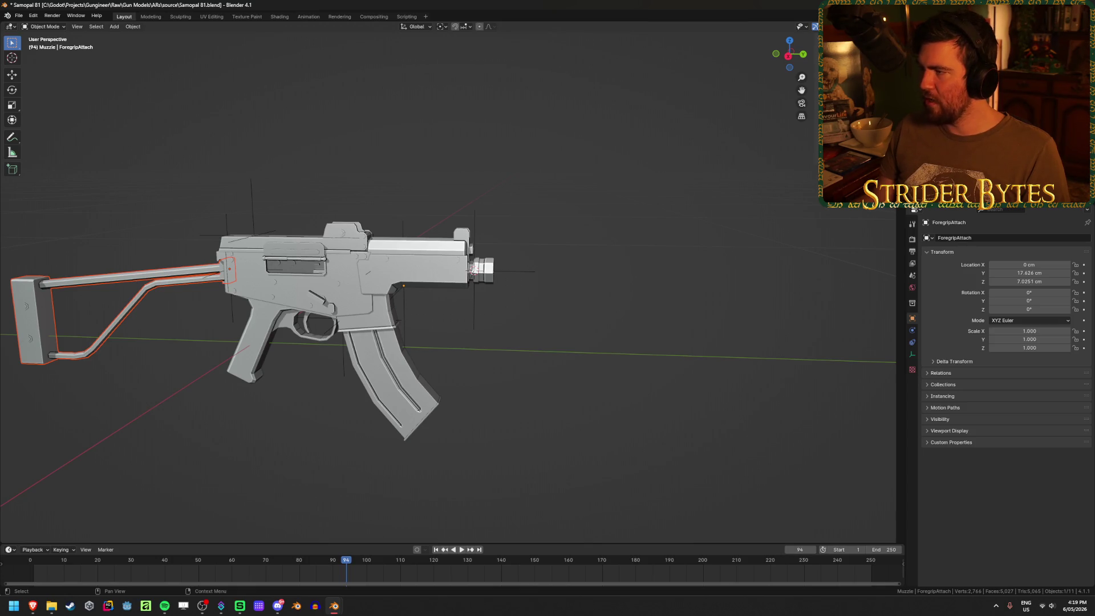
click(342, 328)
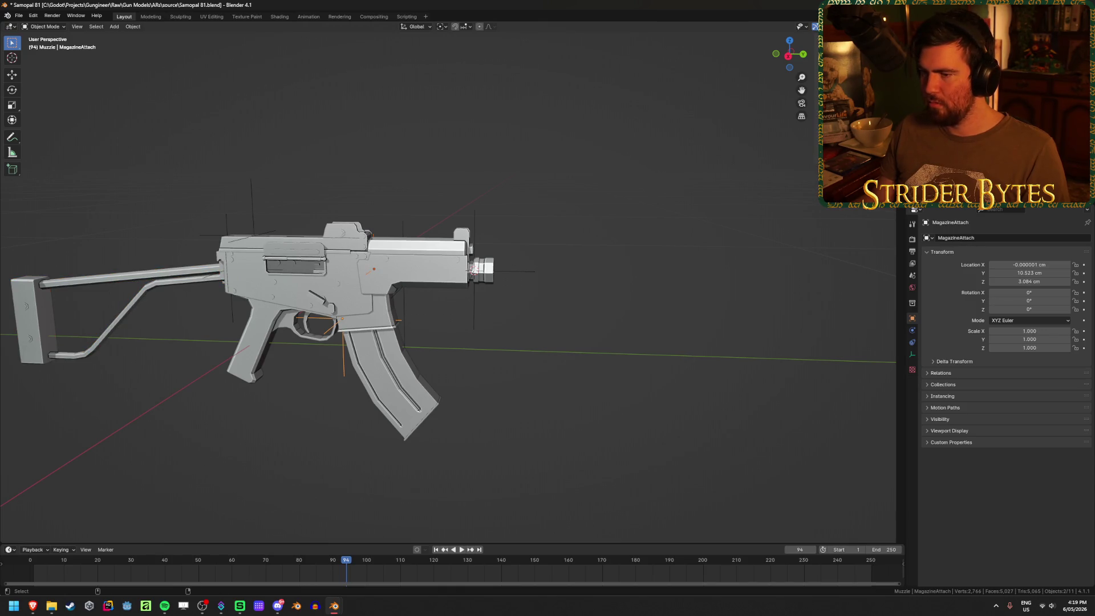
click(297, 291)
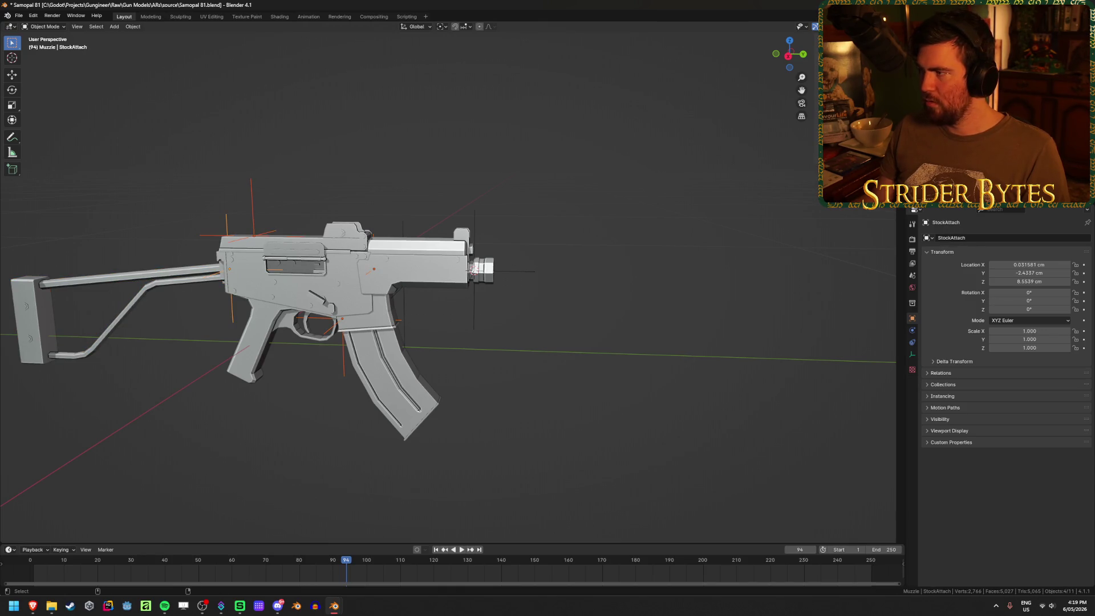
key(ctrl+p)
click(543, 270)
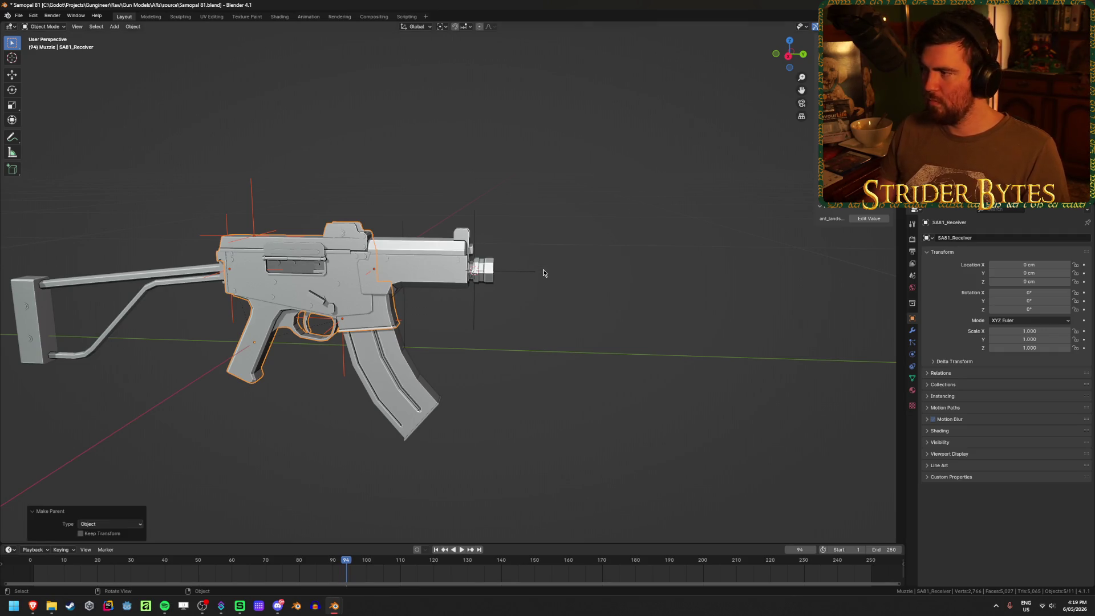
Select the barrel piece from a front three-quarter view and enter its edit mode
mouse_move(490, 280)
middle_down()
mouse_move(511, 340)
mouse_move(599, 359)
mouse_move(667, 350)
mouse_move(643, 362)
mouse_move(631, 330)
middle_up()
scroll(502, 338, up, 4)
click(502, 338)
key(Tab)
scroll(569, 347, up, 3)
Add a plain axes empty at the top vertices of the front sight
click(518, 358)
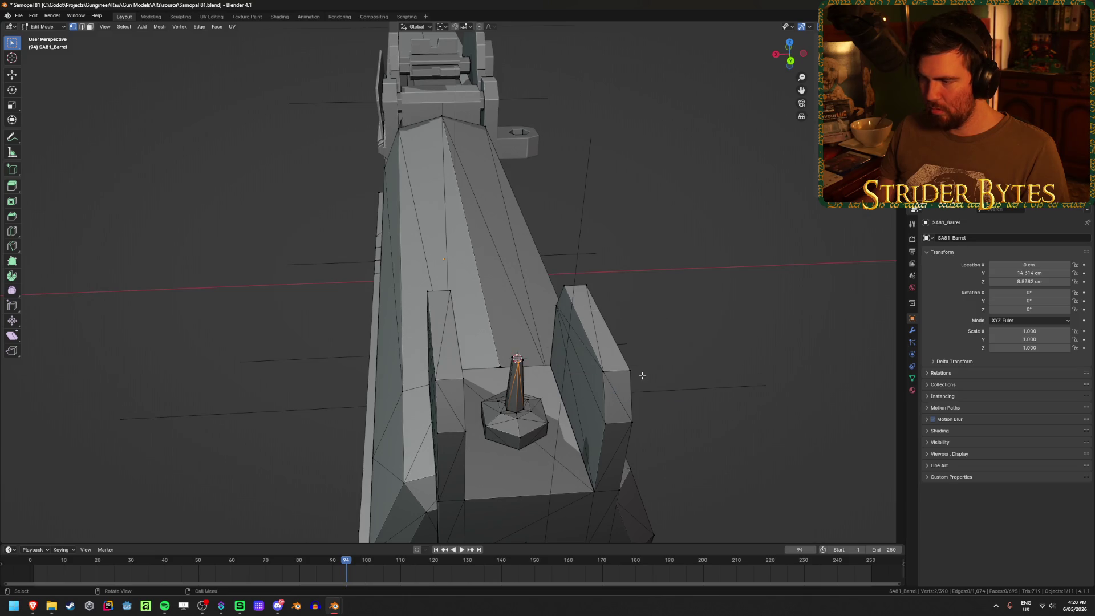
key(Tab)
key(Caps_Lock)
key(shift+a)
click(745, 347)
key(KP_Decimal)
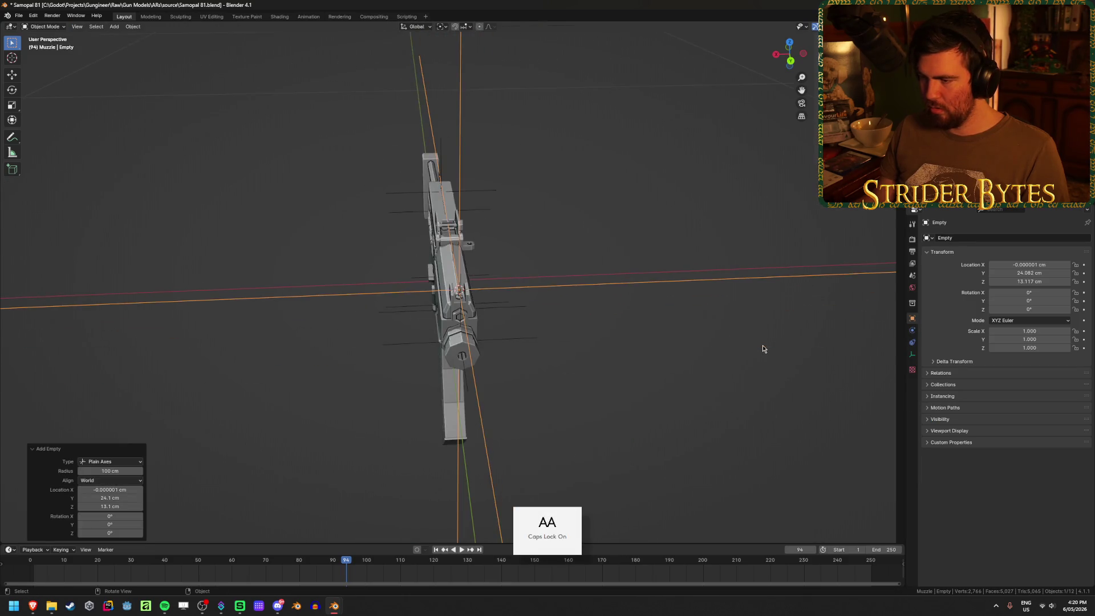
scroll(763, 349, down, 5)
Shrink the new empty to 0.08 scale and apply the scale
key(Caps_Lock)
key(s)
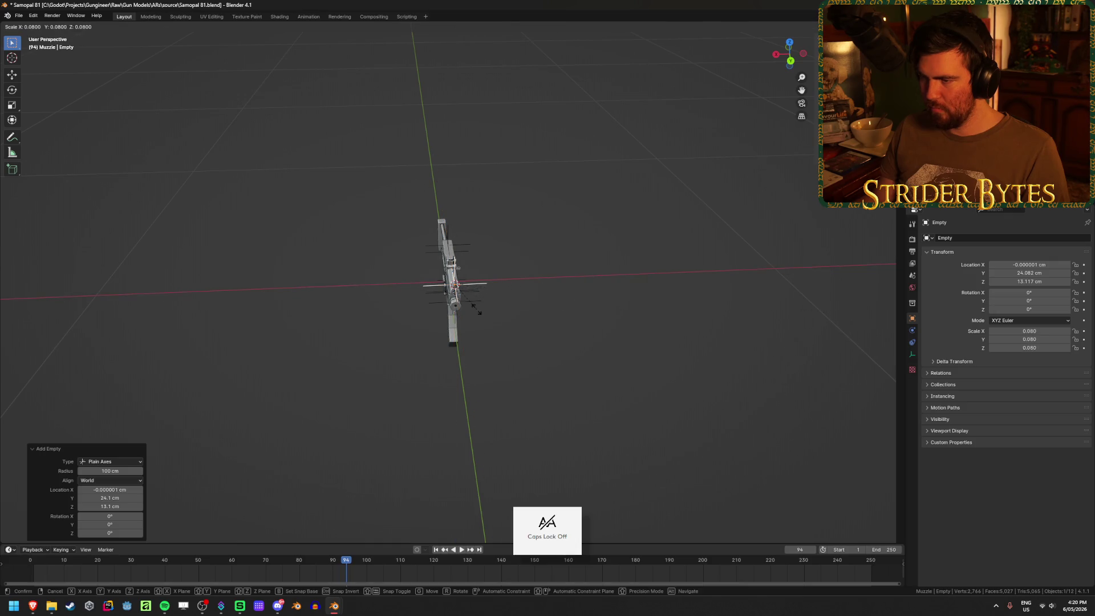
click(477, 308)
key(ctrl+a)
click(550, 311)
Rename the empty to AimPoint and save the file
key(F2)
text(AimPoint)
key(Return)
key(ctrl+s)
key(KP_Decimal)
mouse_move(323, 302)
middle_down()
mouse_move(403, 298)
mouse_move(286, 259)
mouse_move(410, 268)
mouse_move(717, 224)
mouse_move(570, 240)
middle_up()
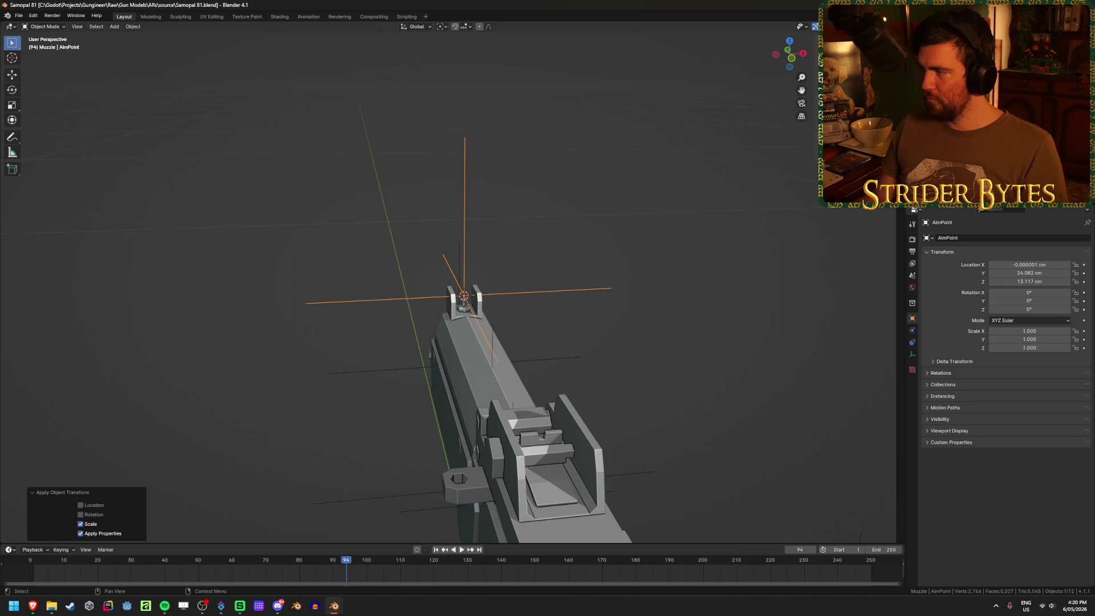
Parent the AimPoint empty to SA81_Barrel and save again
click(959, 114)
ctrl+click(958, 131)
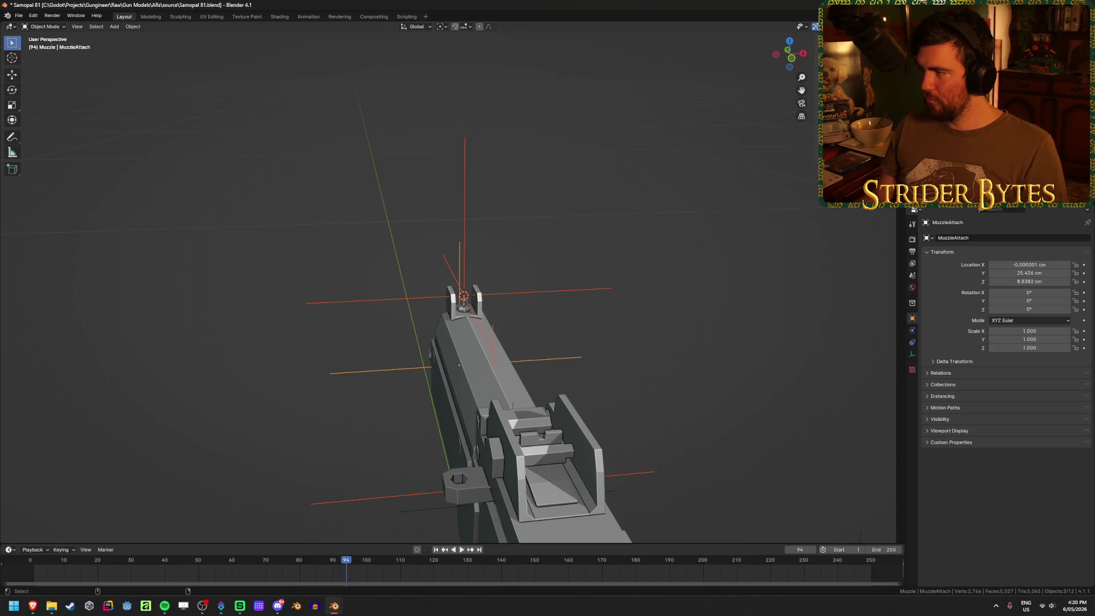
key(ctrl+p)
click(685, 232)
key(ctrl+s)
mouse_move(685, 232)
middle_down()
mouse_move(656, 246)
mouse_move(456, 200)
mouse_move(297, 140)
mouse_move(295, 161)
middle_up()
click(295, 137)
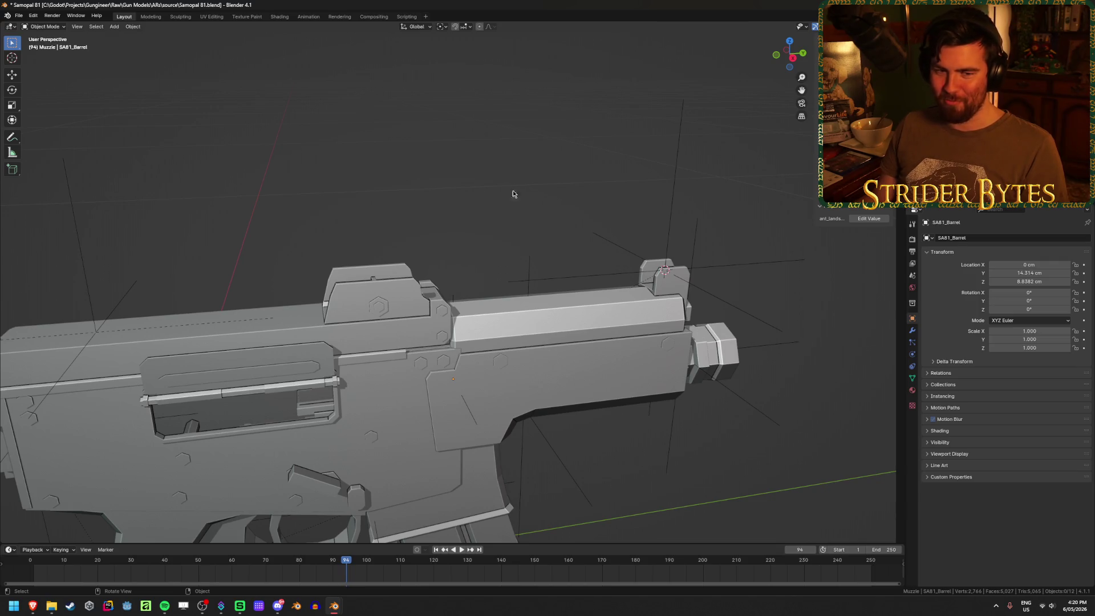
Click through the stock, magazine, barrel, receiver and MagazineAttach empty to check their setup
middle_drag(559, 240, 500, 215)
scroll(600, 183, down, 5)
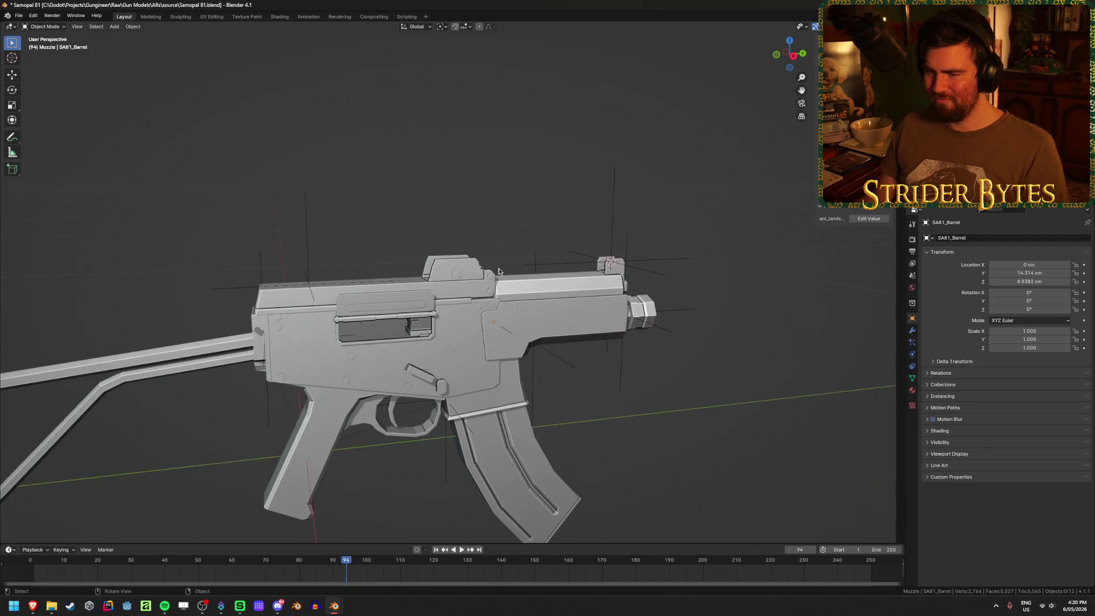
click(235, 342)
click(521, 175)
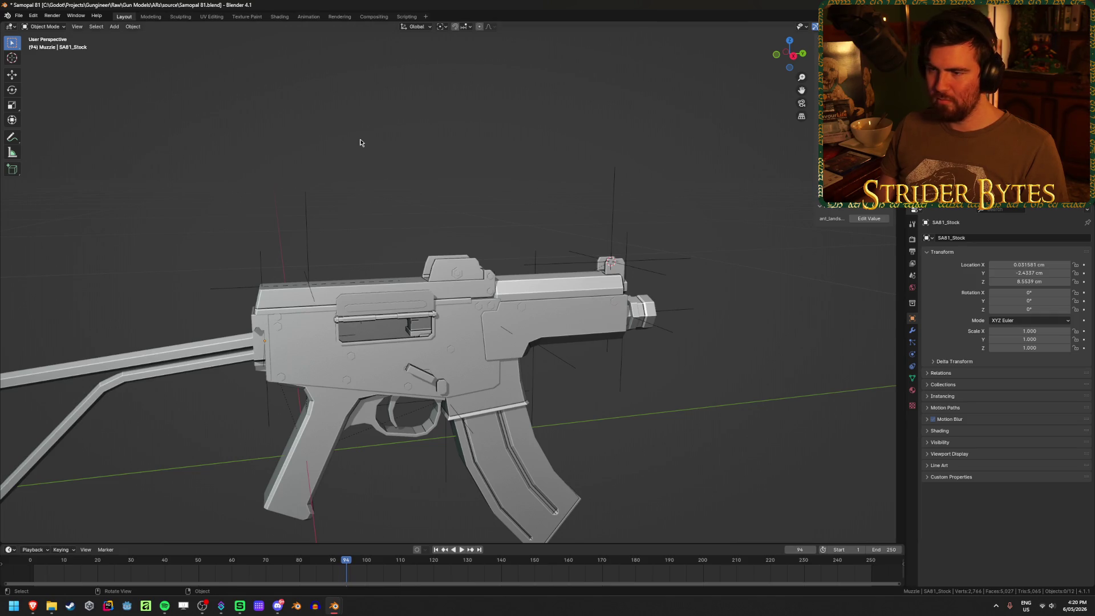
click(522, 423)
click(508, 347)
click(432, 434)
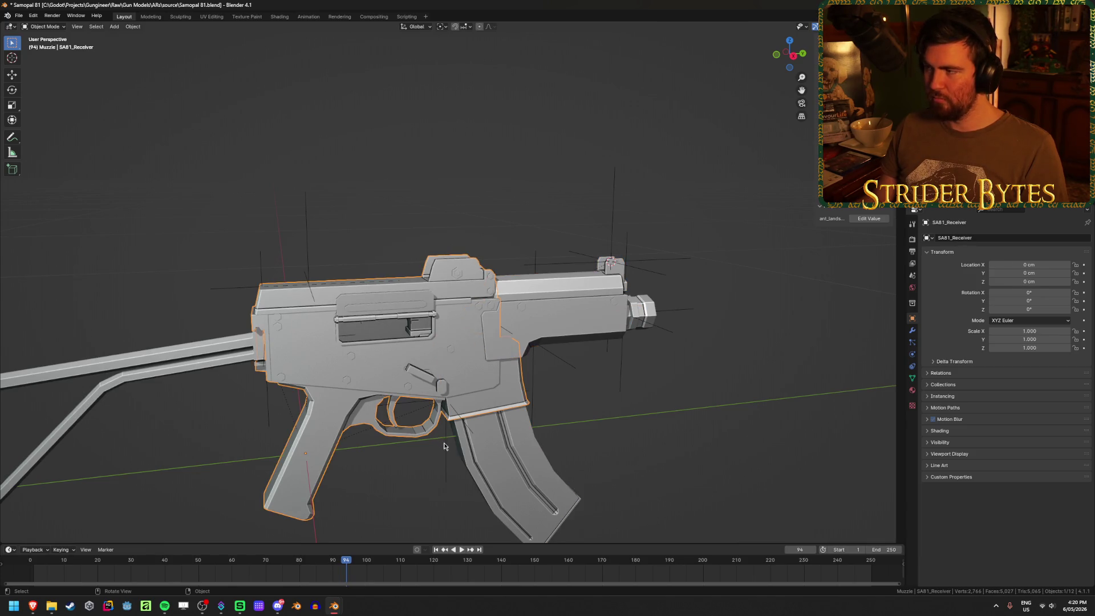
click(456, 373)
Check the empties from the front, recheck receiver and stock, and save Samopal 81.blend
middle_drag(457, 373, 534, 354)
mouse_move(596, 195)
middle_down()
mouse_move(628, 211)
mouse_move(606, 173)
middle_up()
drag(608, 172, 498, 462)
middle_drag(672, 380, 626, 386)
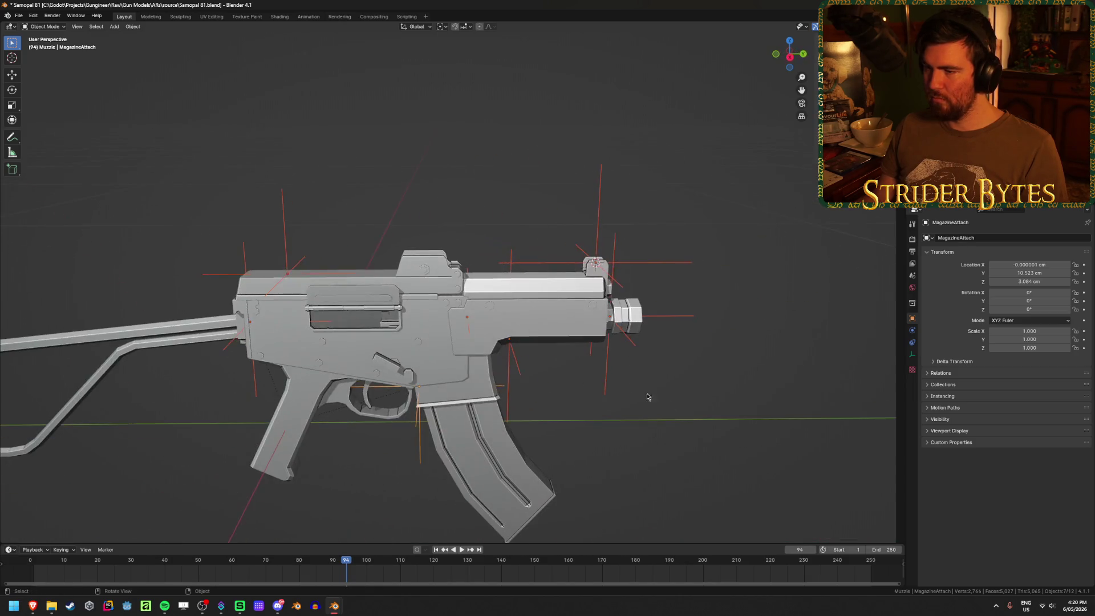
click(542, 320)
click(342, 354)
click(211, 342)
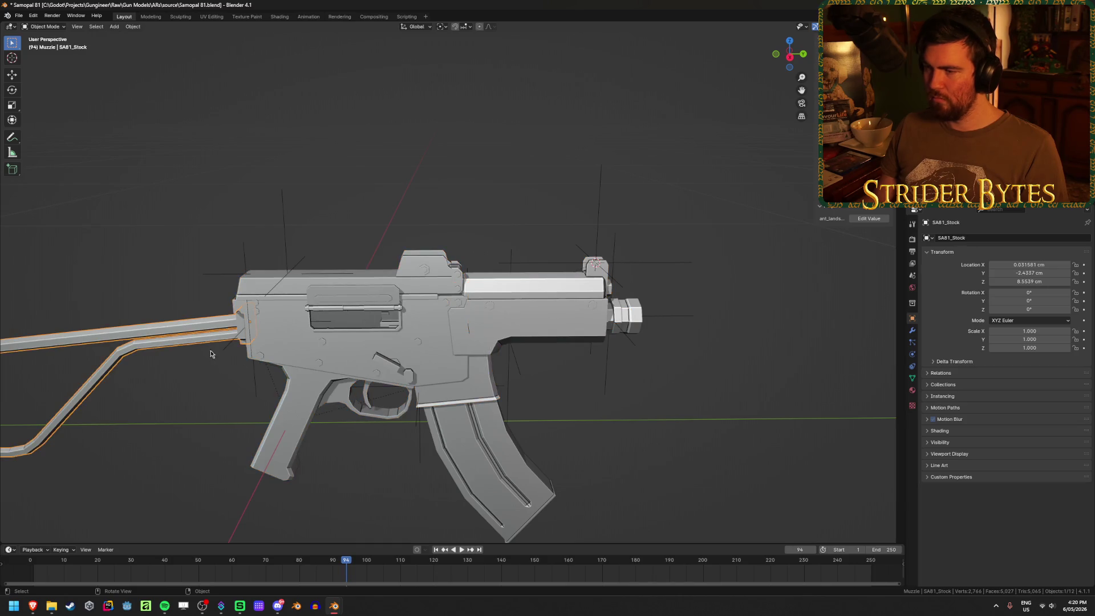
scroll(217, 383, down, 3)
click(257, 415)
mouse_move(257, 416)
middle_down()
mouse_move(253, 406)
mouse_move(331, 376)
middle_up()
scroll(331, 375, up, 3)
key(ctrl+s)
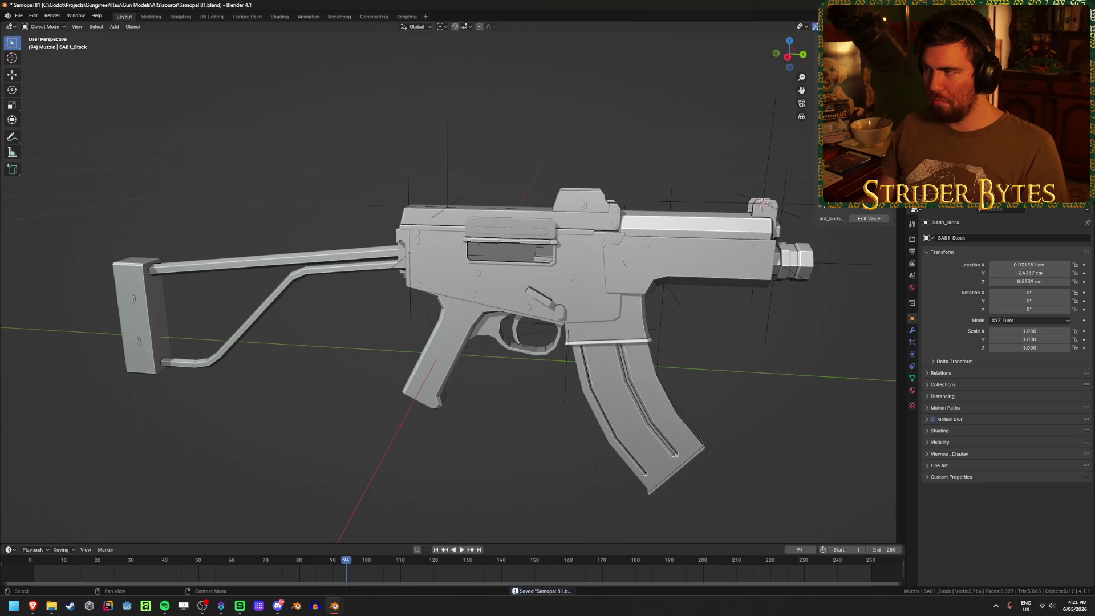
In the glTF export dialog, navigate to the Meshes > GunParts > ARs folder
key(shift+r)
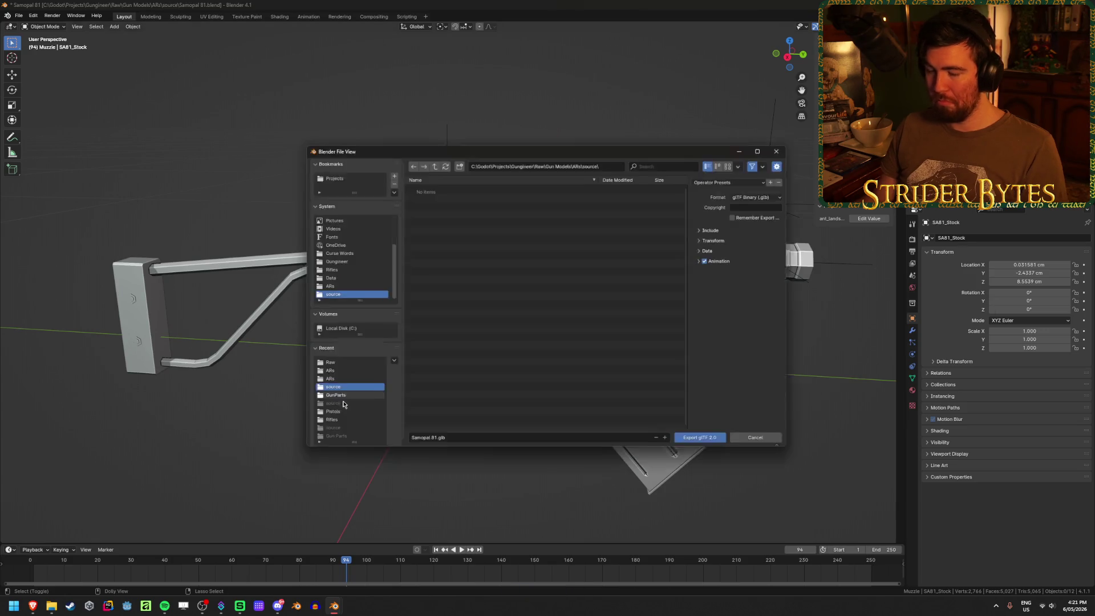
click(432, 162)
click(431, 162)
click(432, 161)
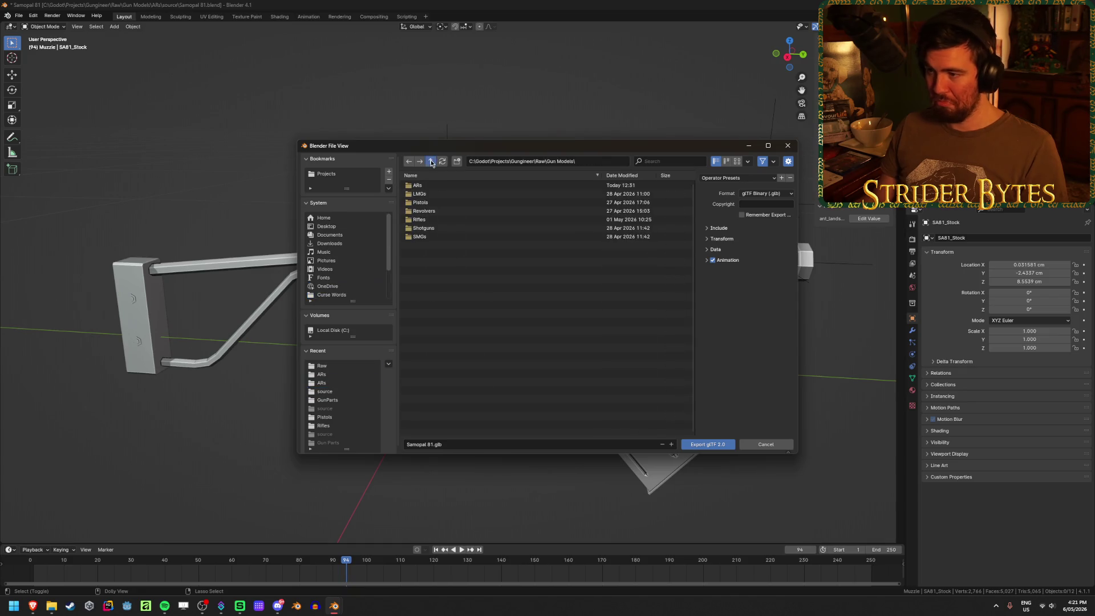
click(431, 162)
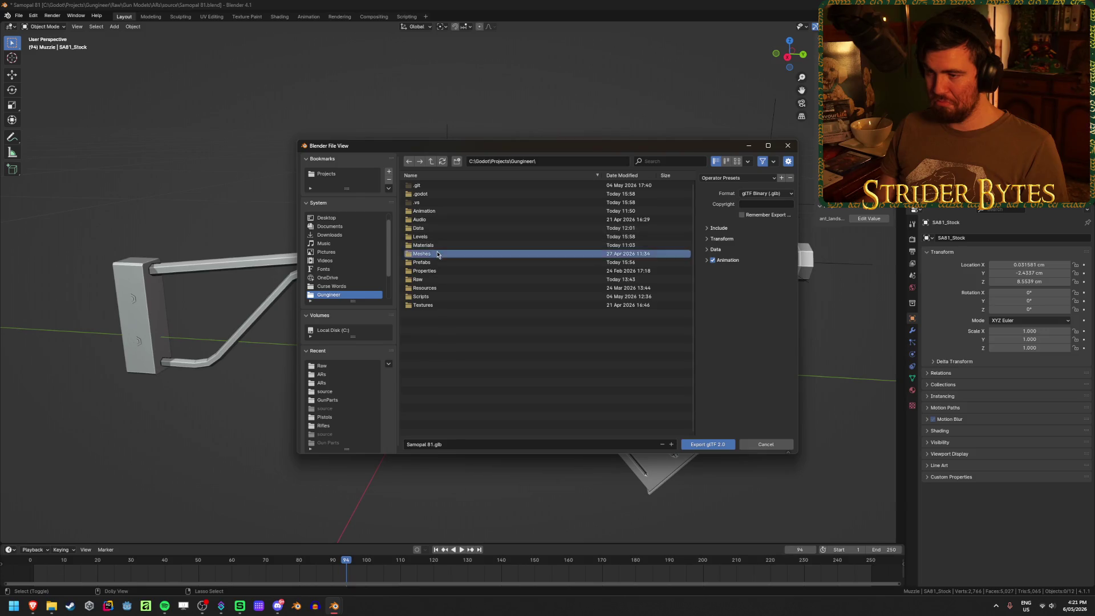
click(445, 253)
click(424, 194)
click(440, 185)
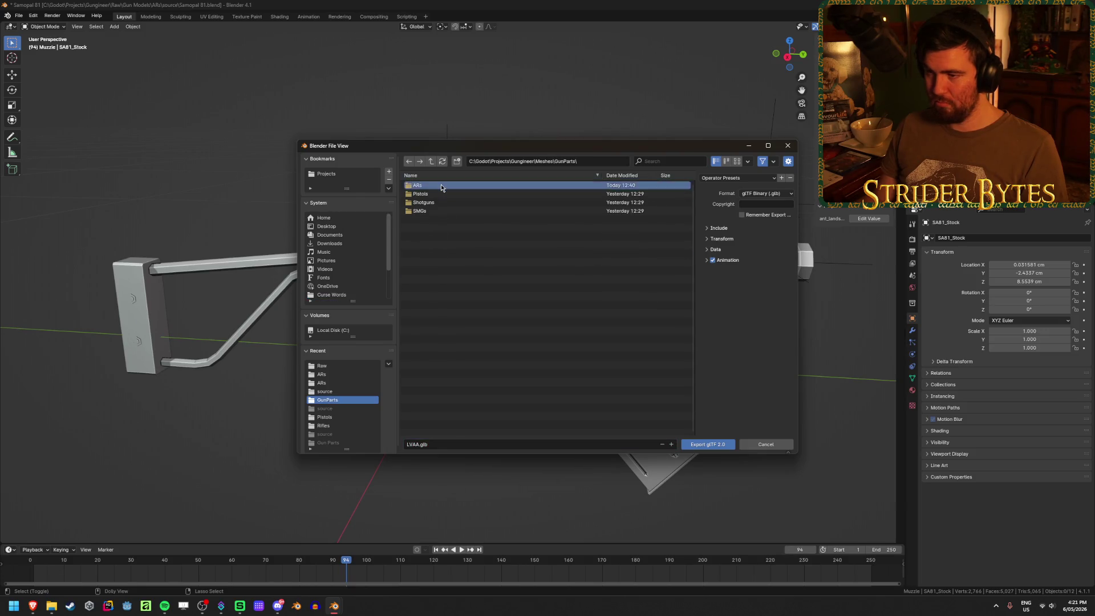
click(441, 183)
Export the model as Receiver_SA81.glb using a saved export preset
click(424, 445)
double_click(420, 444)
text(Receiver_)
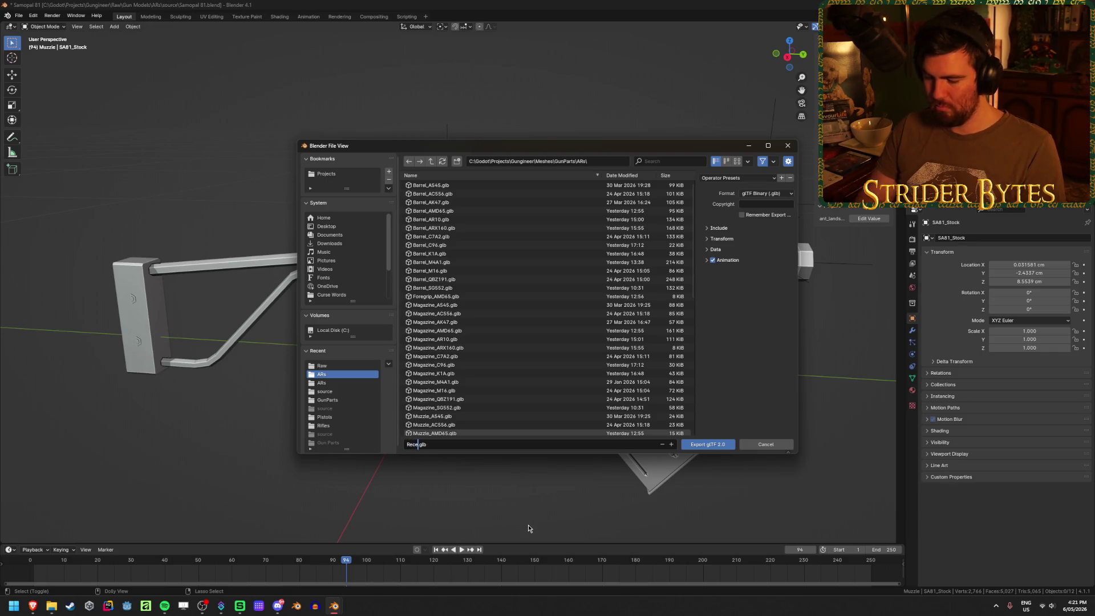
text(SA)
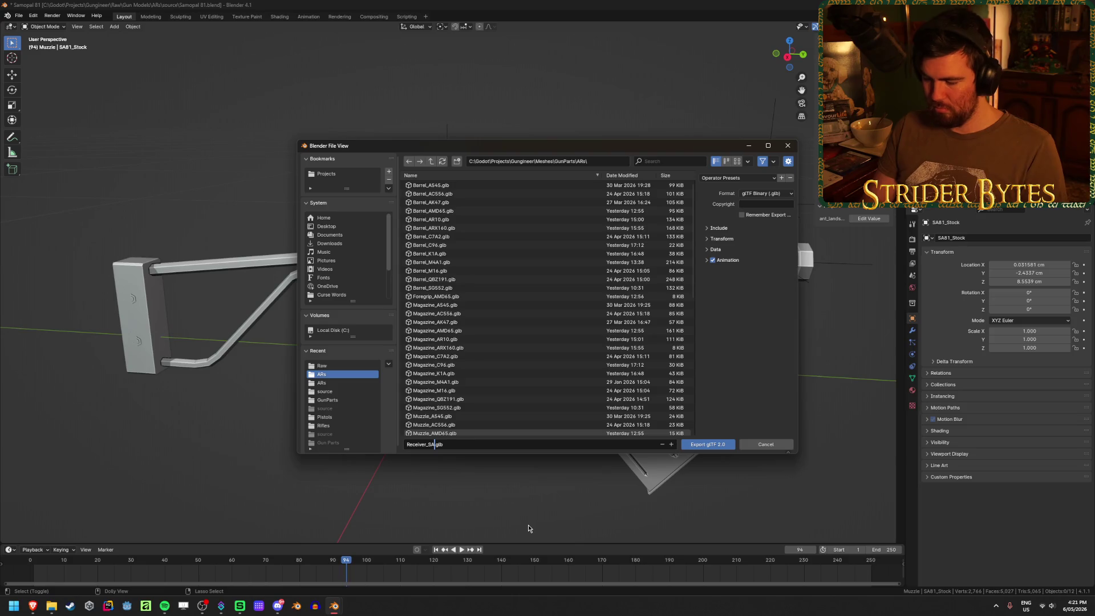
text(81)
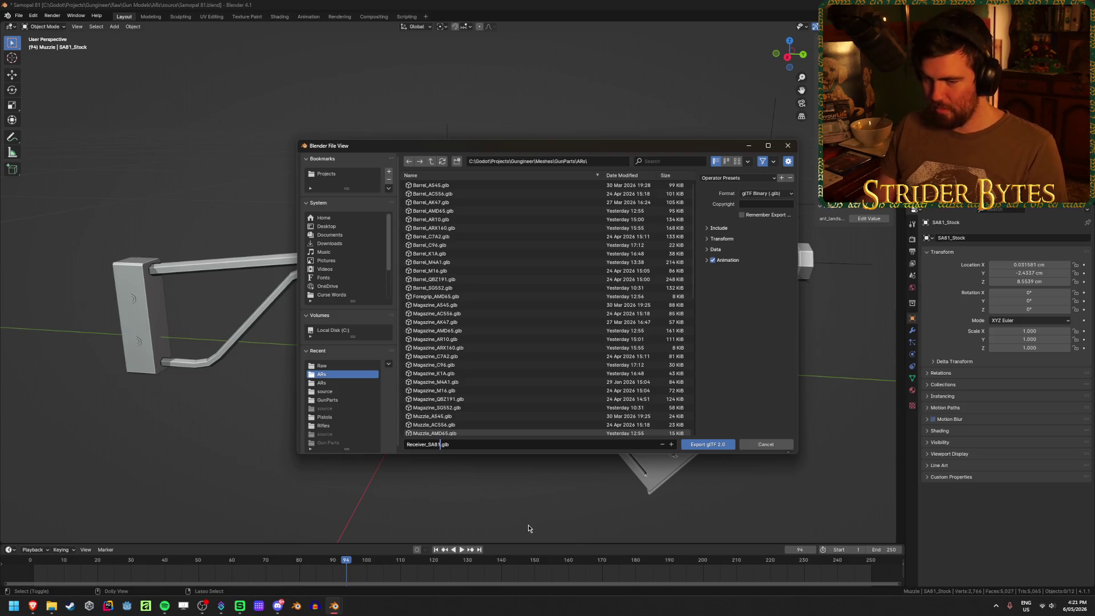
key(Return)
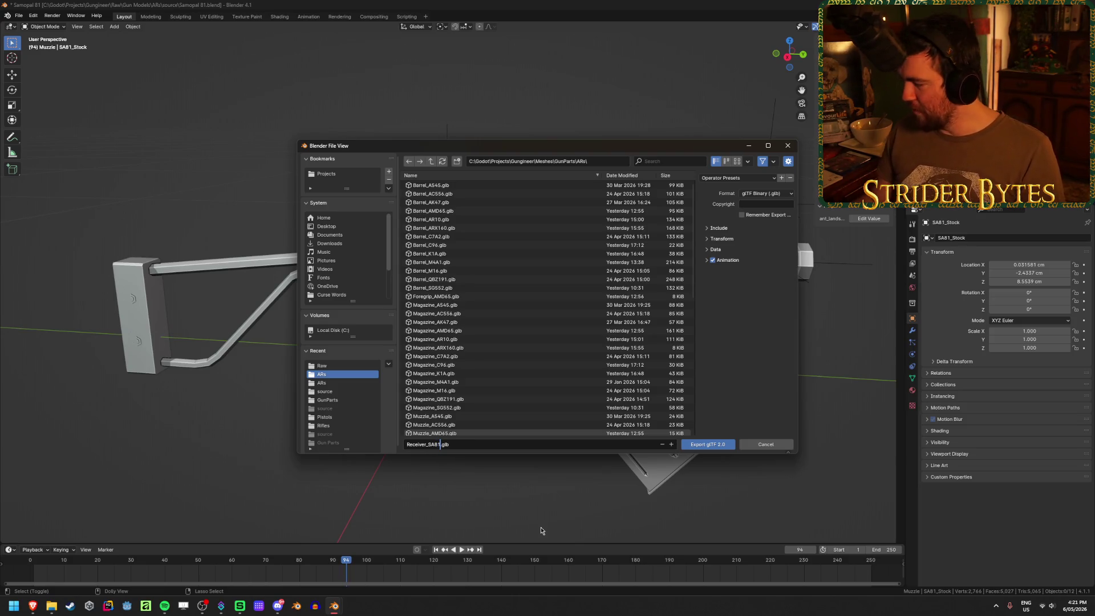
click(723, 177)
click(724, 204)
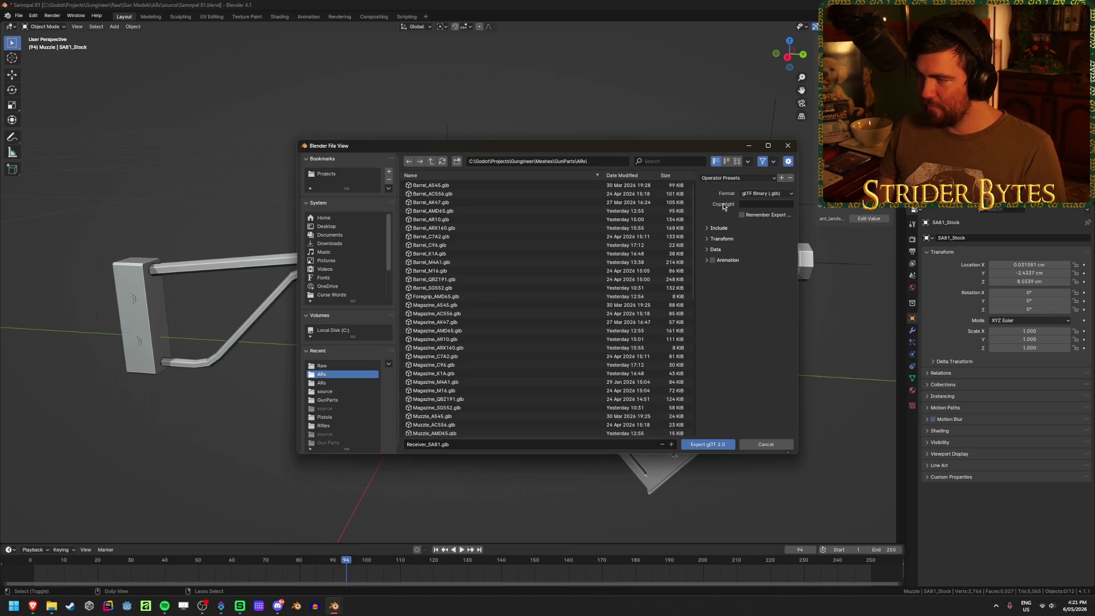
click(706, 445)
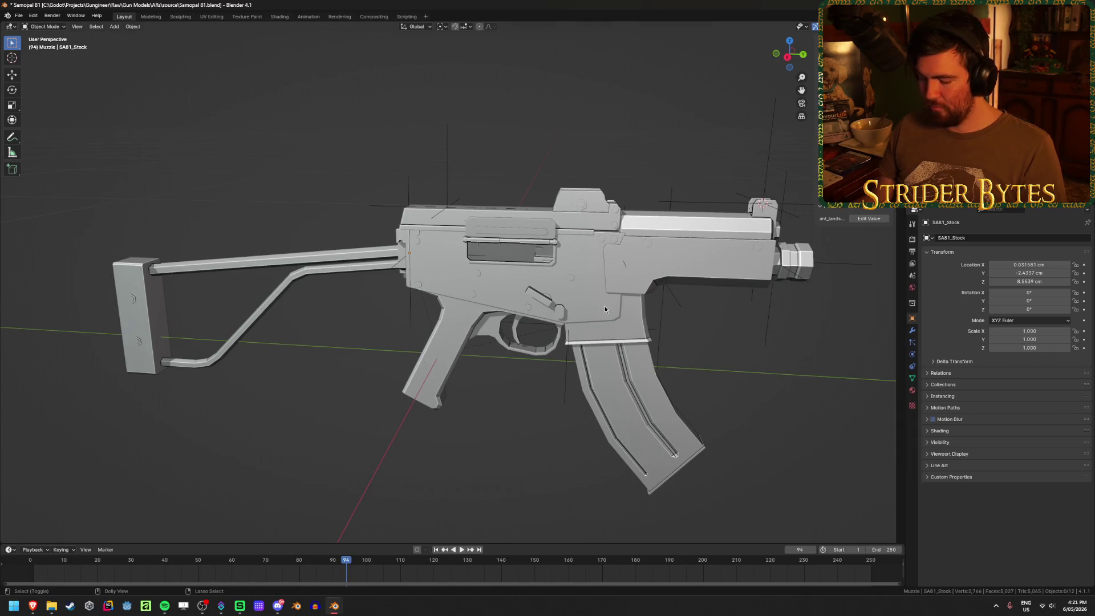
Export the barrel as Barrel_SA81.glb
key(ctrl+shift+e)
drag(427, 444, 301, 441)
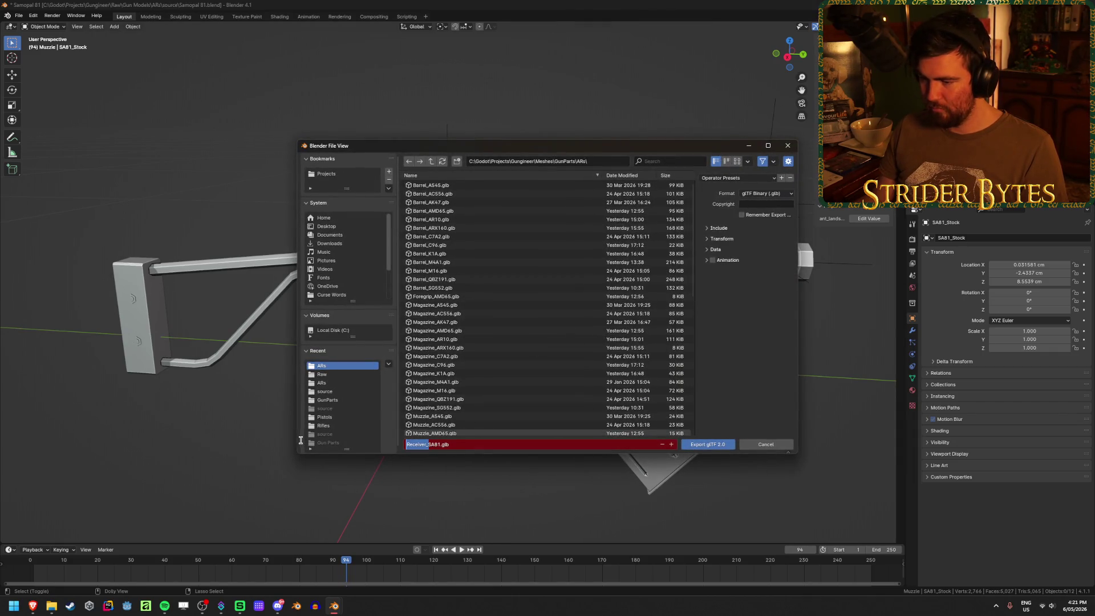
text(Barrel)
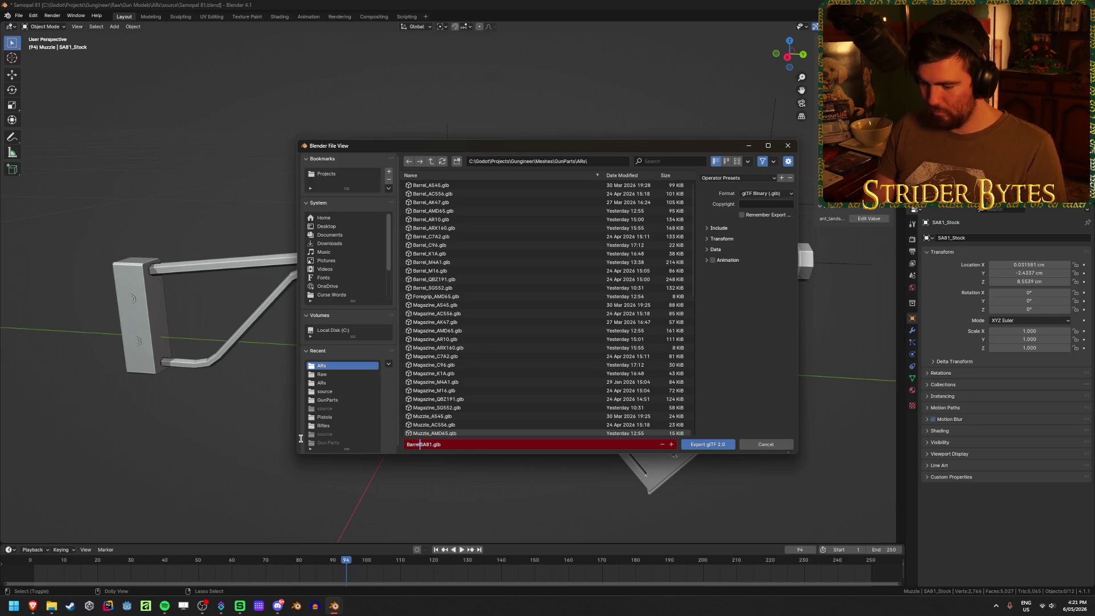
key(Return)
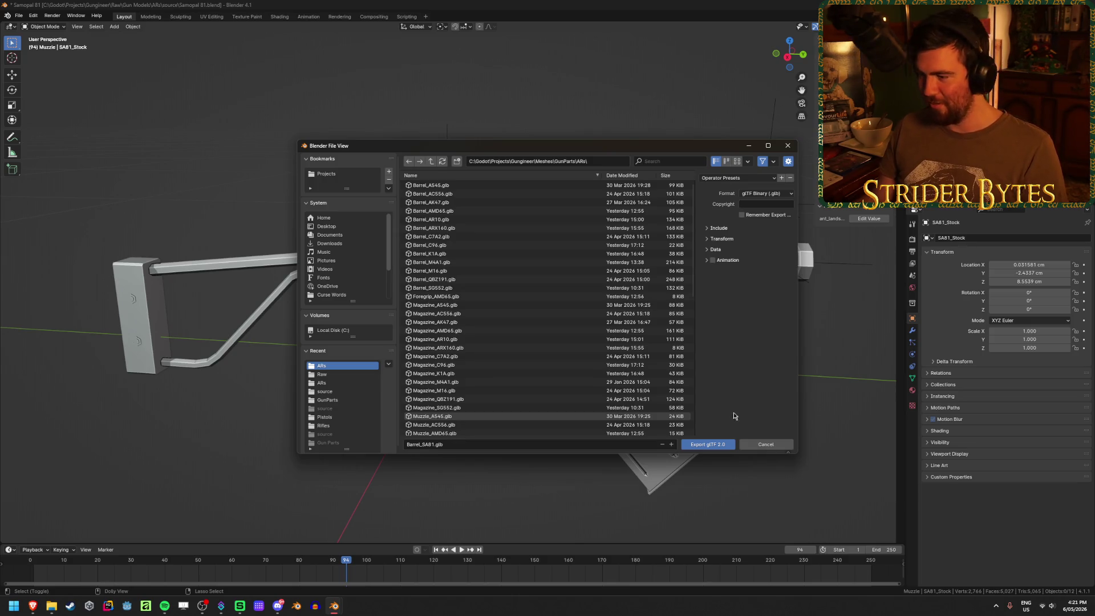
click(720, 444)
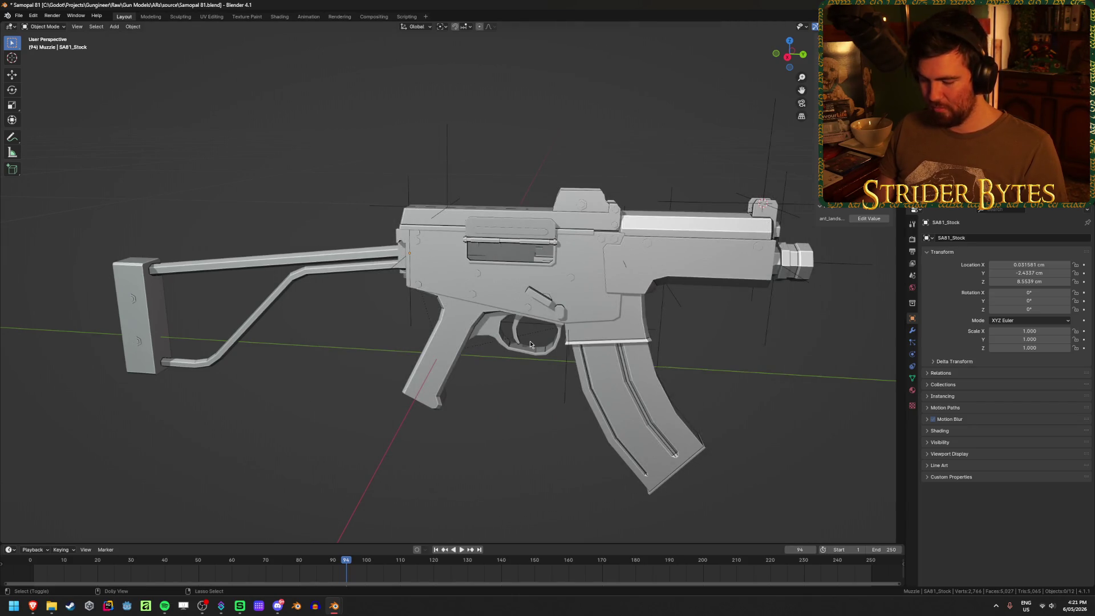
Export the magazine as Magazine_SA81.glb
key(shift+r)
click(426, 444)
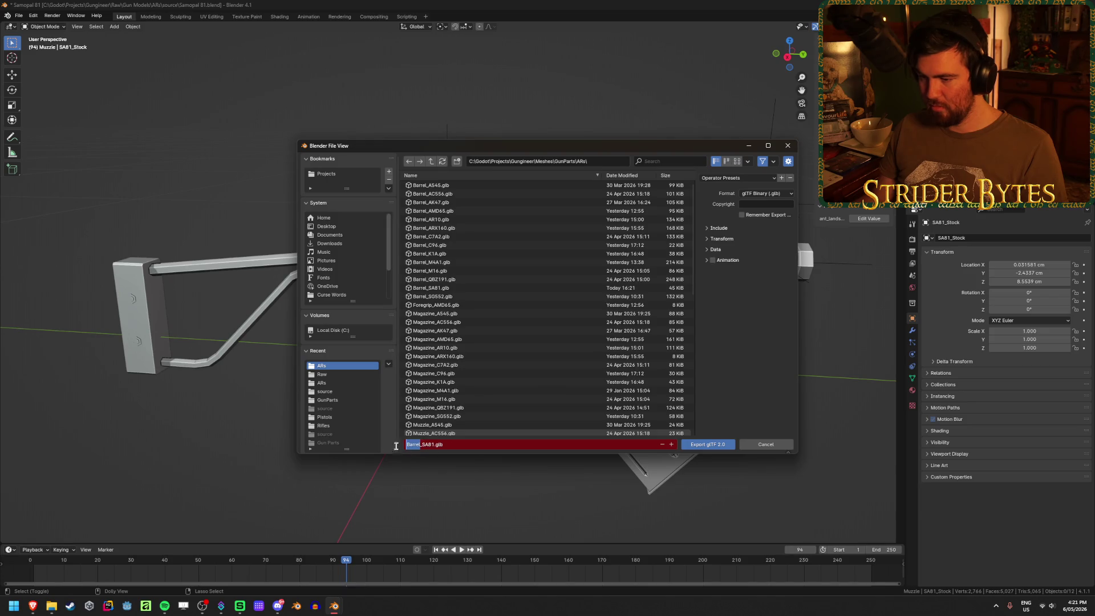
text(ine_)
key(Return)
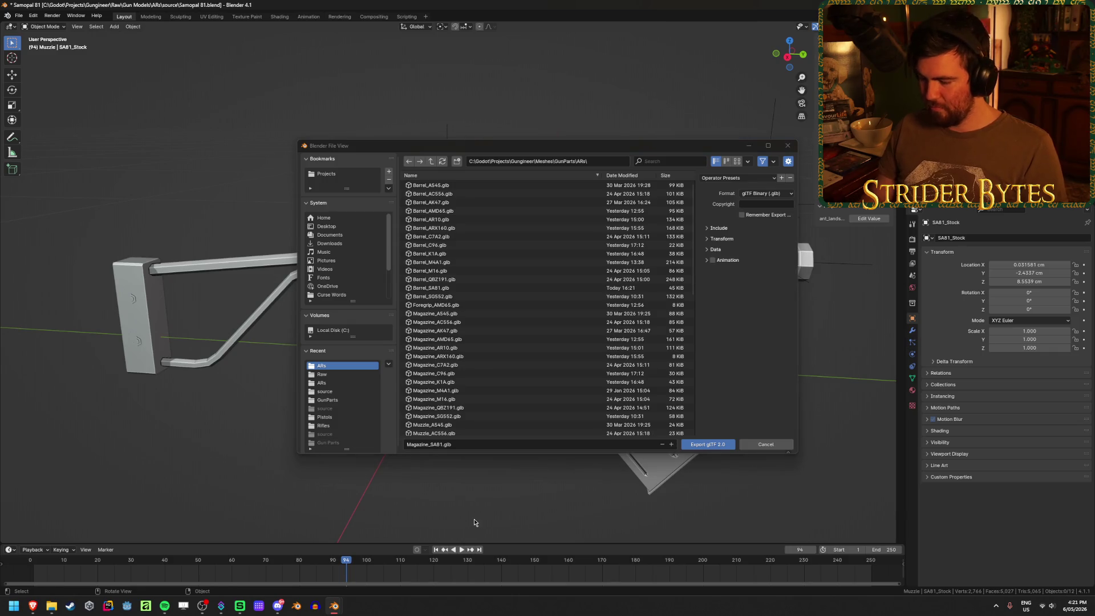
click(710, 444)
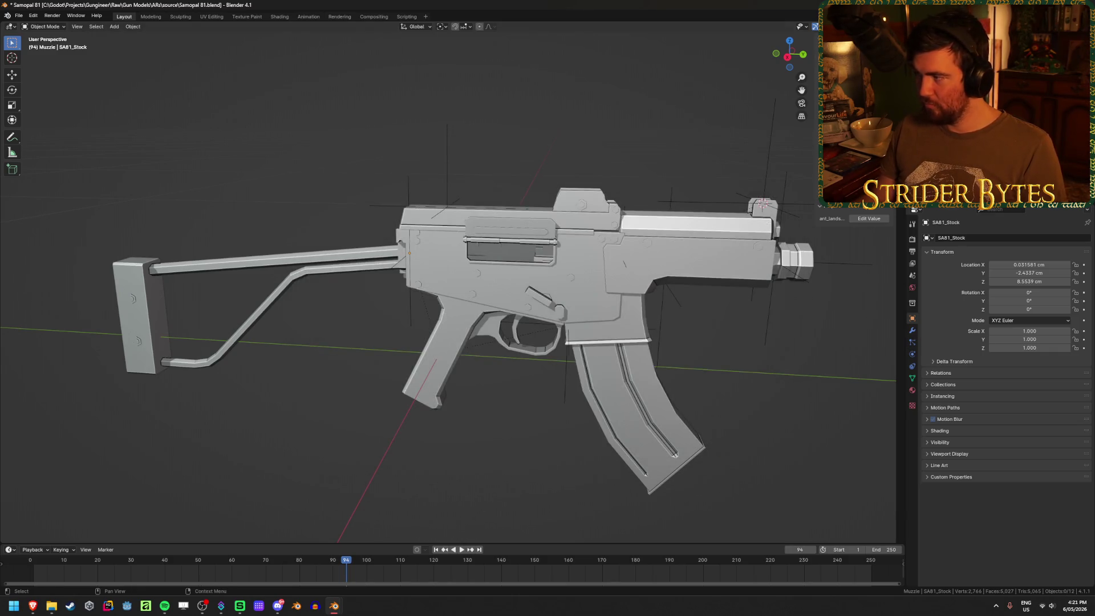
Export the stock as Stock_SA81.glb
key(shift+r)
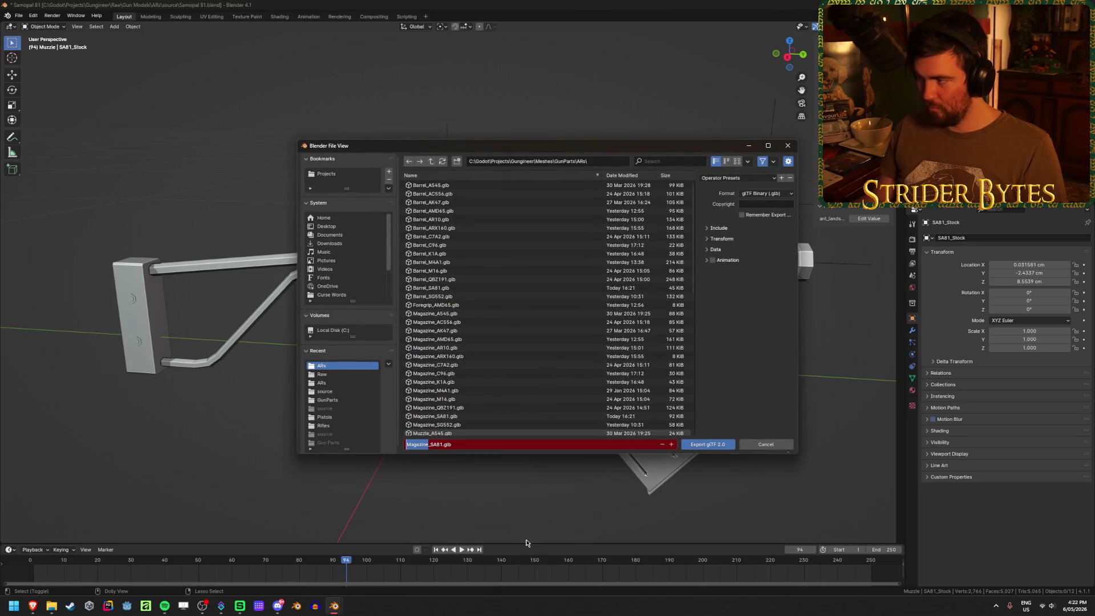
text(Stock)
key(Return)
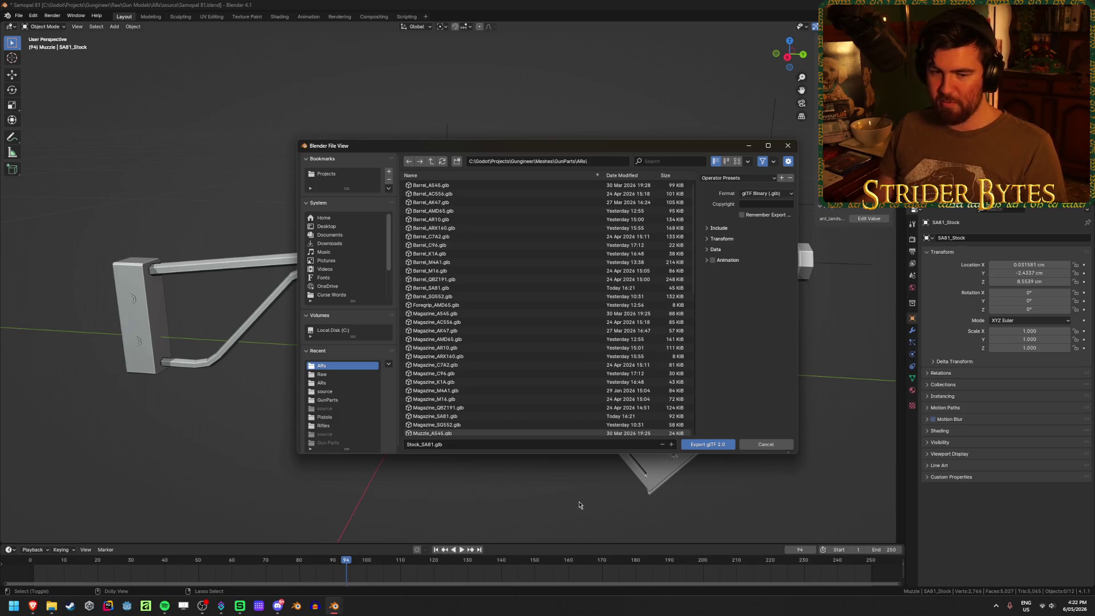
click(708, 444)
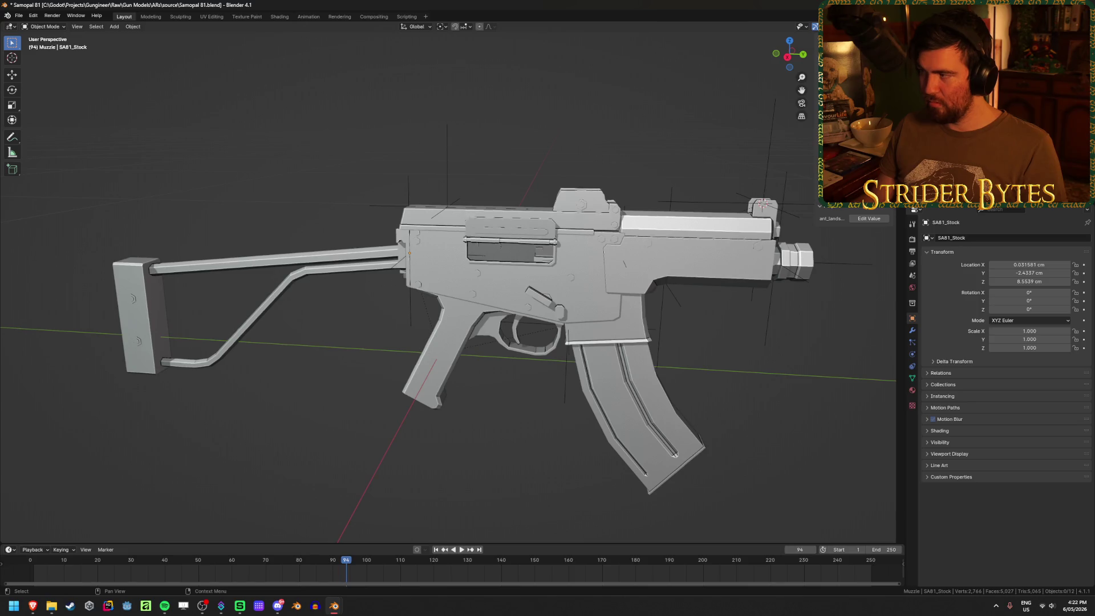
Export the muzzle as Muzzle_SA81.glb, save the Samopal 81 project, and close it
key(F3)
key(Return)
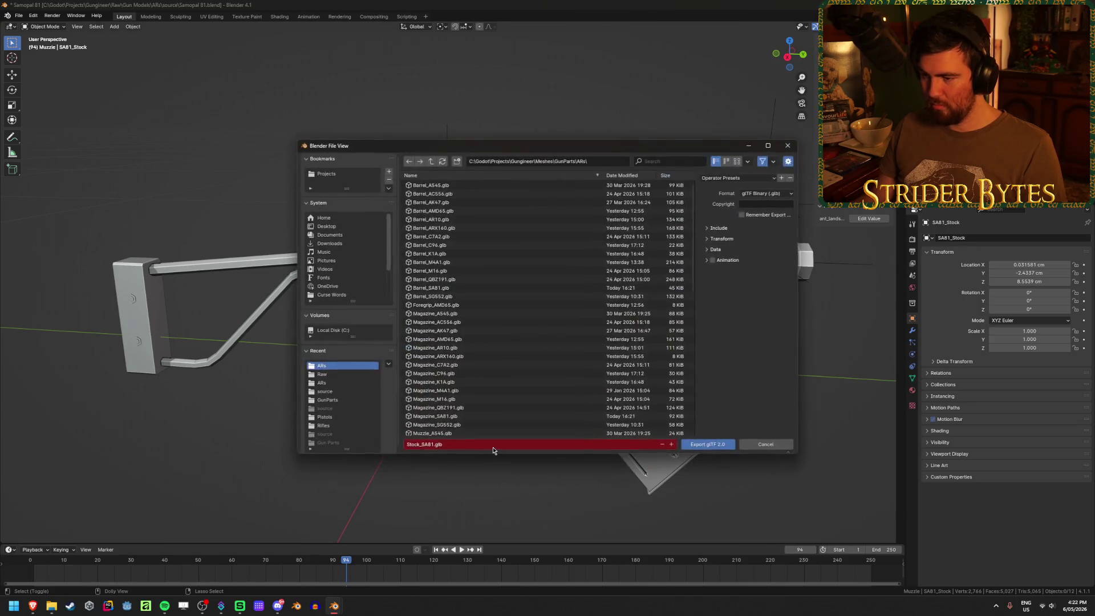
click(424, 446)
double_click(419, 445)
text(Muzzle)
key(Return)
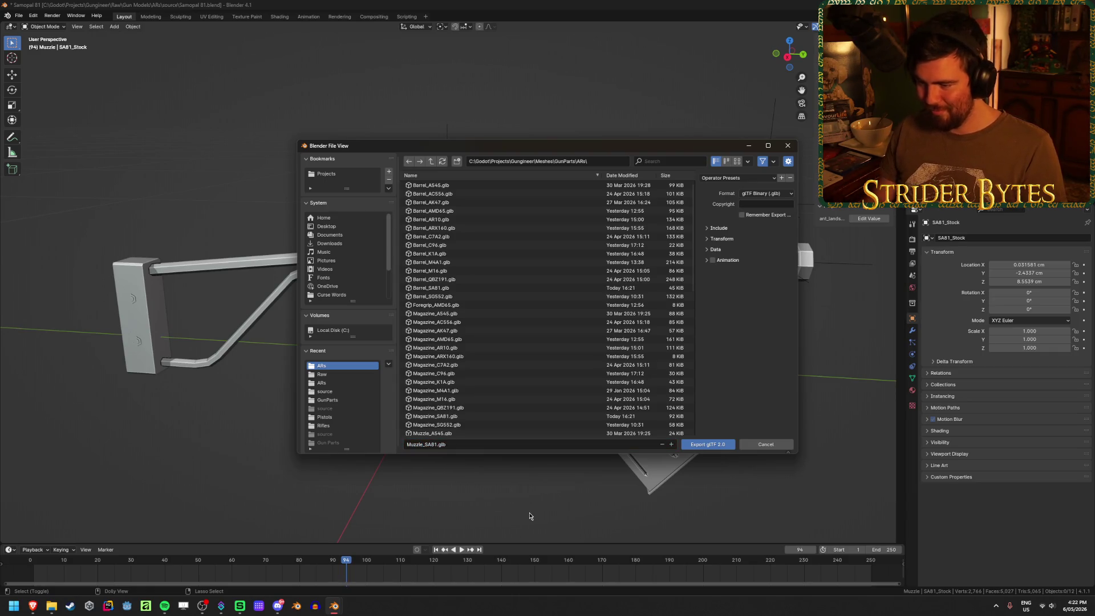
click(732, 443)
key(ctrl+s)
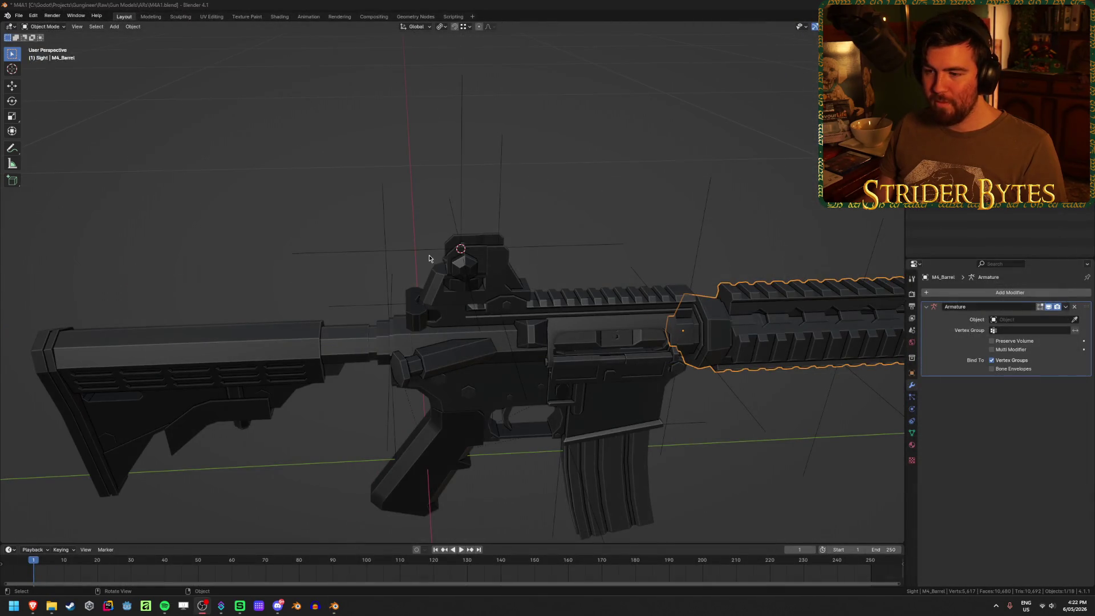
click(563, 318)
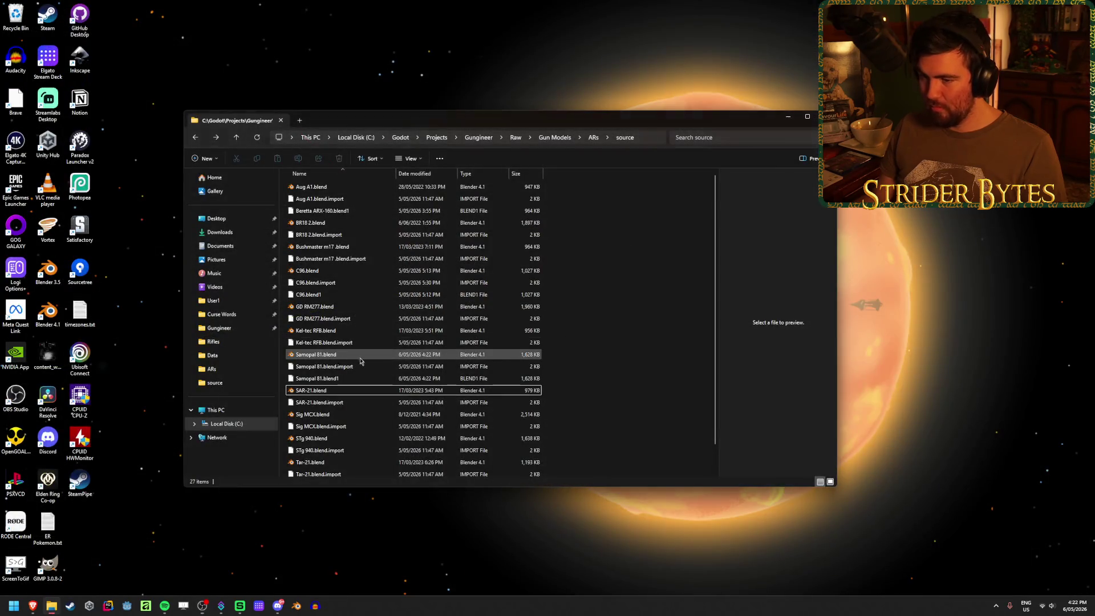
Rename Samopal 81.blend to SA81.blend and paste it into the ARs folder
click(333, 358)
click(332, 358)
key(Home)
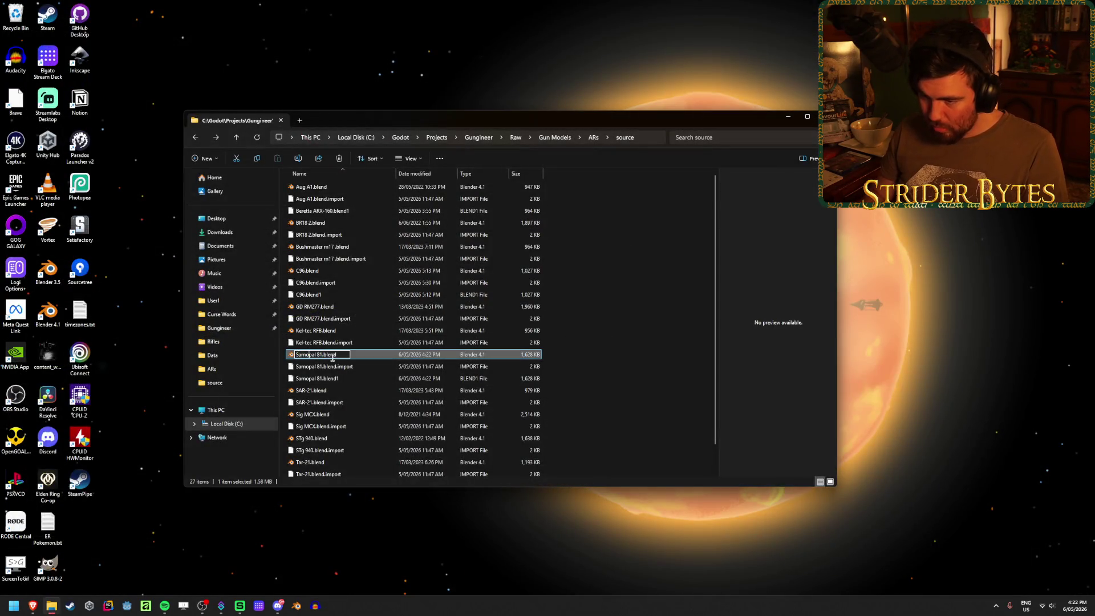
key(Delete)
key(Delete)
key(Delete)
text(SA)
key(Return)
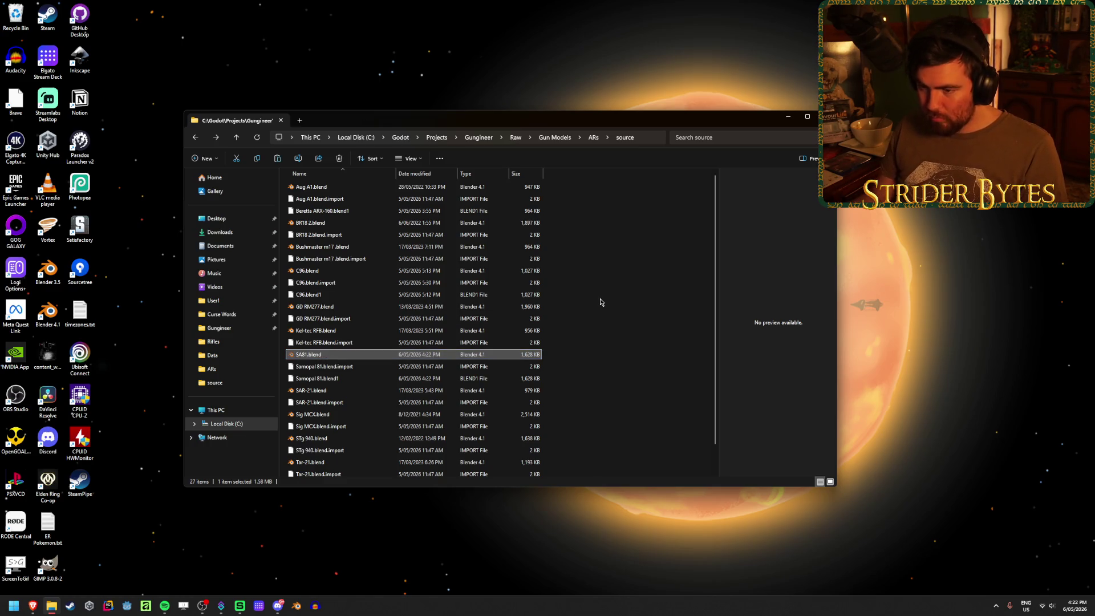
click(593, 137)
key(ctrl+v)
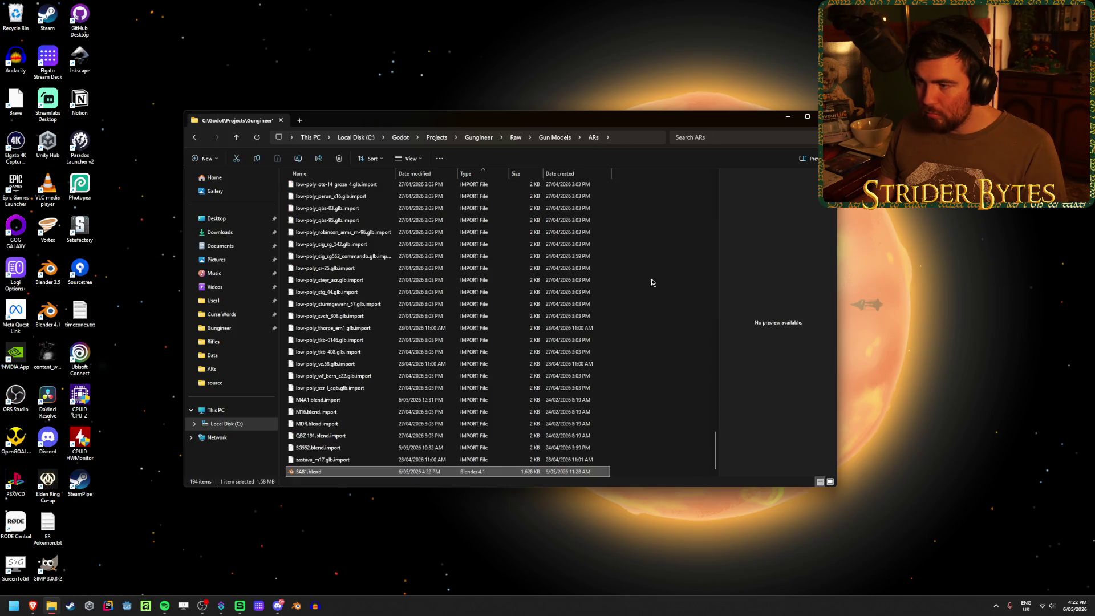
scroll(427, 248, up, 20)
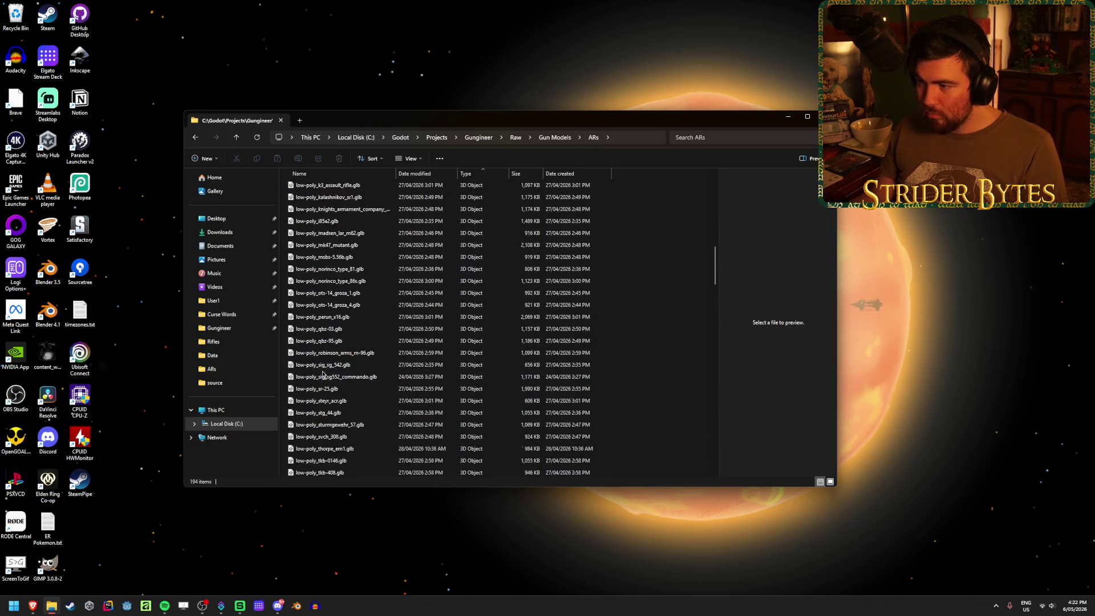
Return to the source folder and open Sig MCX.blend in Blender, closing SAR-21.blend
click(320, 188)
double_click(320, 191)
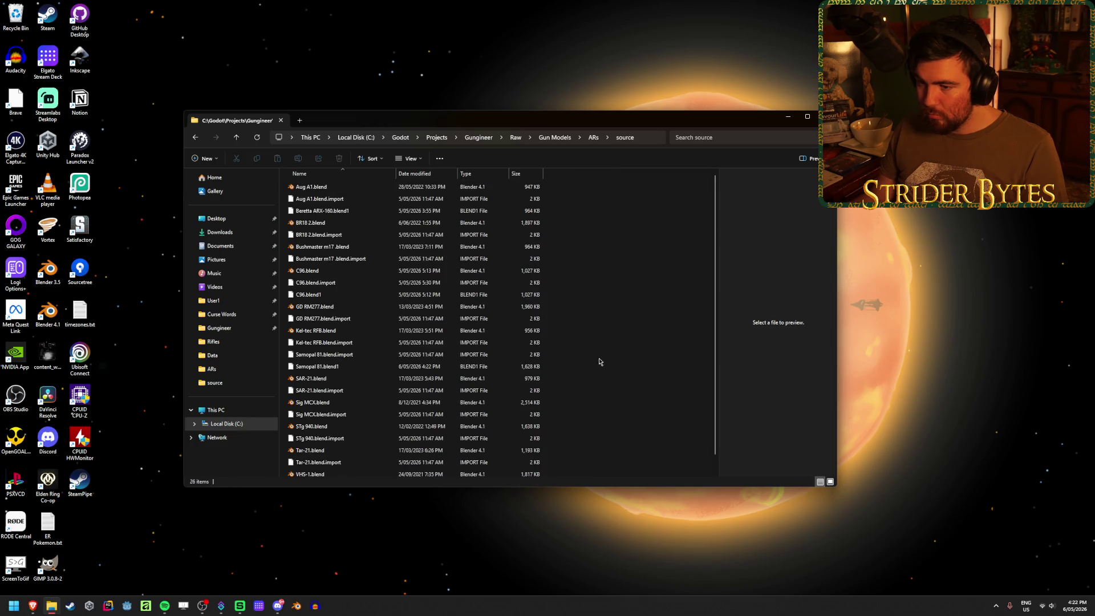
double_click(344, 380)
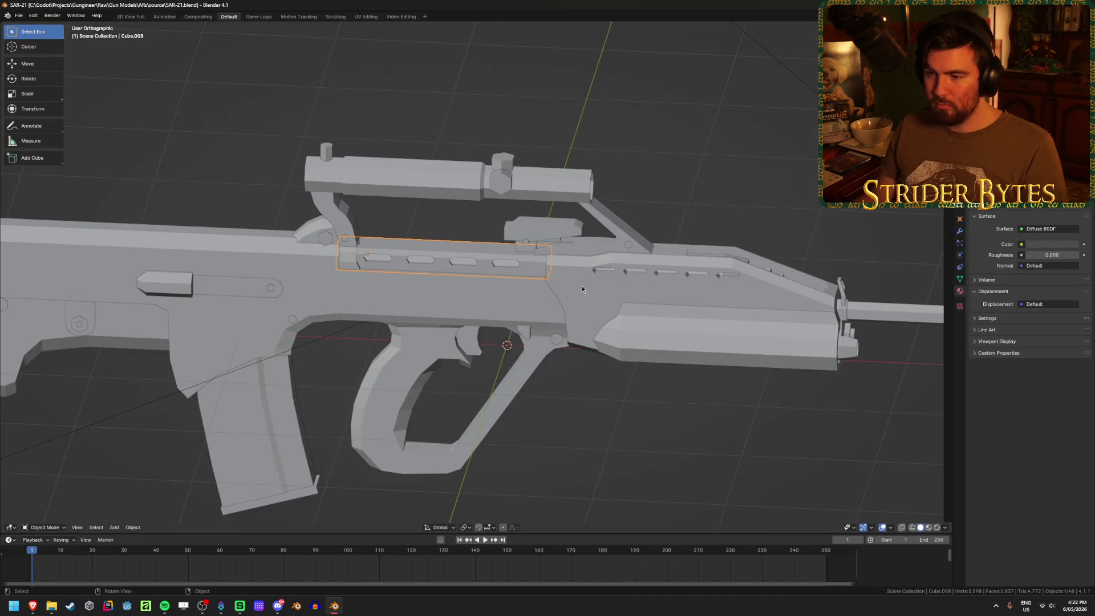
key(alt+F4)
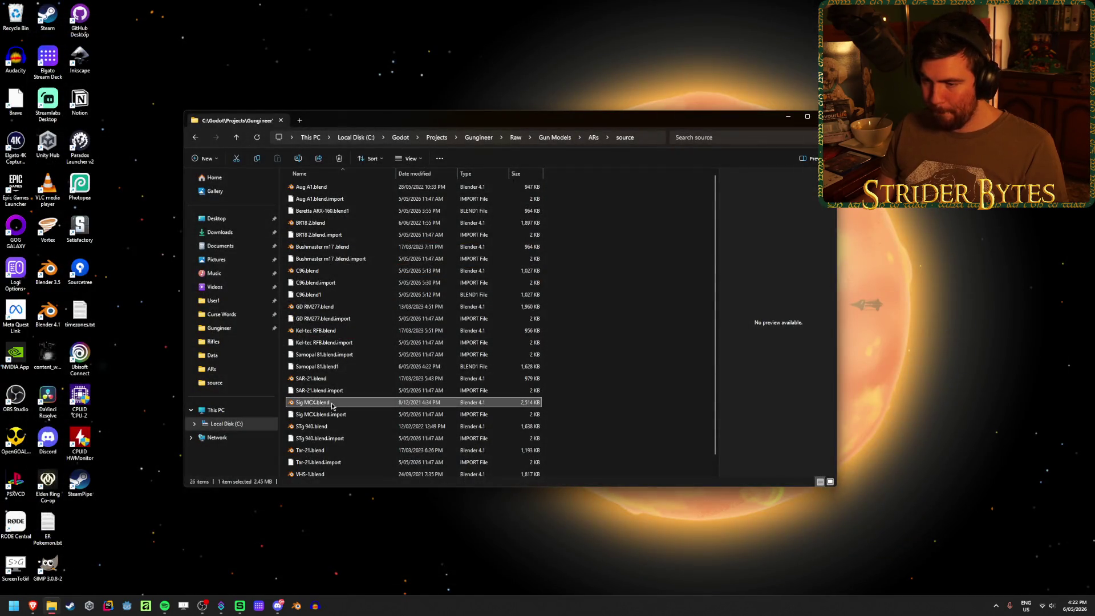
double_click(332, 404)
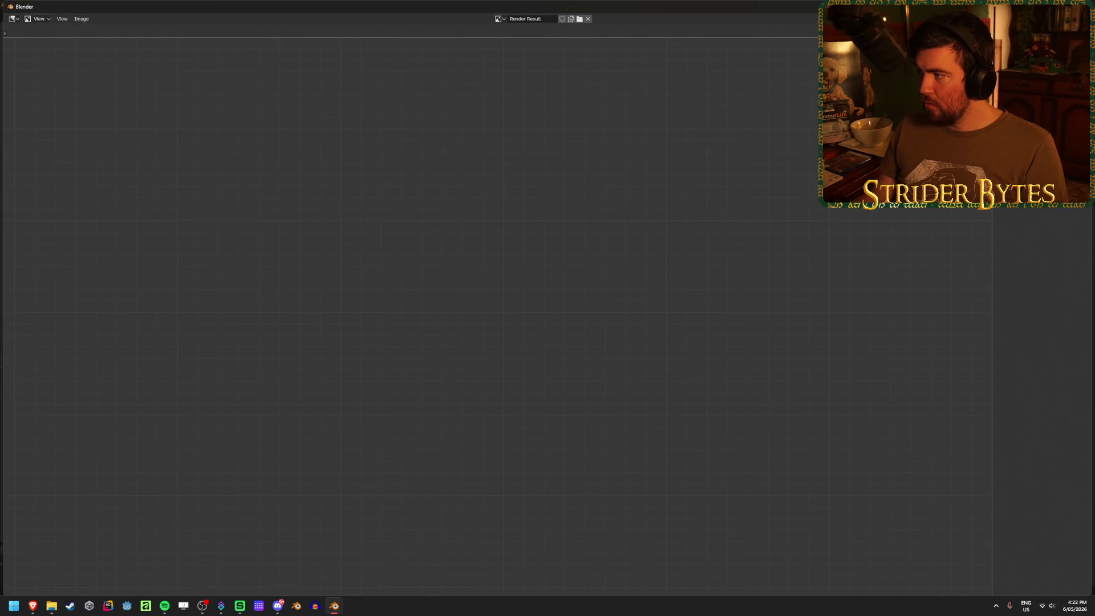
Clear the parent of the gun body Cube.004, undoing an accidental deletion
scroll(507, 266, up, 3)
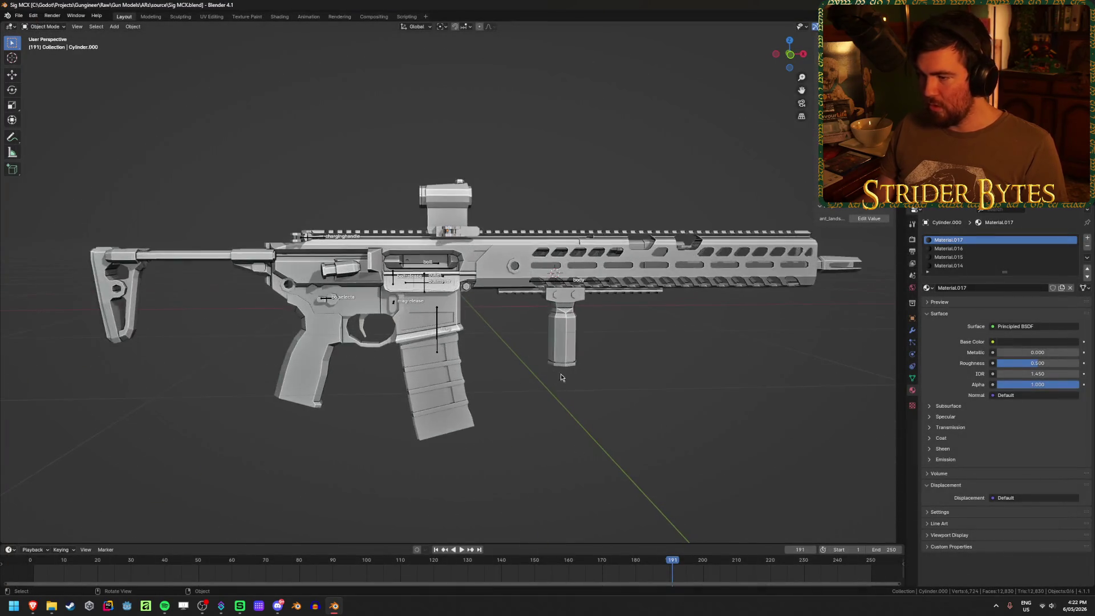
click(506, 266)
key(alt+p)
click(496, 260)
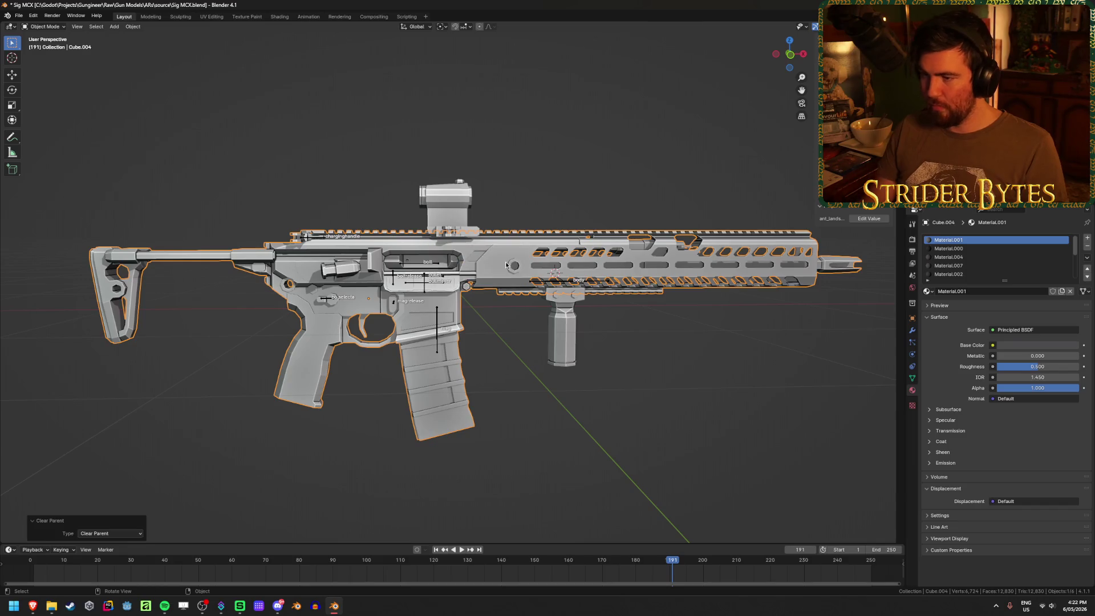
key(Delete)
middle_drag(437, 316, 457, 340)
key(ctrl+z)
scroll(412, 344, up, 5)
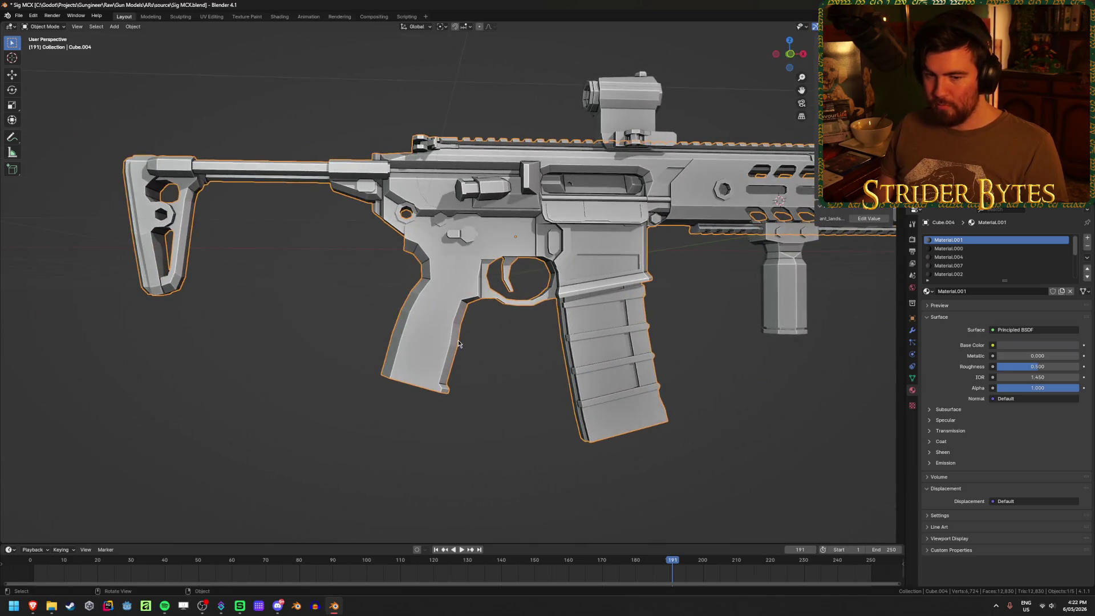
scroll(457, 340, up, 3)
Snap the 3D cursor to three selected pistol-grip vertices of Cube.004
key(Tab)
key(1)
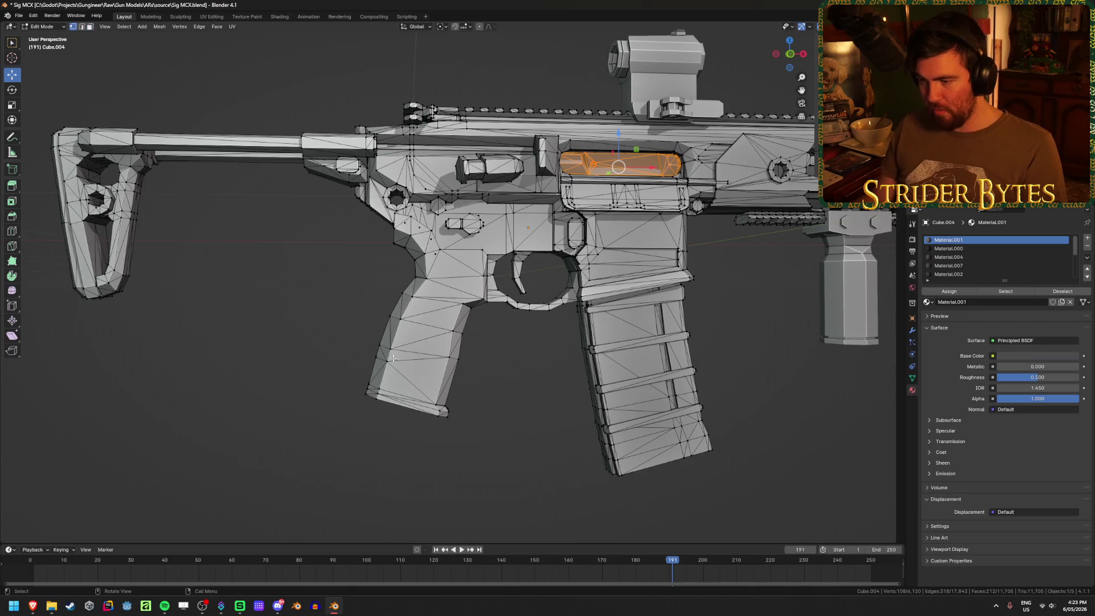
click(392, 348)
shift+click(452, 354)
mouse_move(384, 388)
middle_down()
mouse_move(455, 379)
mouse_move(364, 365)
middle_up()
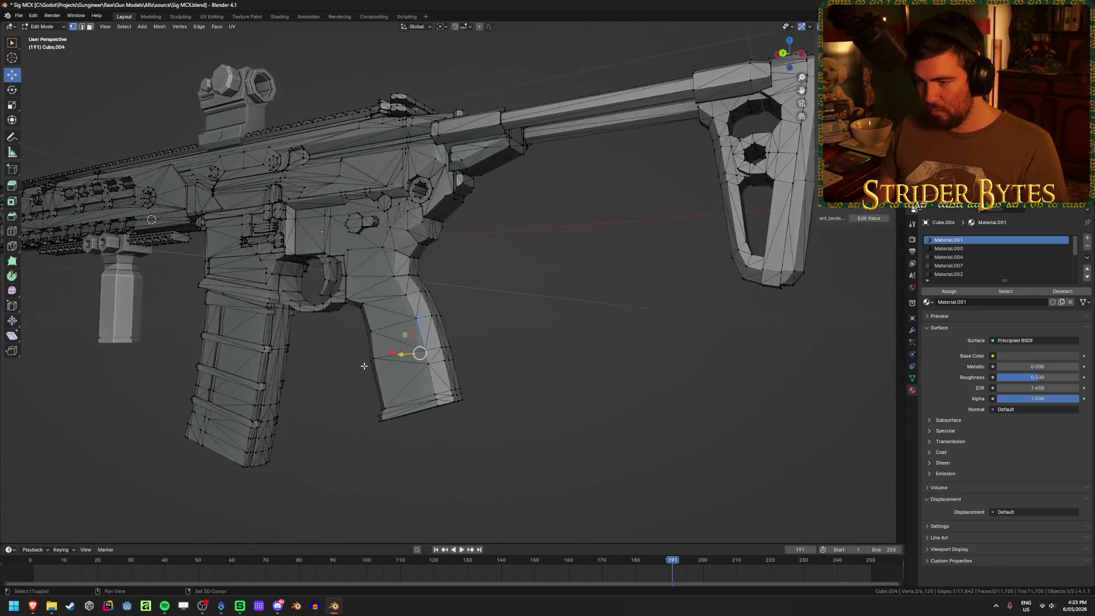
shift+click(375, 360)
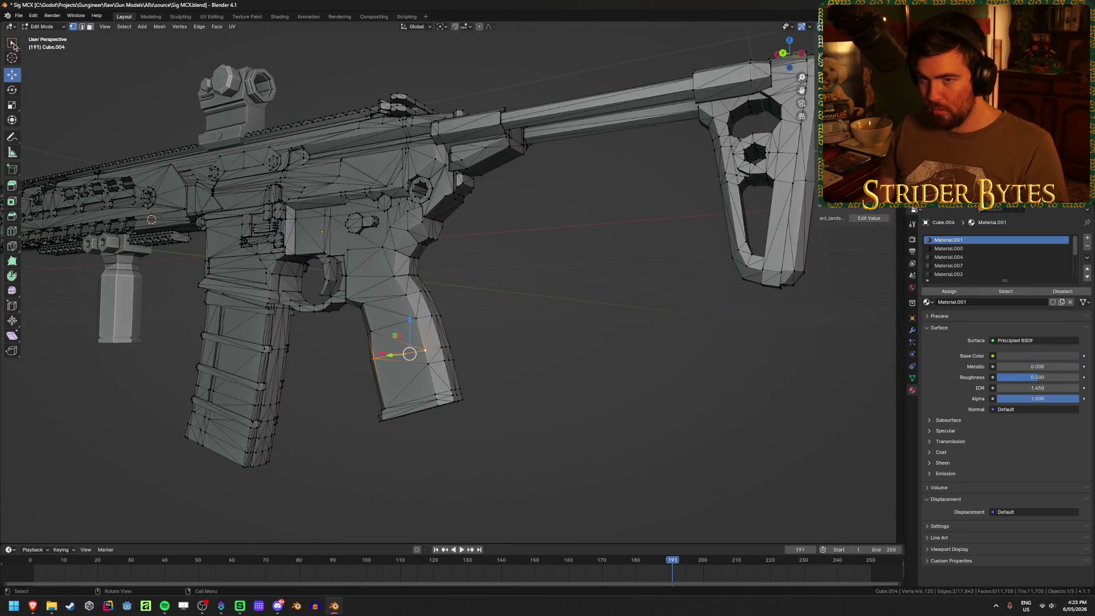
click(13, 45)
key(ctrl+Tab)
click(573, 368)
Set the gun's origin to the 3D cursor, clear rotation and location, and save
mouse_move(570, 362)
middle_down()
mouse_move(590, 392)
mouse_move(440, 399)
mouse_move(408, 383)
middle_up()
scroll(408, 384, down, 3)
right_click(409, 384)
mouse_move(404, 421)
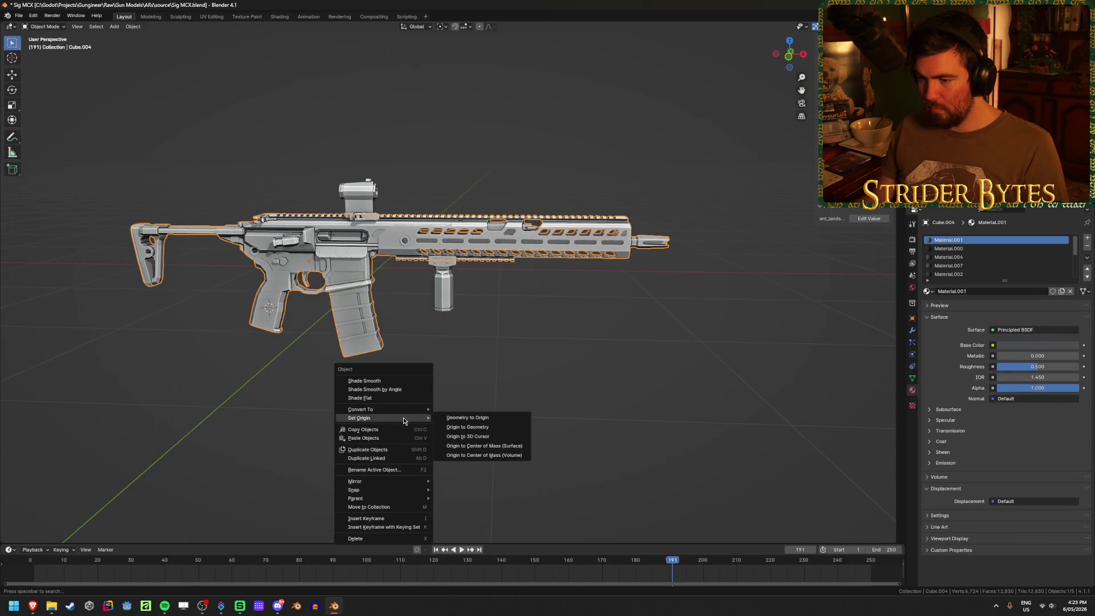
click(482, 436)
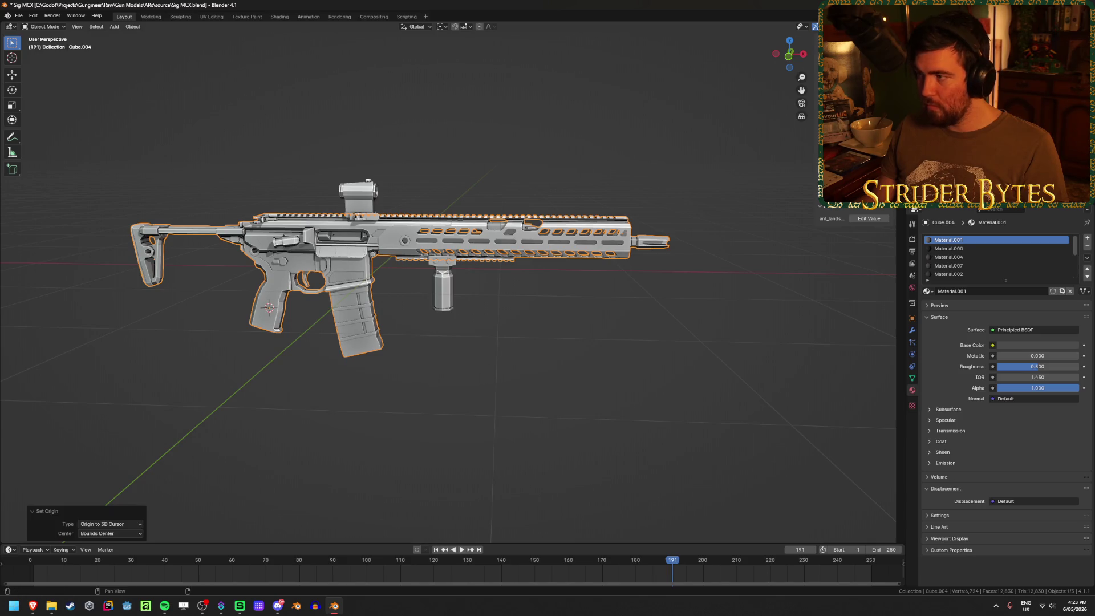
key(alt+r)
key(alt+g)
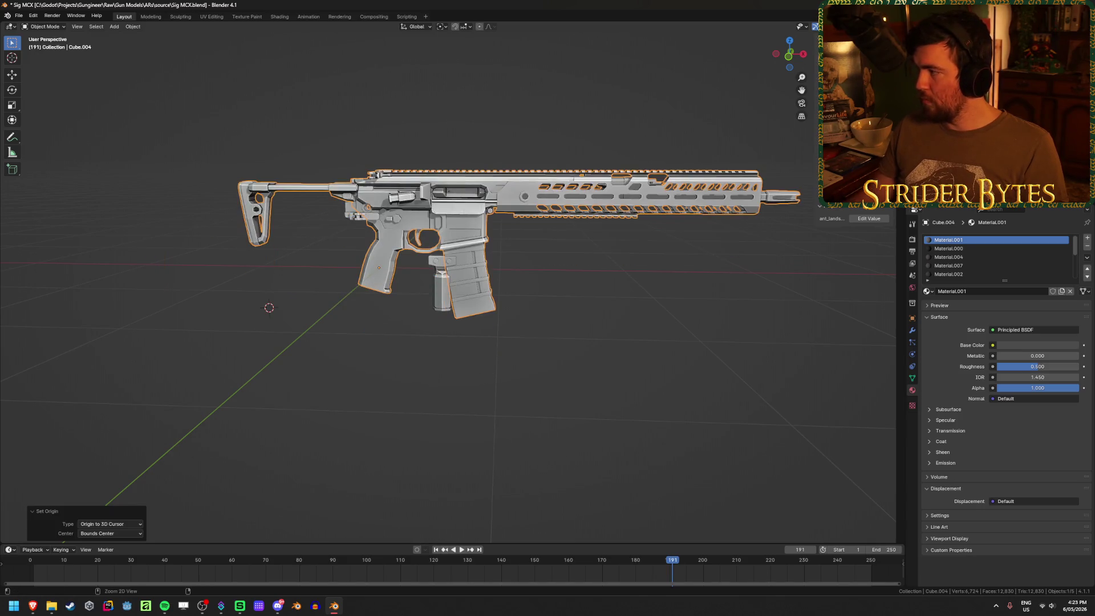
key(ctrl+s)
middle_drag(543, 228, 522, 241)
Select the rifle parts, leaving the sight and foregrip out of the selection
click(445, 305)
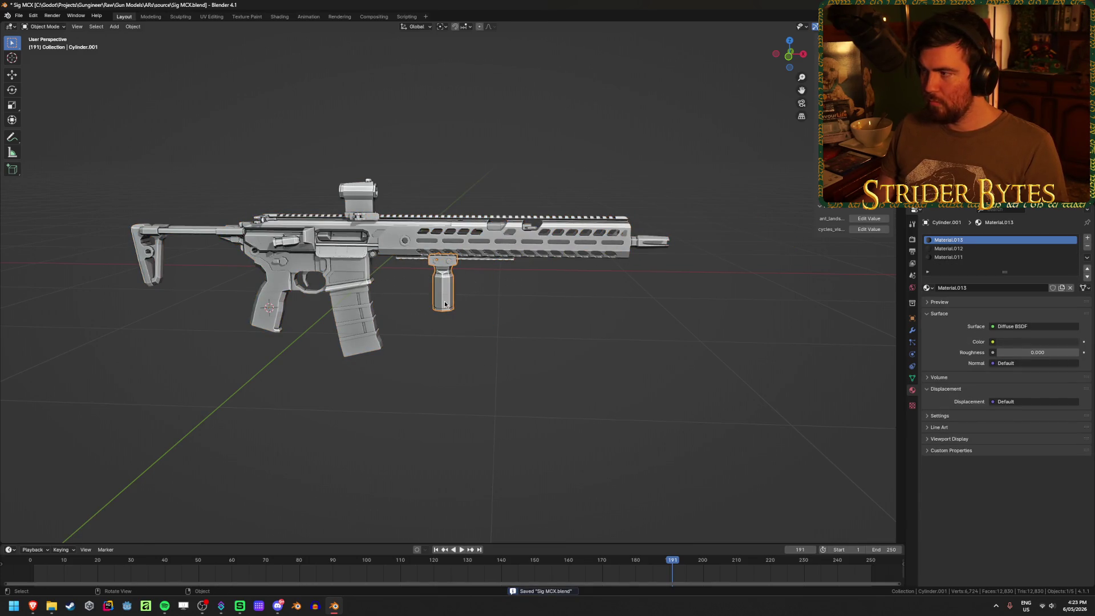
shift+click(358, 200)
key(KP_Decimal)
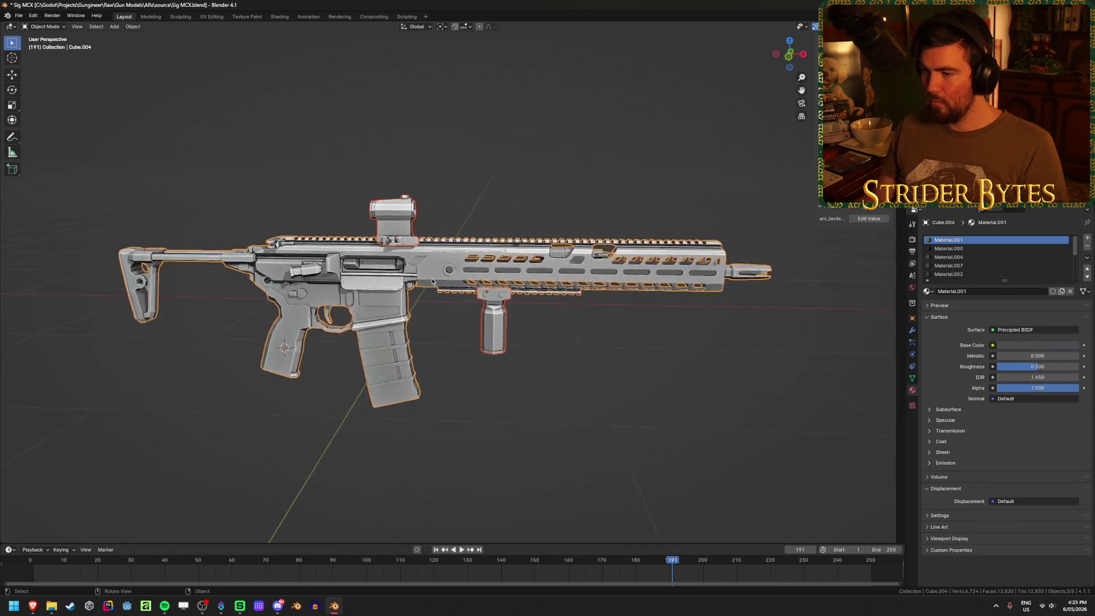
scroll(432, 282, up, 2)
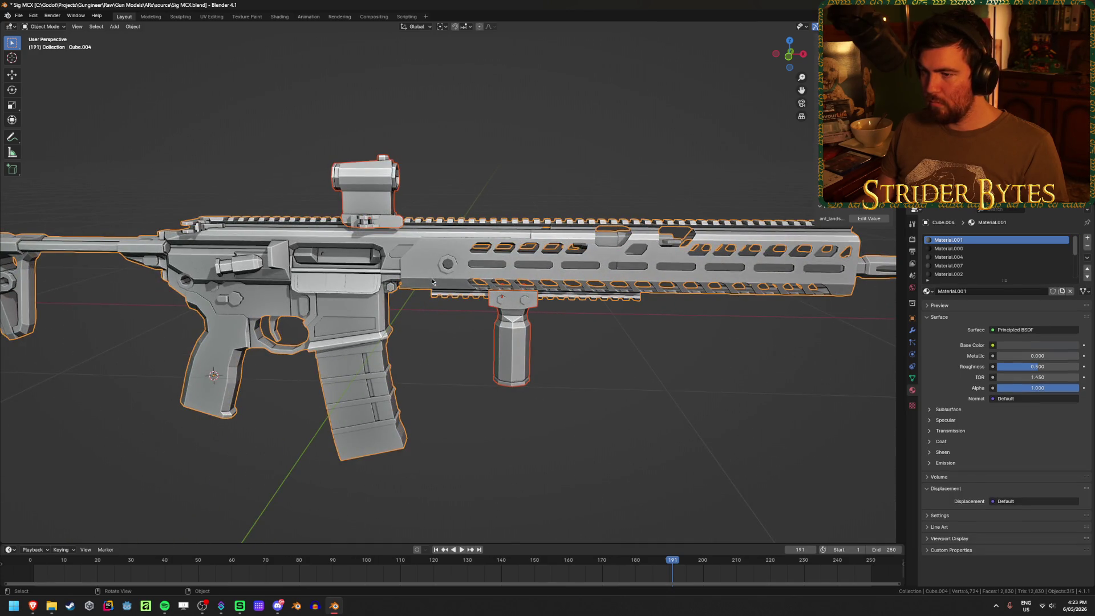
middle_drag(463, 267, 704, 332)
click(704, 332)
mouse_move(665, 213)
middle_down()
mouse_move(575, 308)
mouse_move(582, 298)
middle_up()
key(ctrl+z)
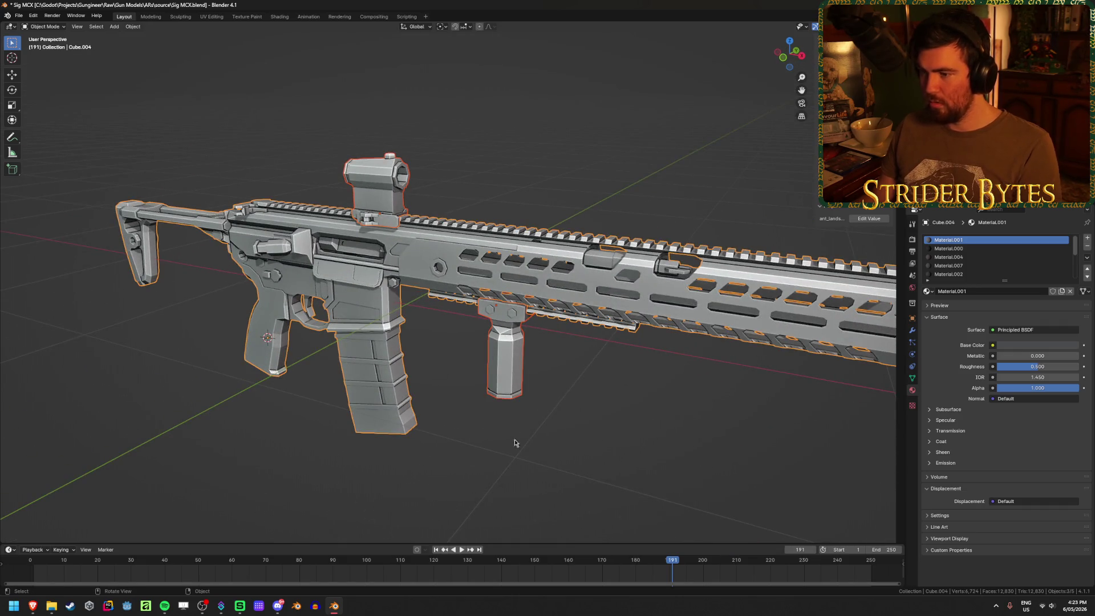
click(421, 272)
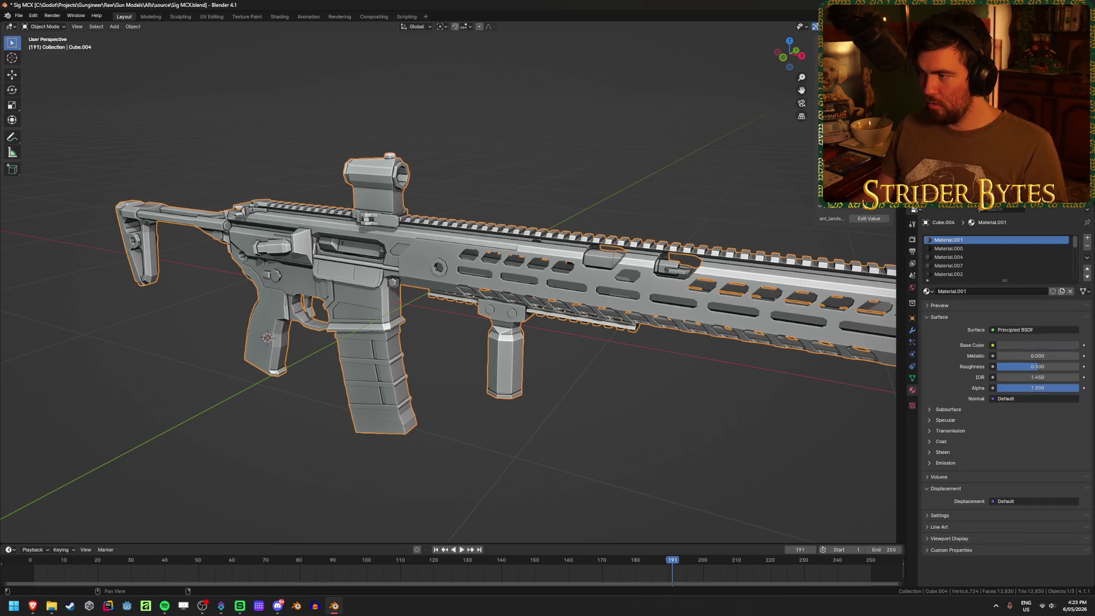
scroll(554, 336, down, 2)
Rotate the selected rifle 90° around Z with rz90 and save Sig MCX.blend
key(ctrl+s)
mouse_move(577, 342)
middle_down()
mouse_move(554, 336)
mouse_move(670, 111)
mouse_move(587, 277)
mouse_move(506, 269)
middle_up()
text(rz90)
key(Return)
key(ctrl+s)
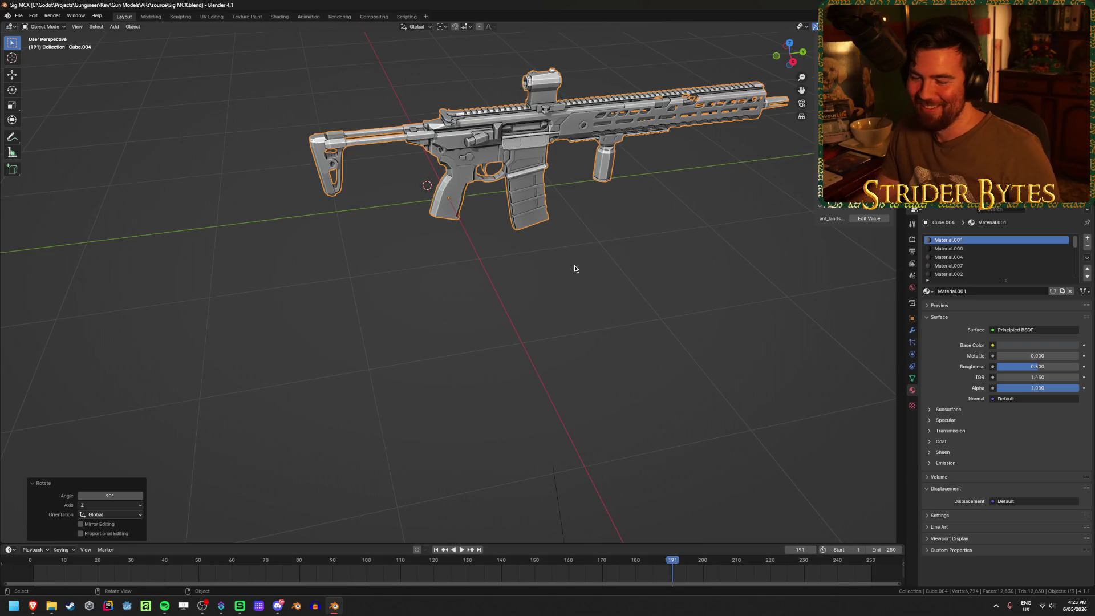
Deselect the rifle and save the file again
mouse_move(599, 245)
middle_down()
mouse_move(611, 244)
mouse_move(580, 298)
middle_up()
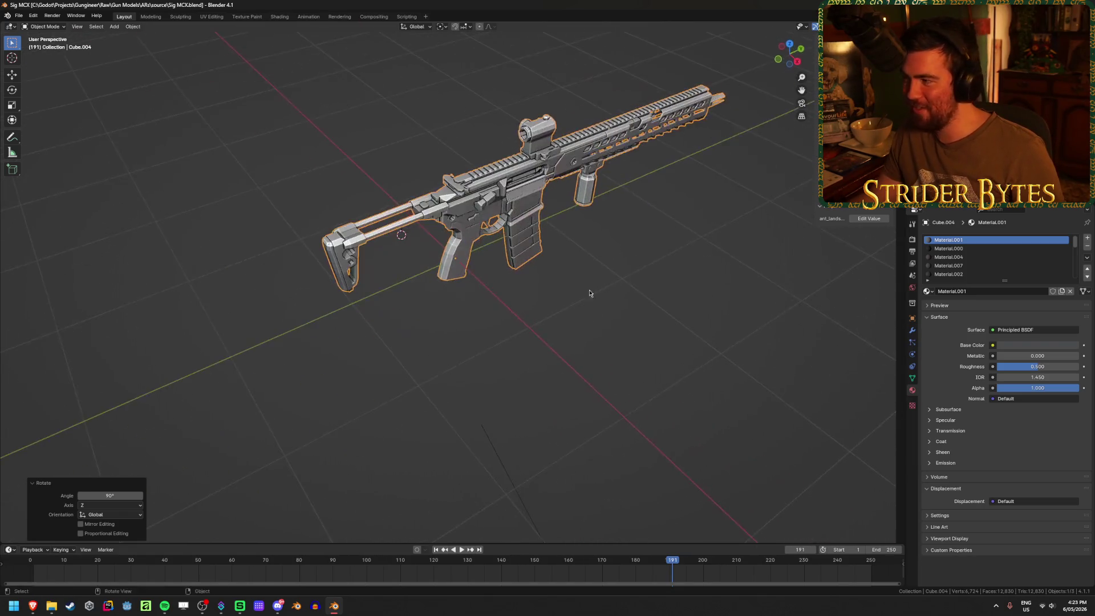
key(alt+a)
middle_drag(496, 294, 495, 369)
key(ctrl+s)
scroll(496, 371, up, 2)
scroll(594, 372, up, 1)
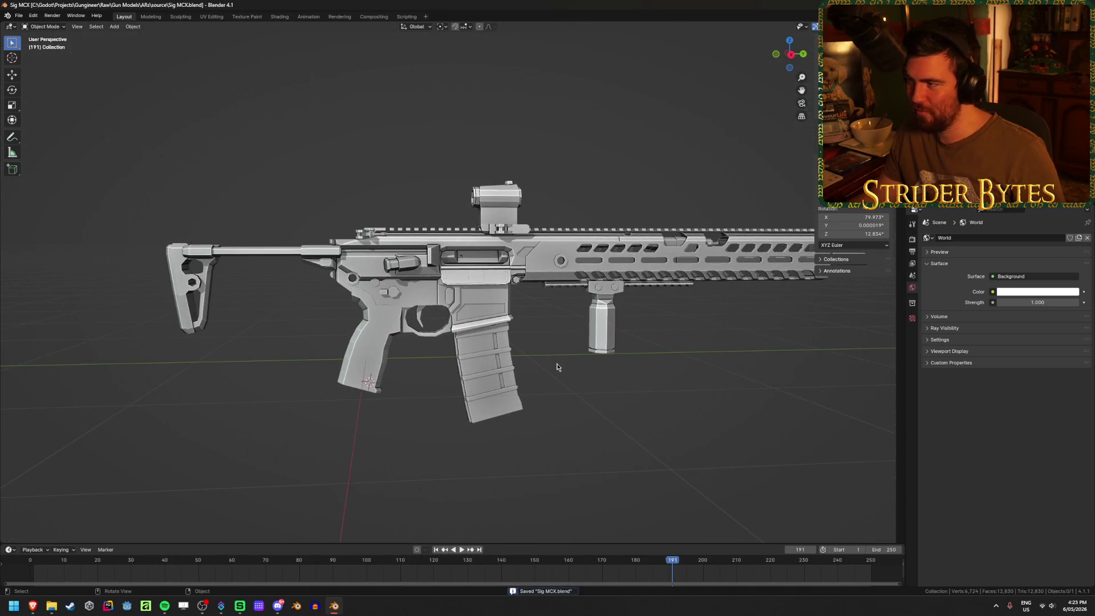
click(486, 296)
middle_drag(486, 295, 527, 366)
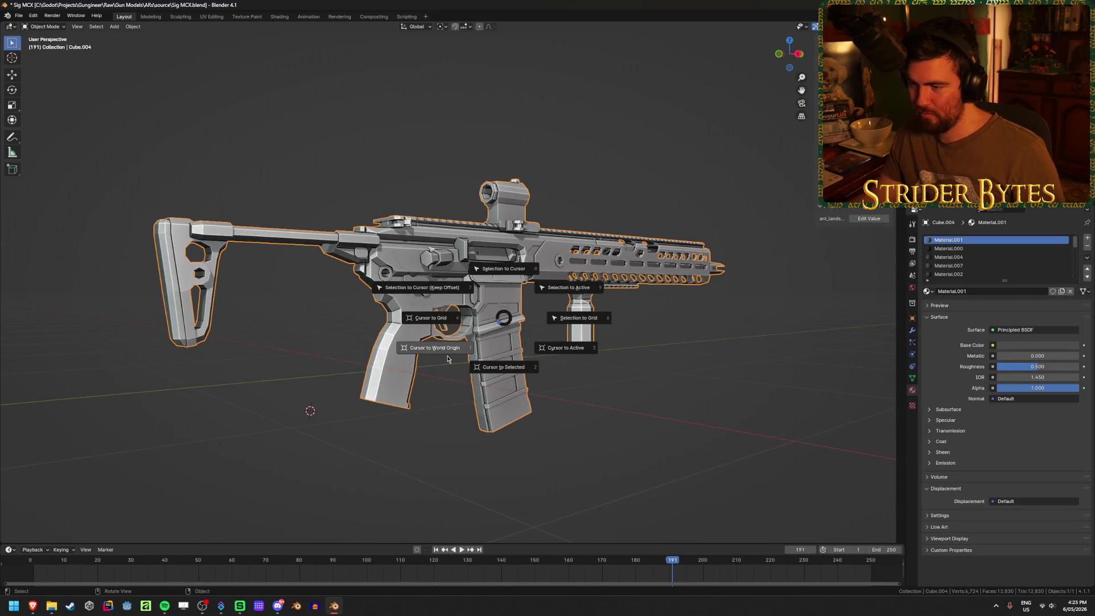
key(z)
mouse_move(521, 368)
middle_down()
mouse_move(628, 429)
mouse_move(580, 423)
mouse_move(606, 404)
middle_up()
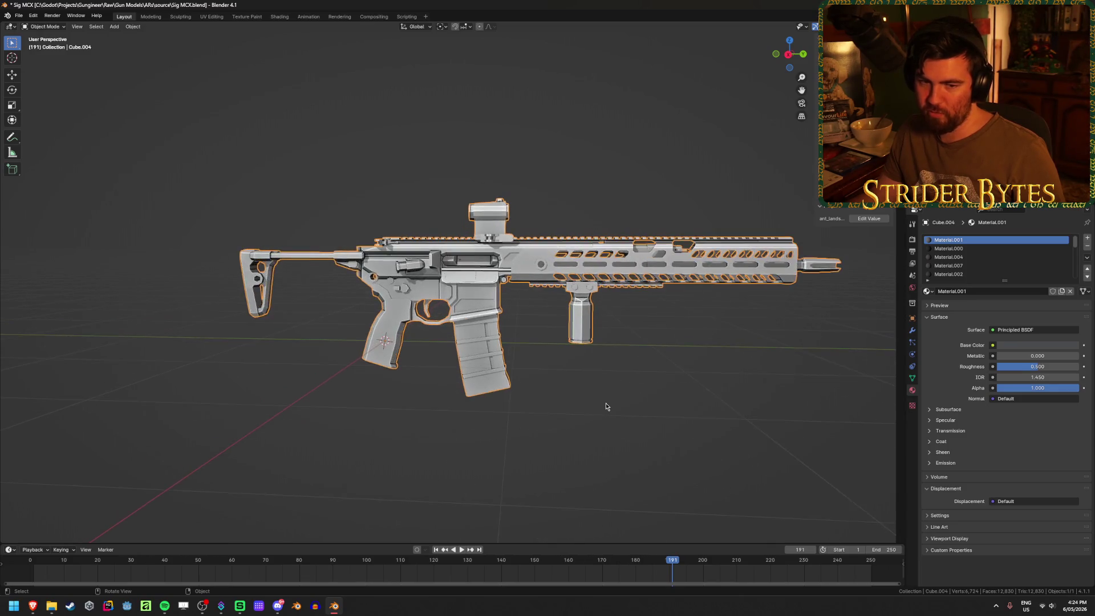
scroll(606, 406, up, 1)
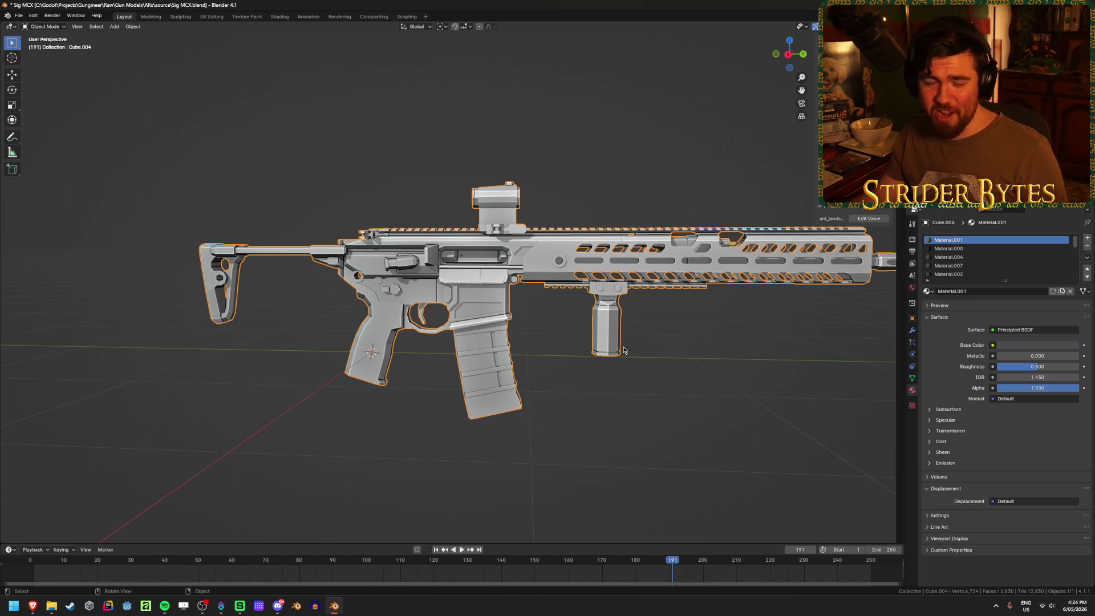
mouse_move(607, 406)
middle_down()
mouse_move(706, 267)
mouse_move(759, 274)
mouse_move(781, 239)
mouse_move(794, 277)
mouse_move(741, 285)
mouse_move(875, 362)
mouse_move(343, 262)
mouse_move(66, 259)
mouse_move(343, 286)
mouse_move(621, 329)
mouse_move(606, 319)
middle_up()
key(ctrl+s)
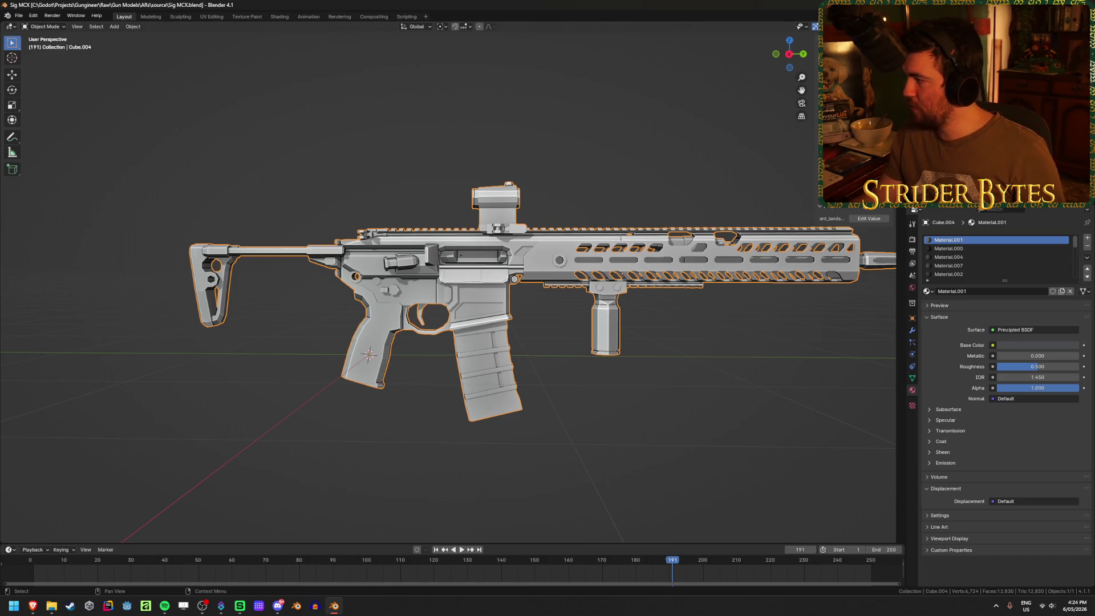
key(alt+Tab)
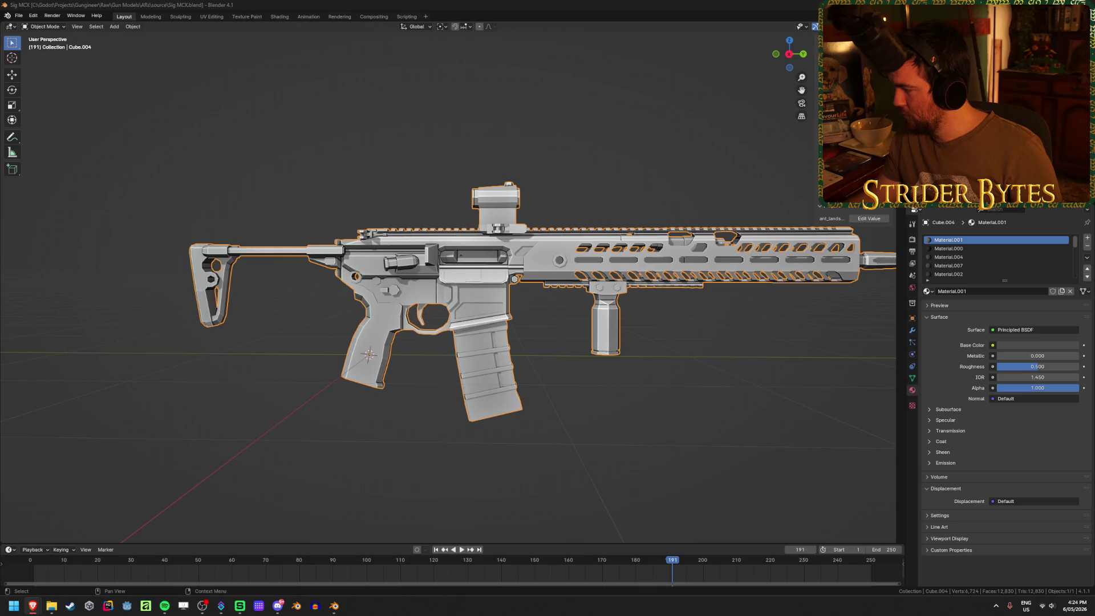
Apply the rifle's rotation and scale it down to about 0.2
middle_drag(684, 320, 627, 331)
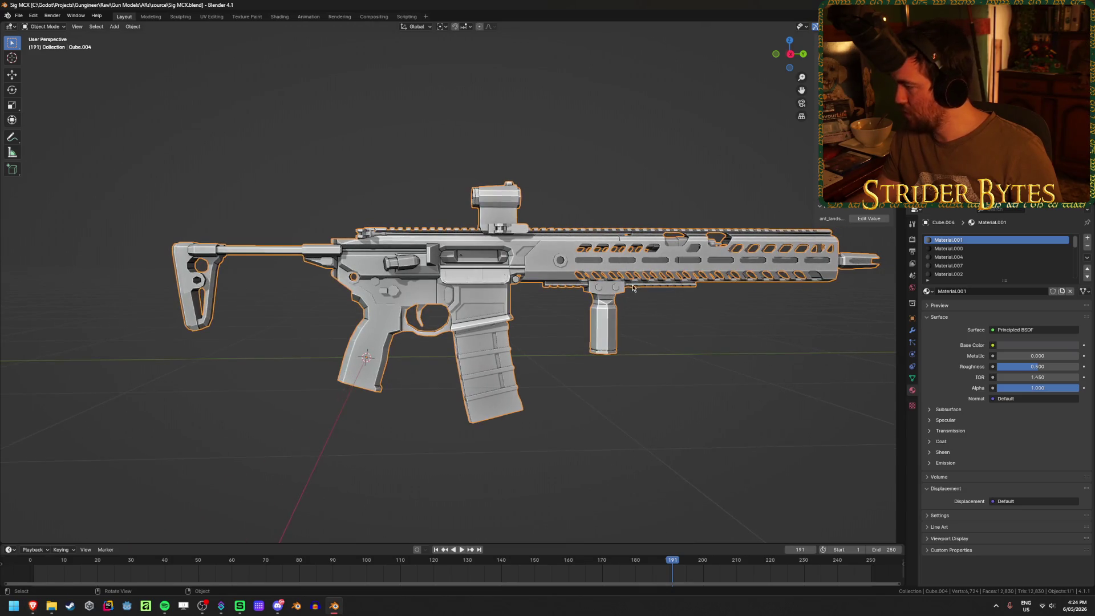
scroll(702, 297, down, 4)
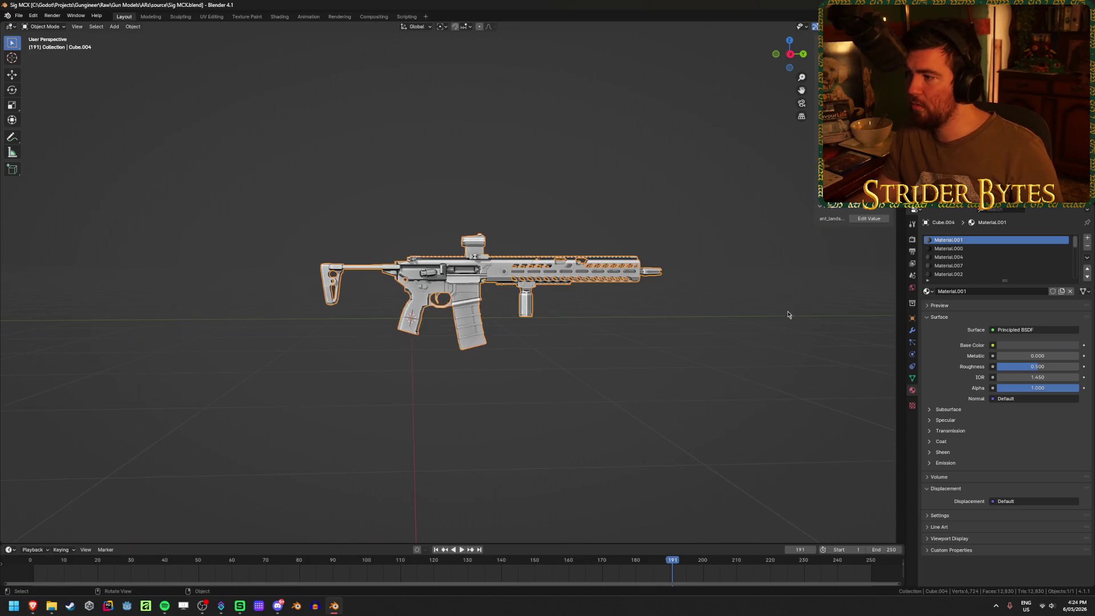
key(ctrl+a)
click(858, 285)
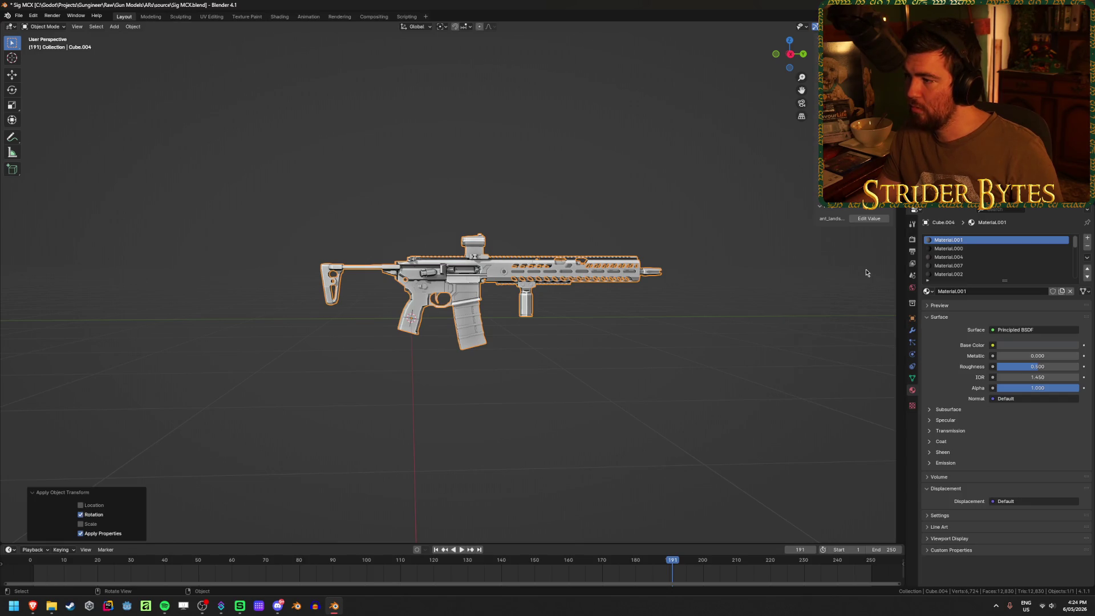
key(s)
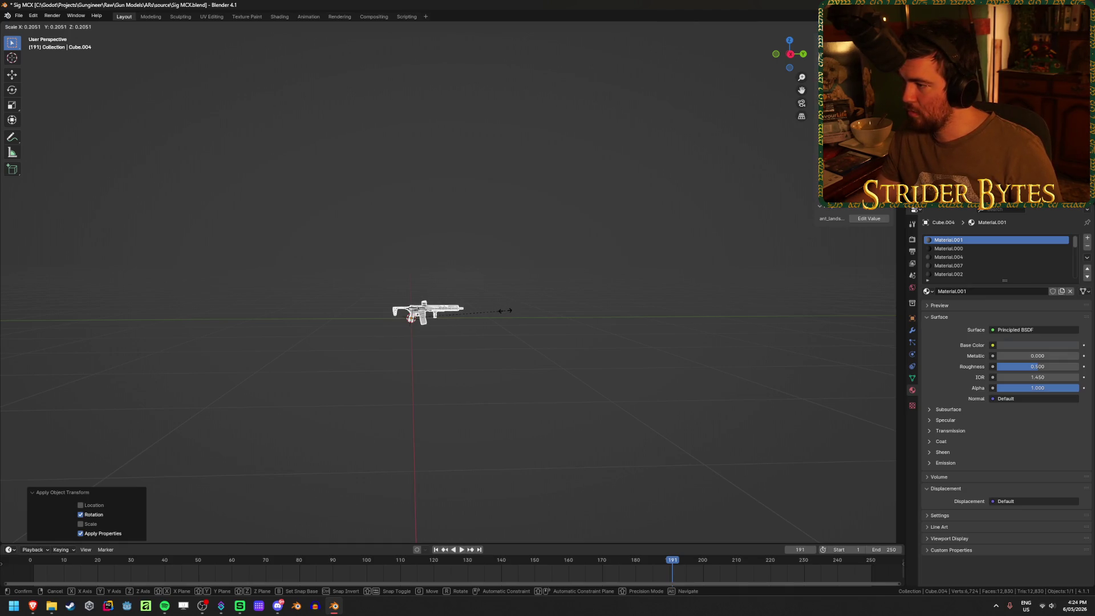
click(505, 311)
Apply rotation and scale to the shrunken rifle Cube.004
key(KP_Decimal)
key(ctrl+a)
click(506, 312)
key(ctrl+a)
click(497, 320)
scroll(355, 393, up, 3)
scroll(432, 419, up, 8)
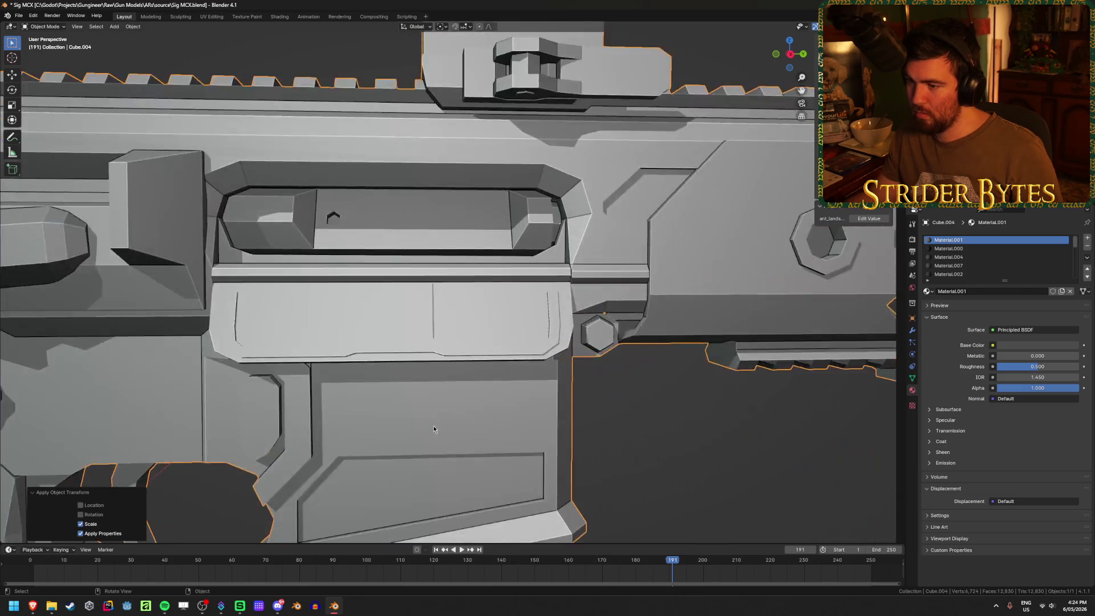
middle_drag(434, 425, 458, 393)
scroll(457, 393, down, 5)
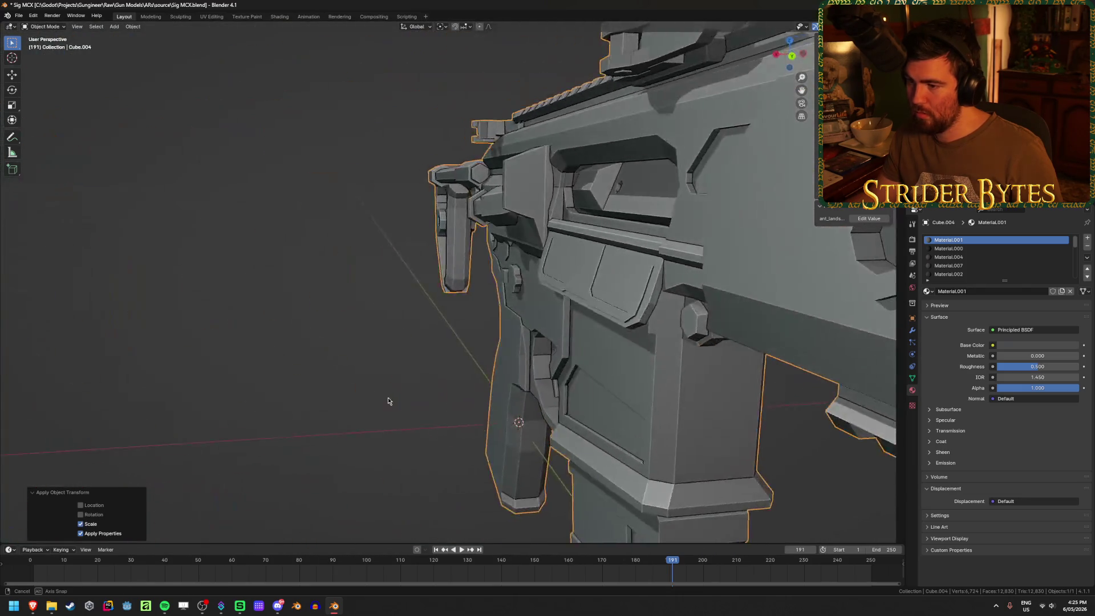
scroll(387, 397, up, 5)
scroll(480, 394, down, 4)
scroll(441, 375, down, 2)
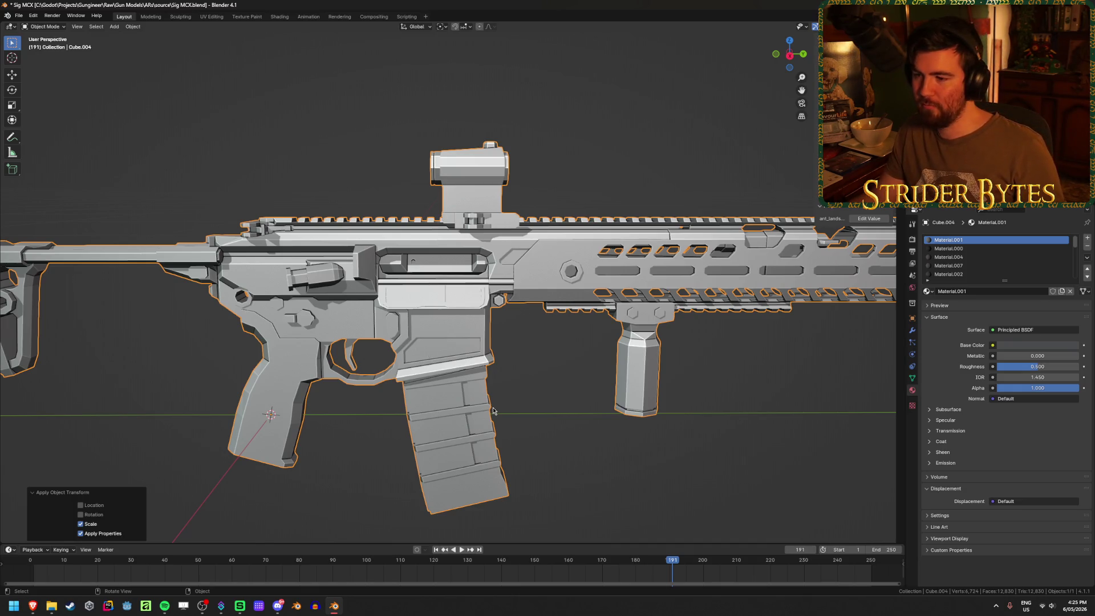
shift+middle_drag(490, 412, 526, 369)
In Edit Mode, select every magazine mesh island with linked selection, using X-ray
key(Tab)
click(627, 385)
mouse_move(627, 386)
middle_down()
mouse_move(588, 402)
mouse_move(595, 385)
middle_up()
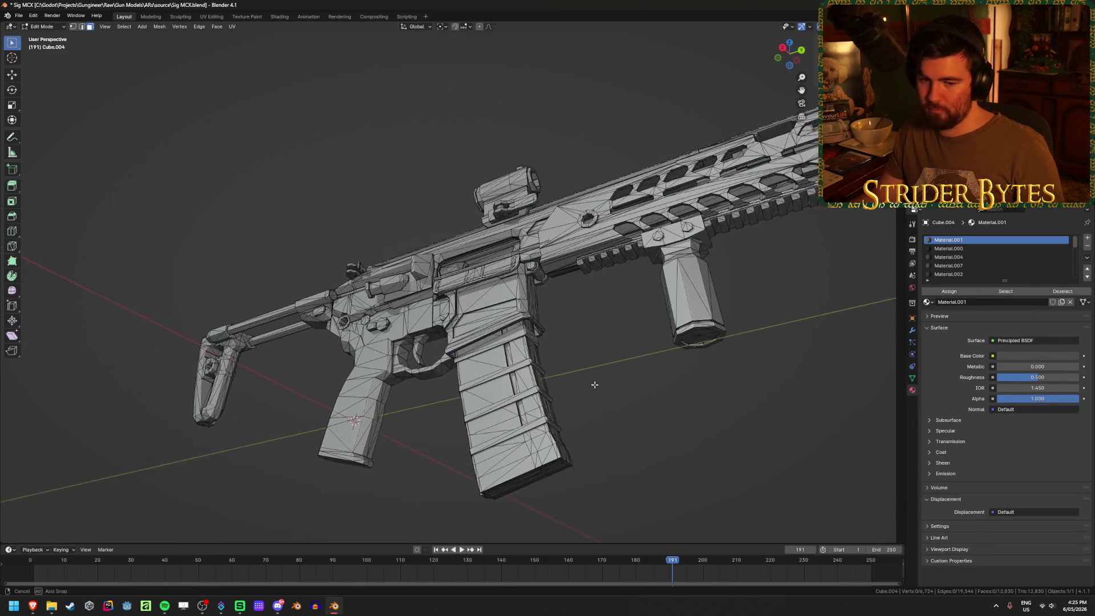
key(l)
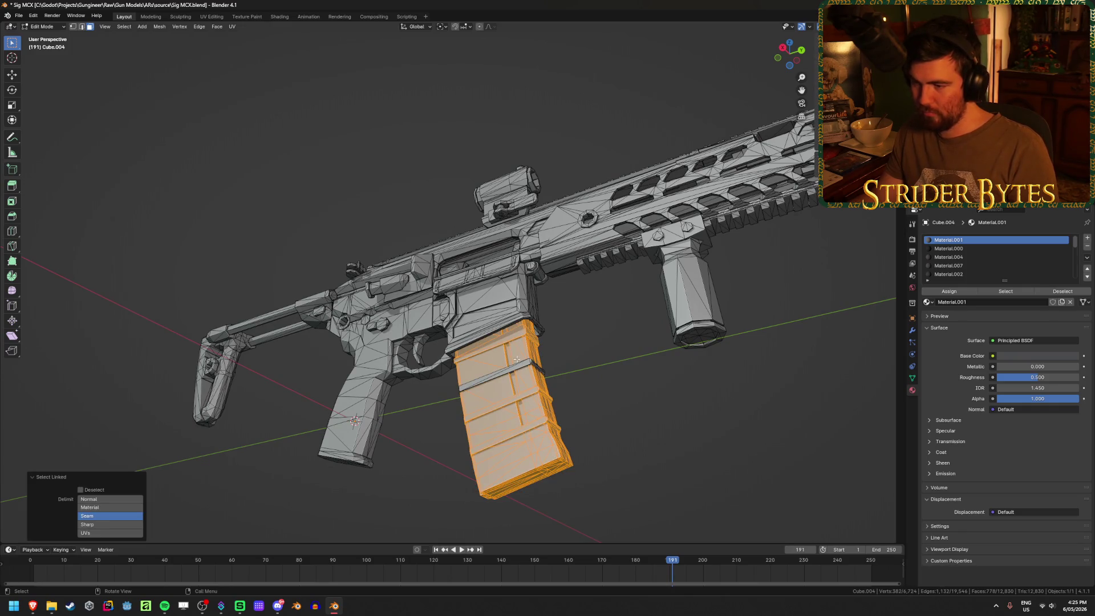
scroll(516, 366, up, 3)
key(alt+z)
mouse_move(514, 376)
middle_down()
mouse_move(507, 392)
mouse_move(536, 402)
mouse_move(513, 424)
mouse_move(527, 432)
middle_up()
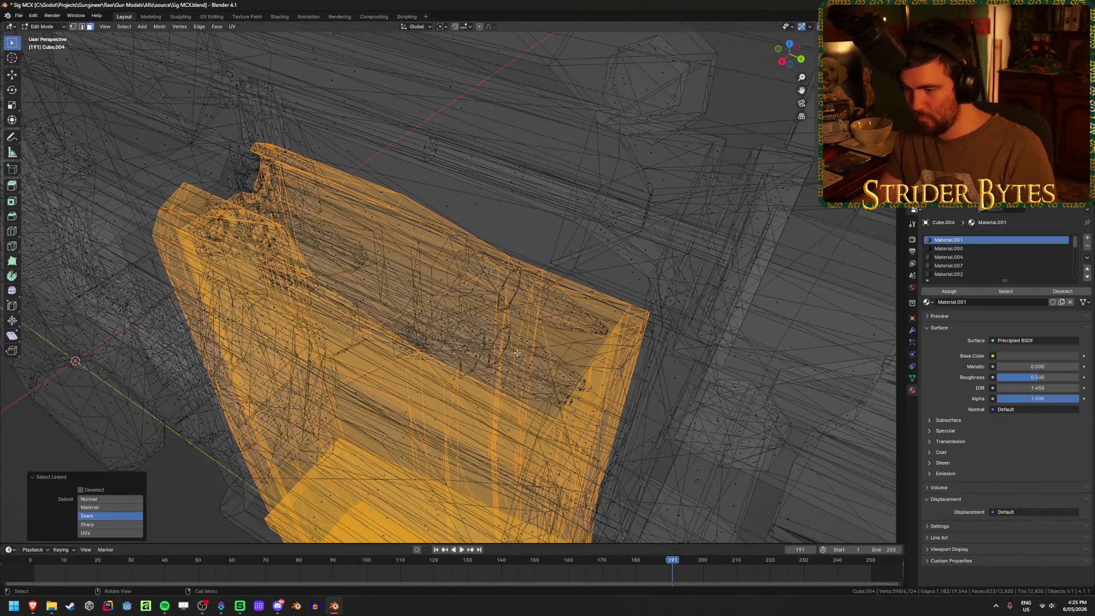
key(l)
key(l)
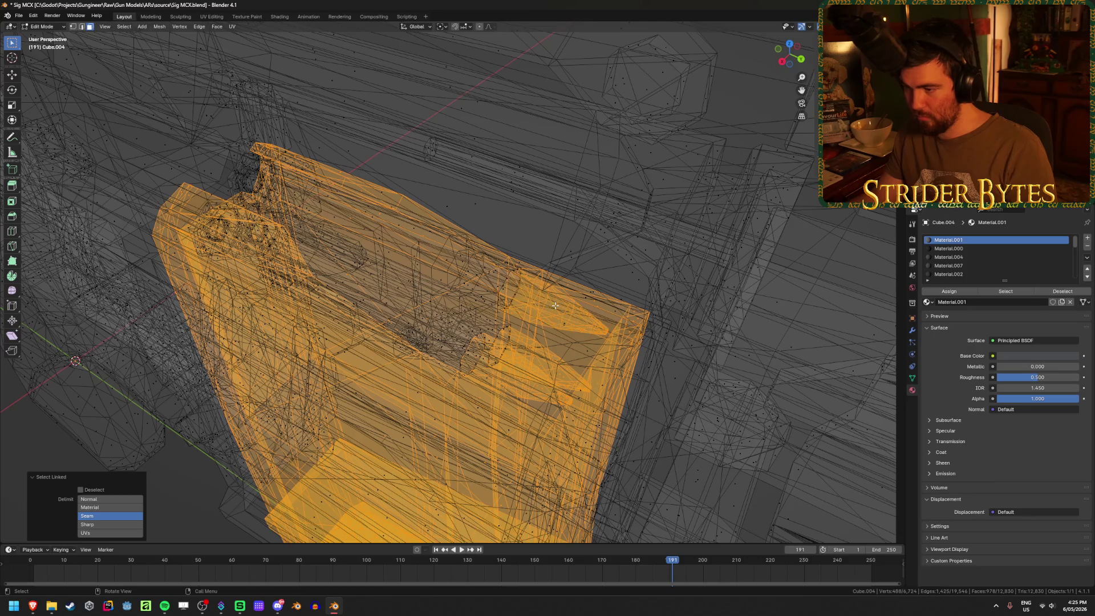
key(l)
key(l)
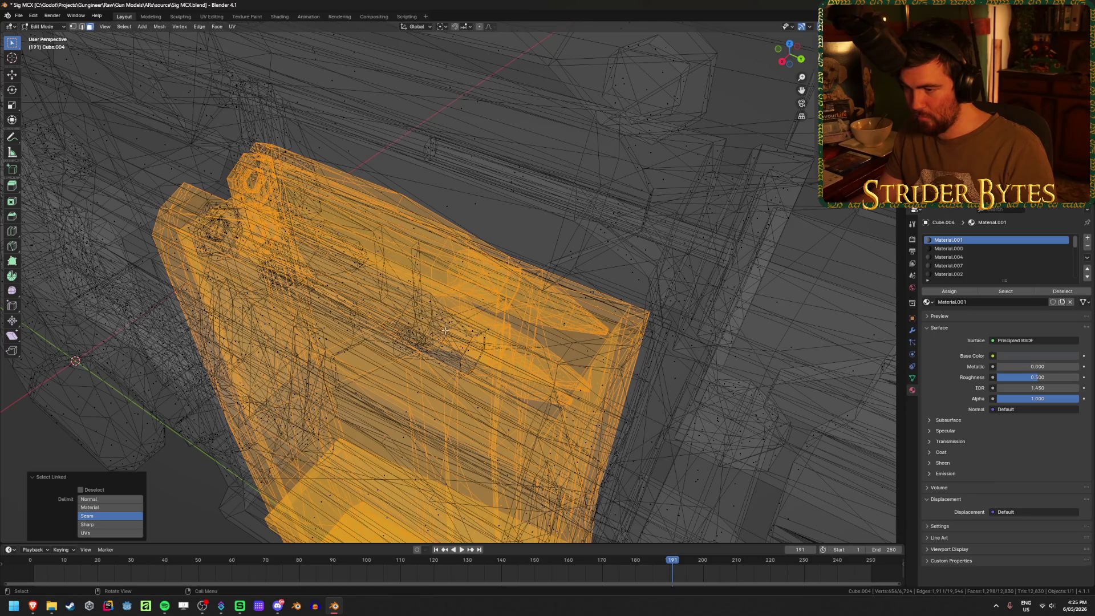
key(l)
scroll(442, 347, down, 8)
key(alt+z)
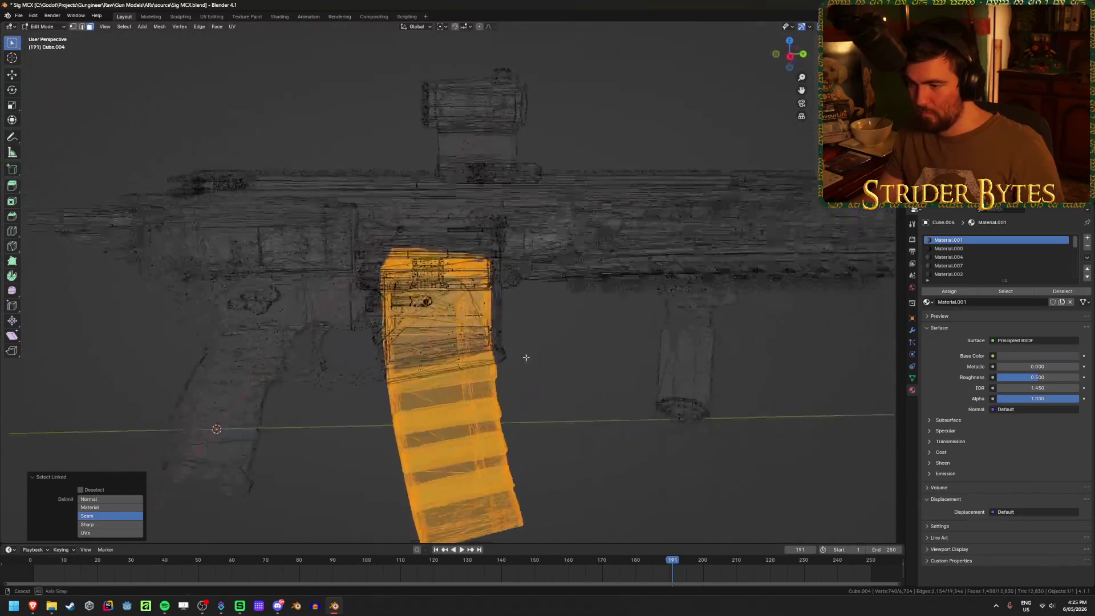
Separate the magazine faces into their own object and hide it
key(p)
click(528, 355)
key(Tab)
click(489, 447)
key(Delete)
mouse_move(496, 445)
middle_down()
mouse_move(492, 359)
mouse_move(399, 342)
mouse_move(303, 421)
mouse_move(444, 404)
mouse_move(473, 421)
middle_up()
scroll(472, 421, up, 3)
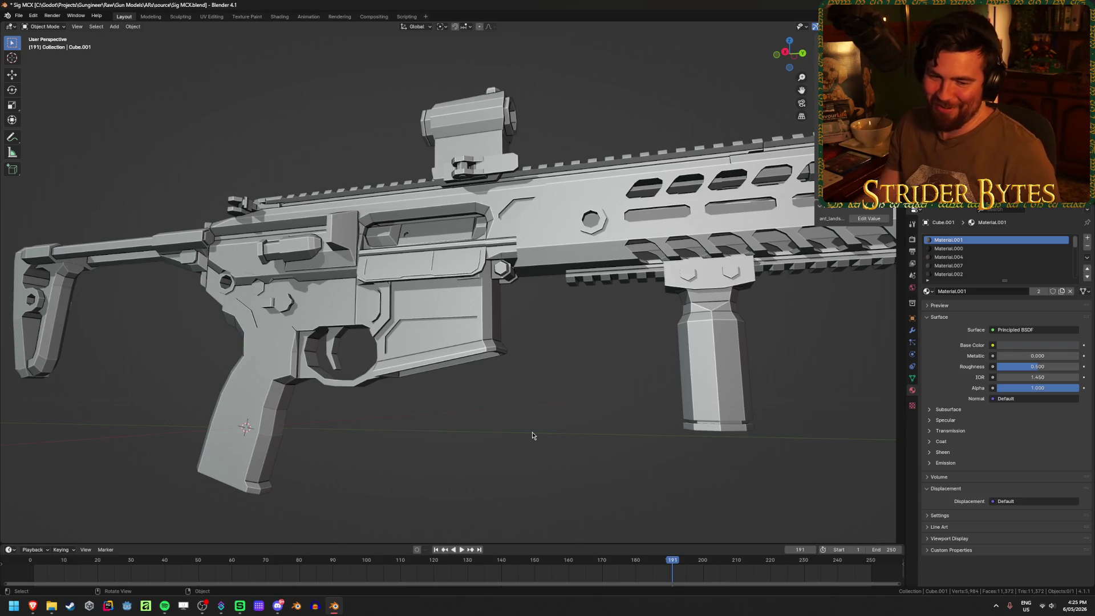
Select the gun body and split the foregrip's linked faces into a separate object
click(682, 394)
mouse_move(631, 391)
middle_down()
mouse_move(366, 362)
mouse_move(530, 347)
mouse_move(457, 348)
mouse_move(545, 360)
mouse_move(506, 359)
middle_up()
key(Tab)
key(l)
key(l)
key(l)
middle_drag(458, 245, 345, 314)
key(Tab)
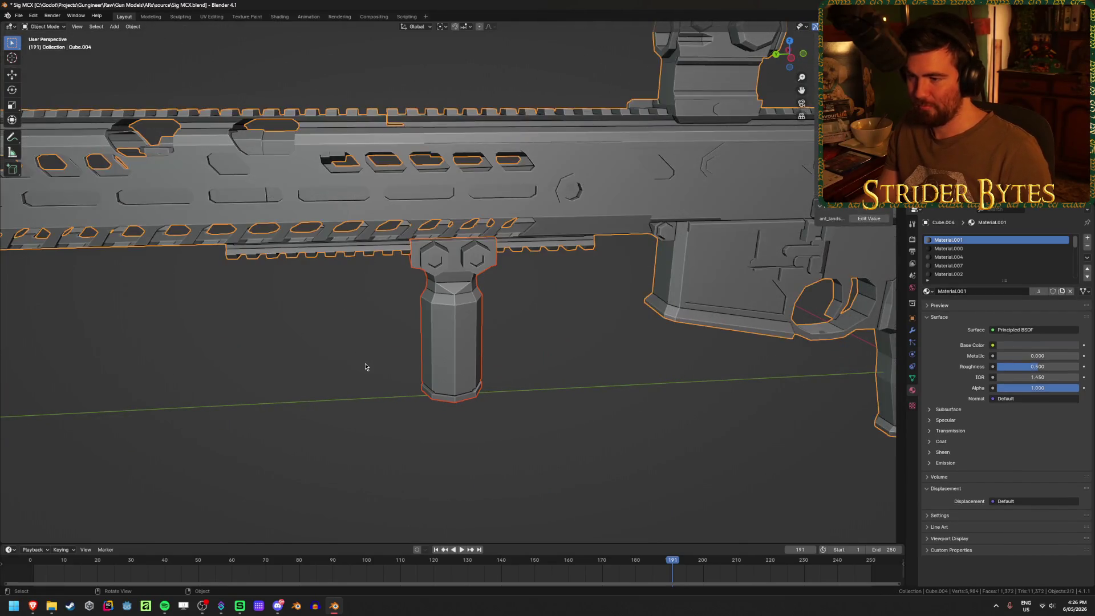
scroll(366, 366, down, 5)
Unhide the magazine, deselect everything, and enter Edit Mode on the receiver
middle_drag(671, 409, 593, 401)
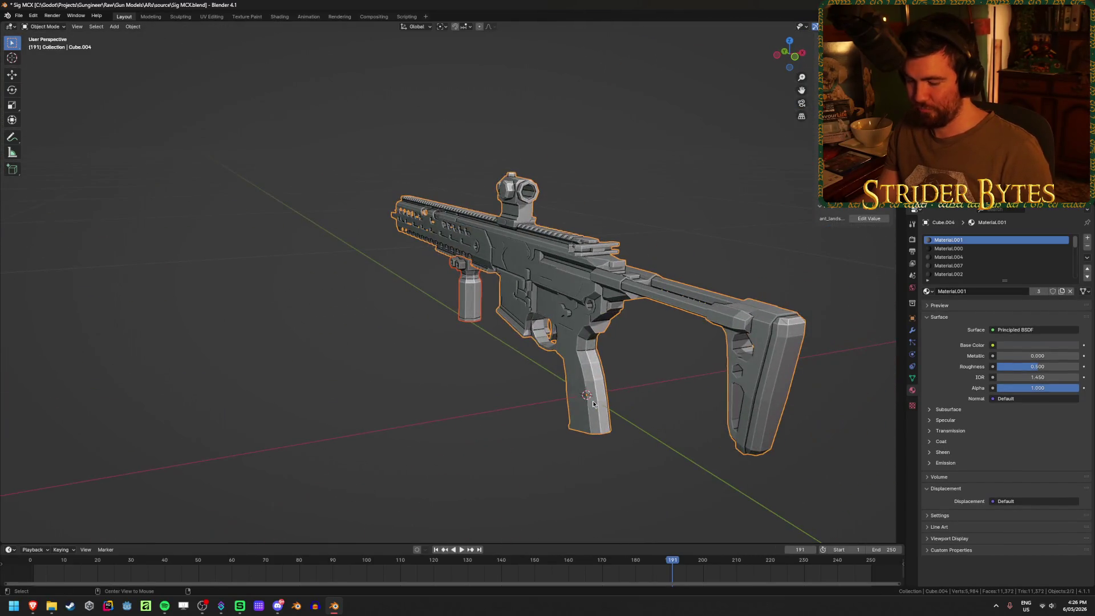
key(alt+h)
key(alt+a)
mouse_move(732, 360)
middle_down()
mouse_move(616, 370)
mouse_move(559, 320)
middle_up()
scroll(527, 295, up, 3)
scroll(528, 292, up, 3)
scroll(543, 353, up, 2)
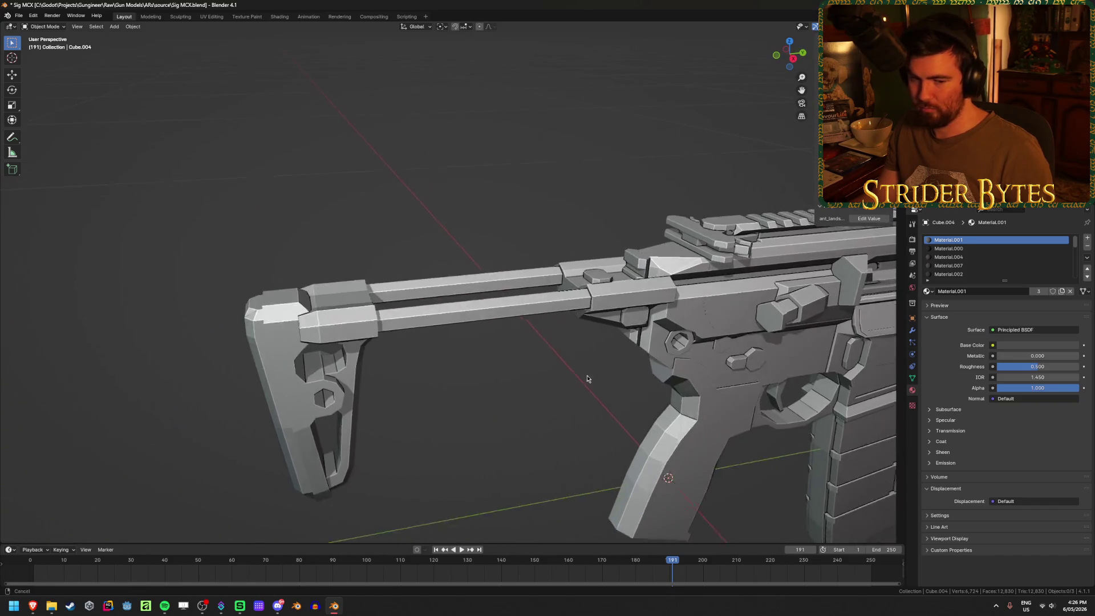
scroll(543, 352, up, 1)
key(Tab)
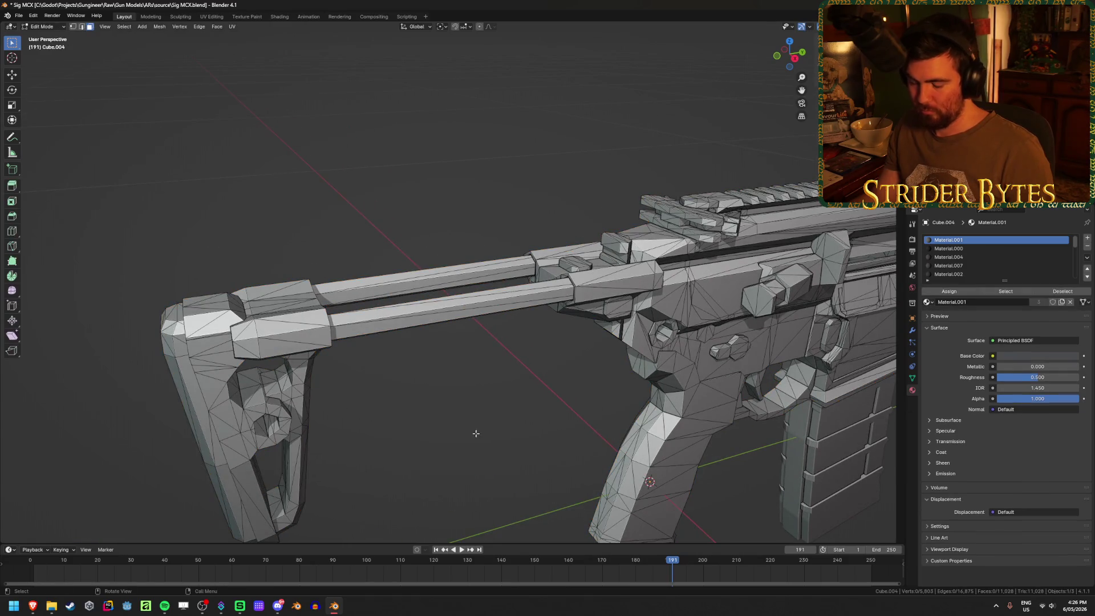
Link-select the stock and buffer tubes, hiding and revealing them to check
scroll(476, 433, down, 1)
key(l)
key(l)
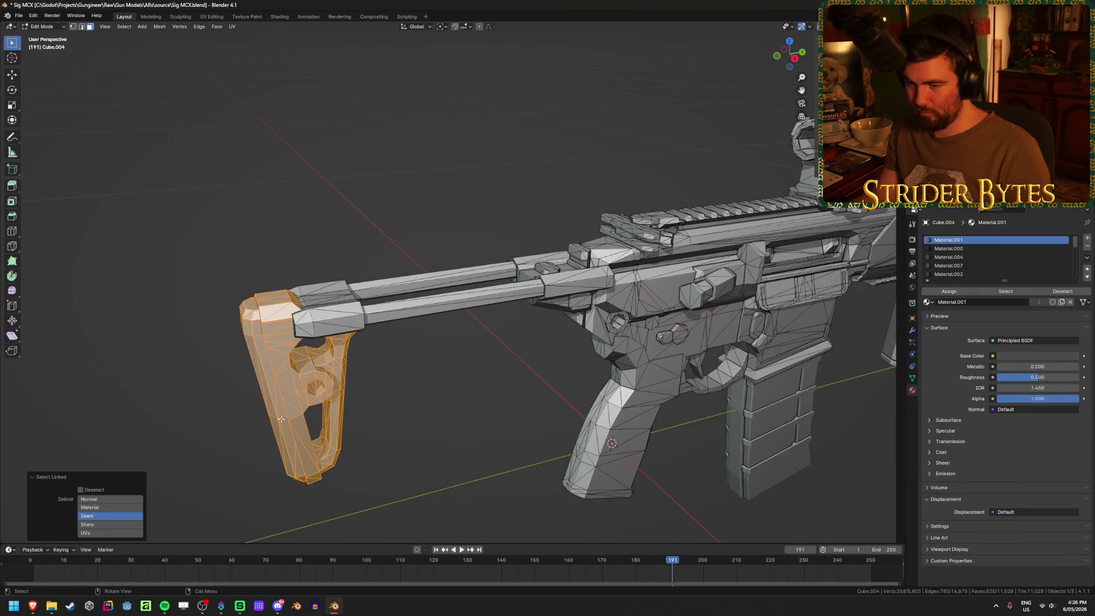
key(l)
key(l)
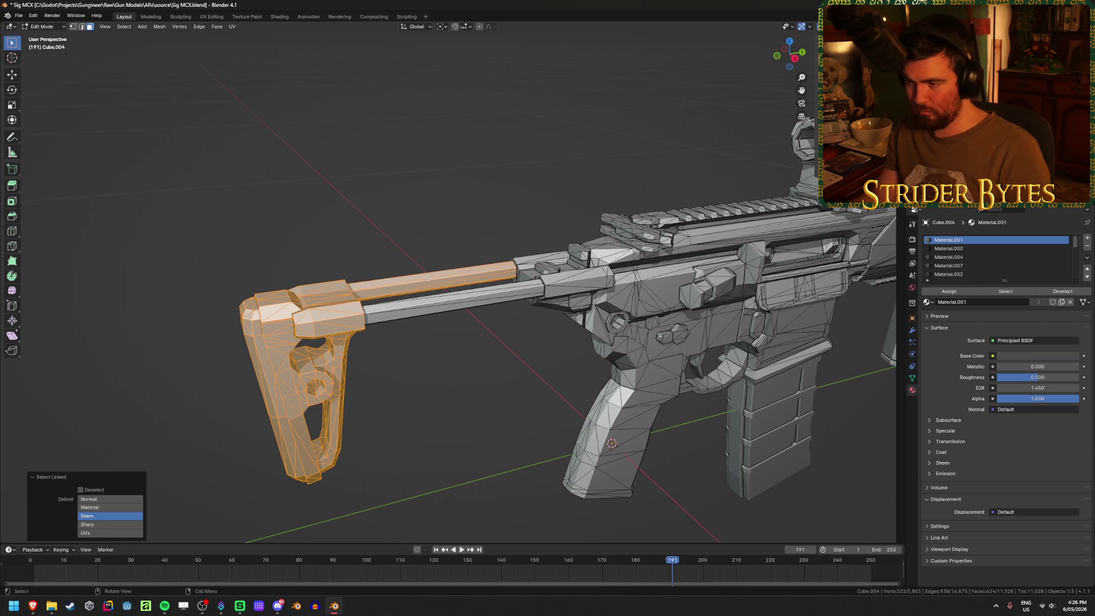
key(l)
key(h)
mouse_move(435, 302)
middle_down()
mouse_move(409, 343)
mouse_move(457, 365)
middle_up()
scroll(409, 343, up, 2)
key(alt+h)
scroll(494, 382, up, 3)
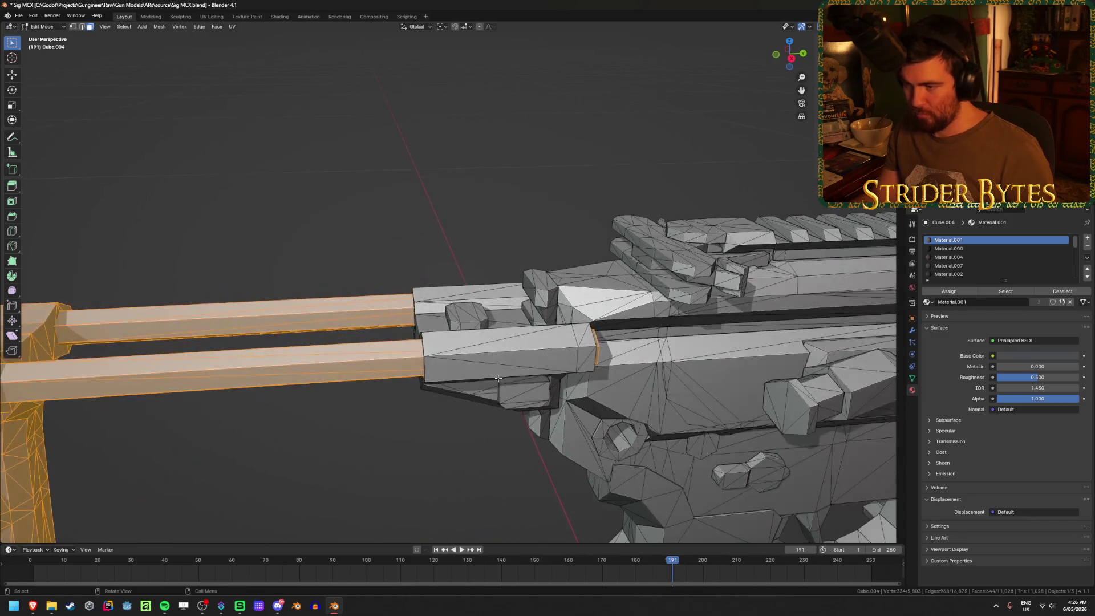
Add the receiver-end stock parts and compare against the receiver by hiding them
key(l)
key(l)
key(l)
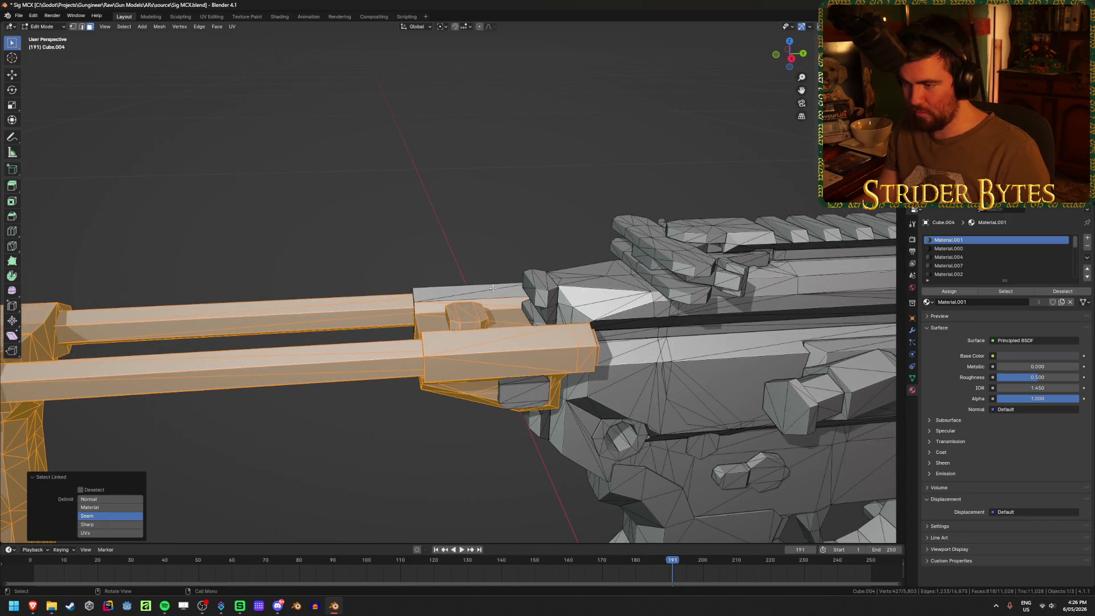
key(l)
mouse_move(510, 395)
middle_down()
mouse_move(588, 350)
mouse_move(689, 367)
mouse_move(211, 373)
mouse_move(689, 361)
middle_up()
mouse_move(434, 365)
middle_down()
mouse_move(558, 369)
mouse_move(579, 391)
mouse_move(468, 392)
mouse_move(312, 424)
middle_up()
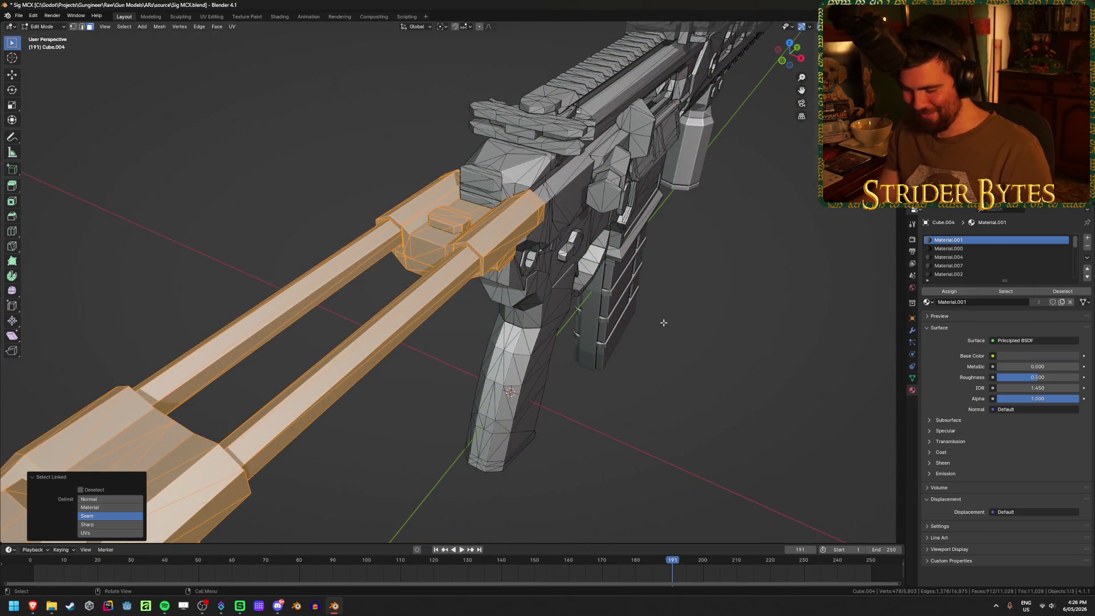
key(h)
mouse_move(643, 358)
middle_down()
mouse_move(696, 318)
mouse_move(716, 337)
mouse_move(597, 354)
mouse_move(745, 386)
mouse_move(667, 377)
mouse_move(581, 332)
mouse_move(582, 372)
mouse_move(610, 425)
mouse_move(487, 443)
mouse_move(508, 363)
mouse_move(466, 398)
mouse_move(484, 375)
middle_up()
key(alt+h)
key(h)
key(alt+h)
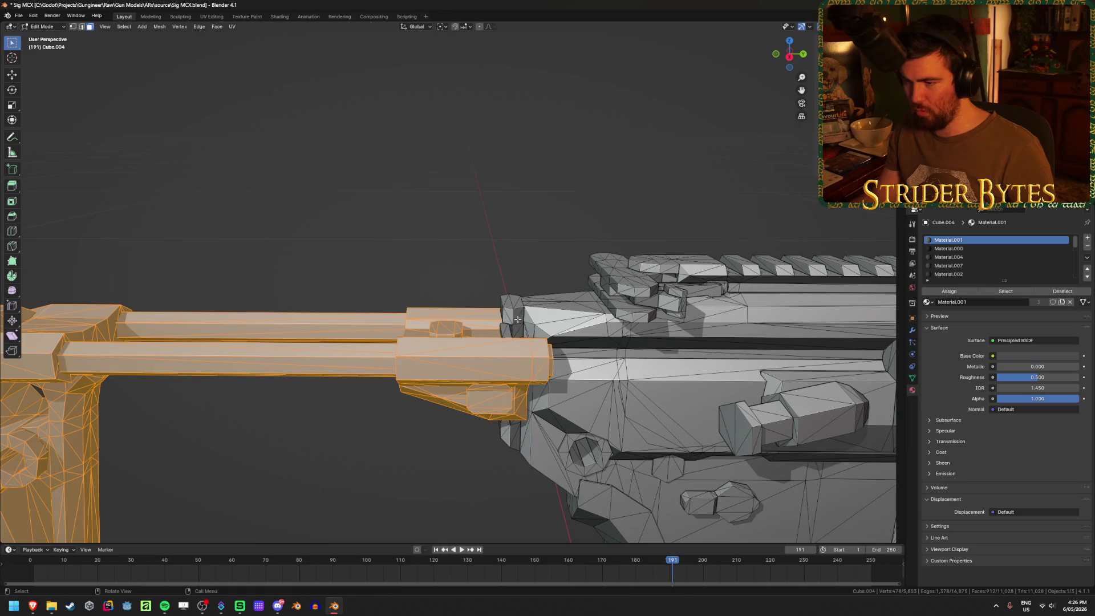
Add the last linked stock piece, return to Object Mode, and select the stock object
key(l)
scroll(464, 359, down, 5)
mouse_move(464, 359)
middle_down()
mouse_move(528, 355)
mouse_move(647, 404)
mouse_move(581, 442)
mouse_move(399, 445)
middle_up()
key(Tab)
scroll(427, 459, down, 5)
click(131, 433)
scroll(627, 402, up, 5)
scroll(628, 402, down, 3)
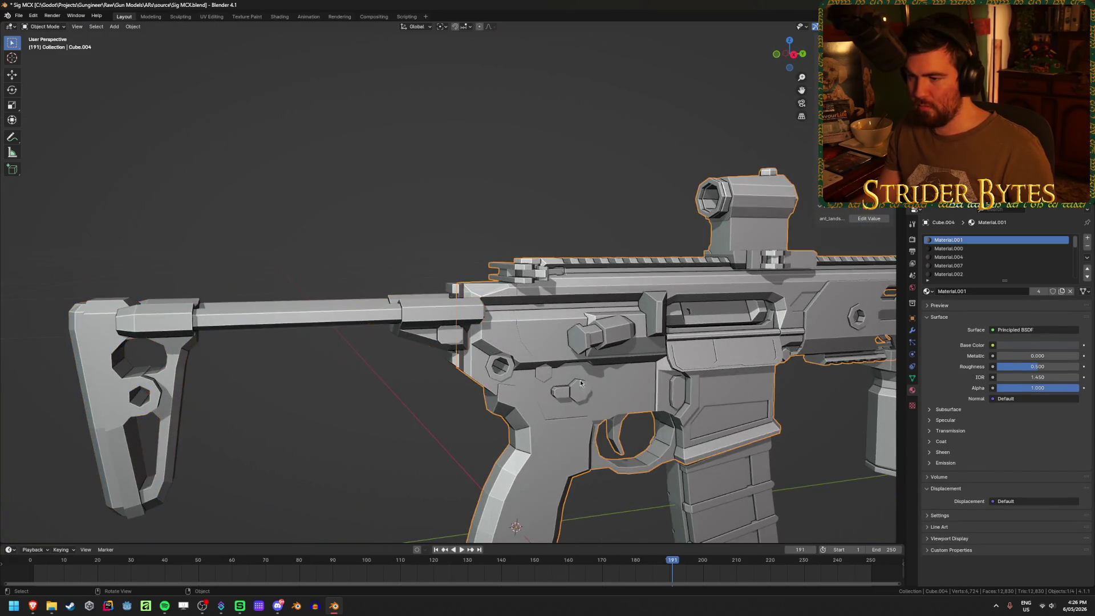
Select the receiver object and enter Edit Mode close to the red-dot sight
click(562, 372)
scroll(563, 372, up, 3)
shift+middle_drag(562, 372, 422, 519)
key(Tab)
middle_drag(531, 361, 464, 374)
scroll(679, 321, up, 3)
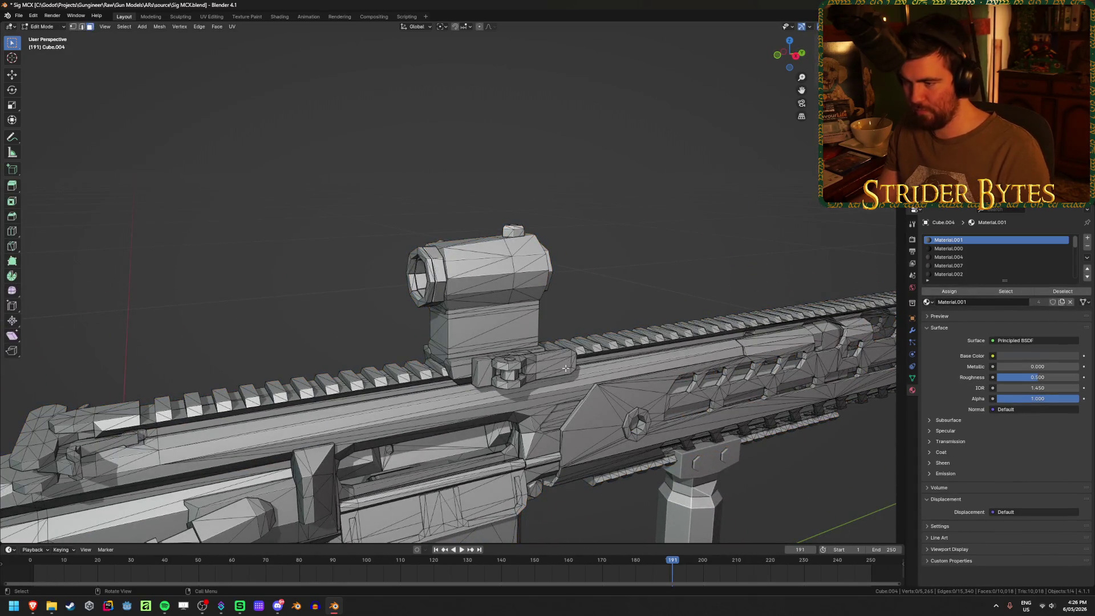
Link-select the whole red-dot sight, mount, top cap and lens housing, verifying by hiding
key(l)
key(l)
key(l)
key(l)
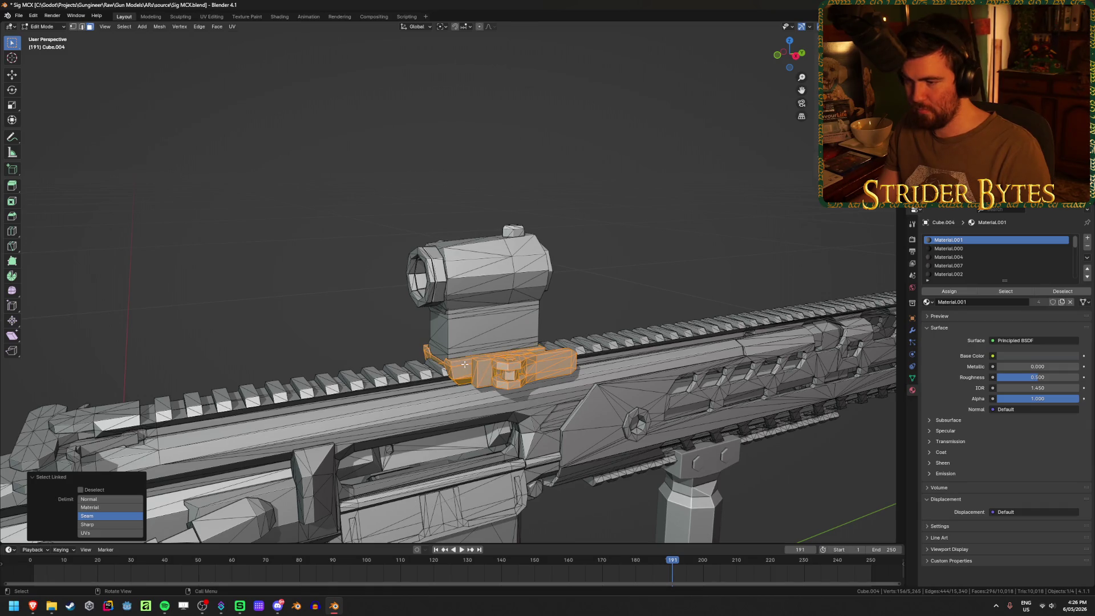
key(l)
key(l)
mouse_move(514, 232)
middle_down()
mouse_move(342, 274)
mouse_move(539, 296)
mouse_move(510, 343)
middle_up()
key(l)
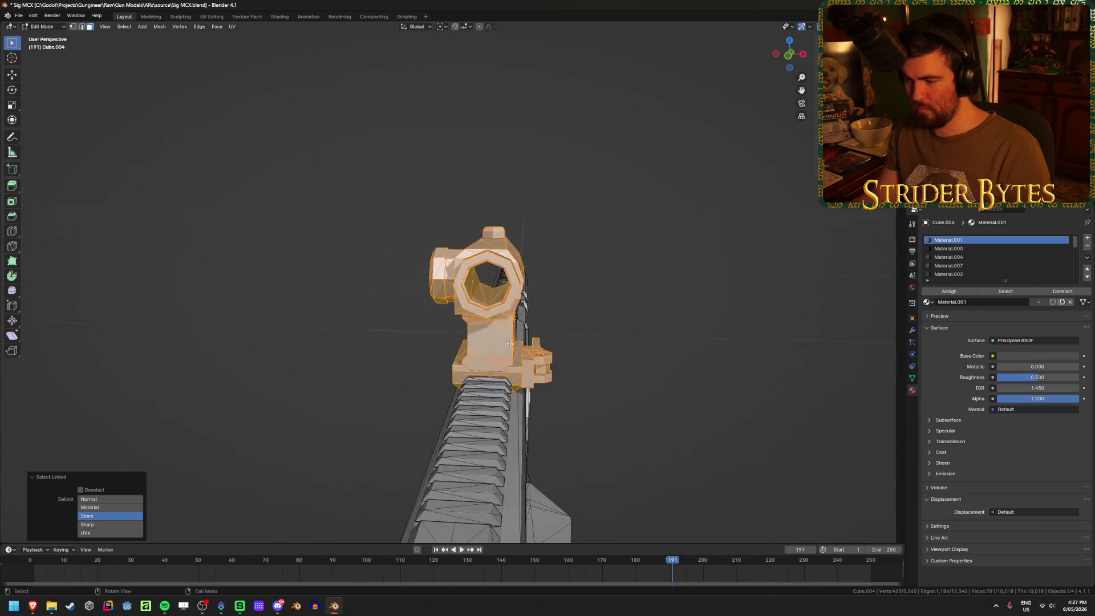
key(h)
mouse_move(604, 340)
middle_down()
mouse_move(570, 345)
mouse_move(749, 387)
middle_up()
key(alt+h)
Separate the sight into its own object, save Sig MCX.blend, and deselect all
key(p)
click(529, 345)
key(Tab)
key(ctrl+s)
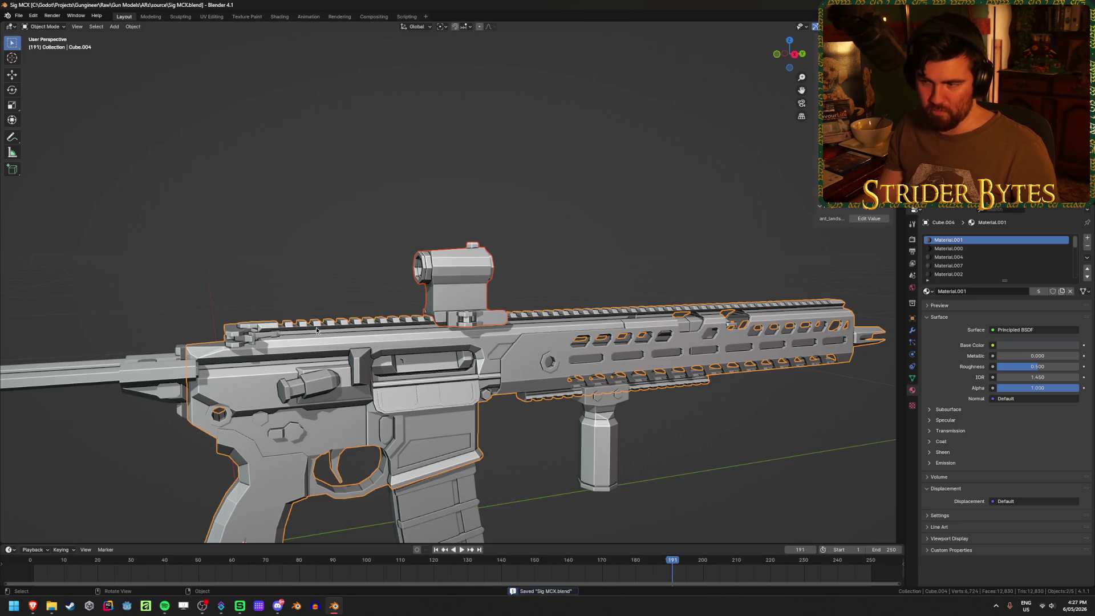
click(590, 228)
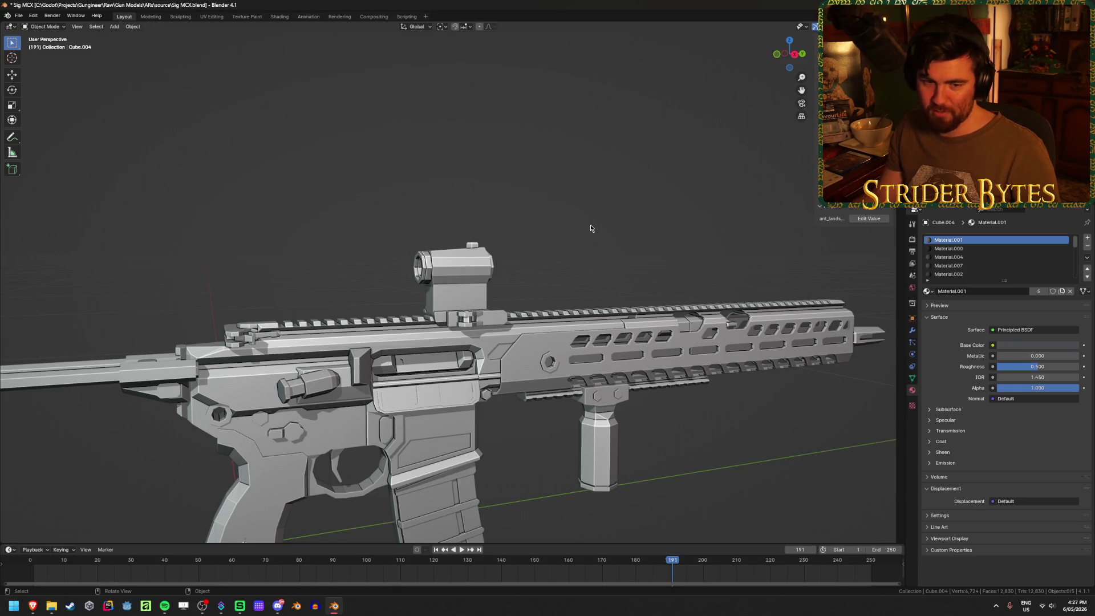
Select the linked muzzle mesh and separate it into its own object, Cube.006
mouse_move(616, 376)
middle_down()
mouse_move(575, 386)
mouse_move(594, 357)
middle_up()
key(Tab)
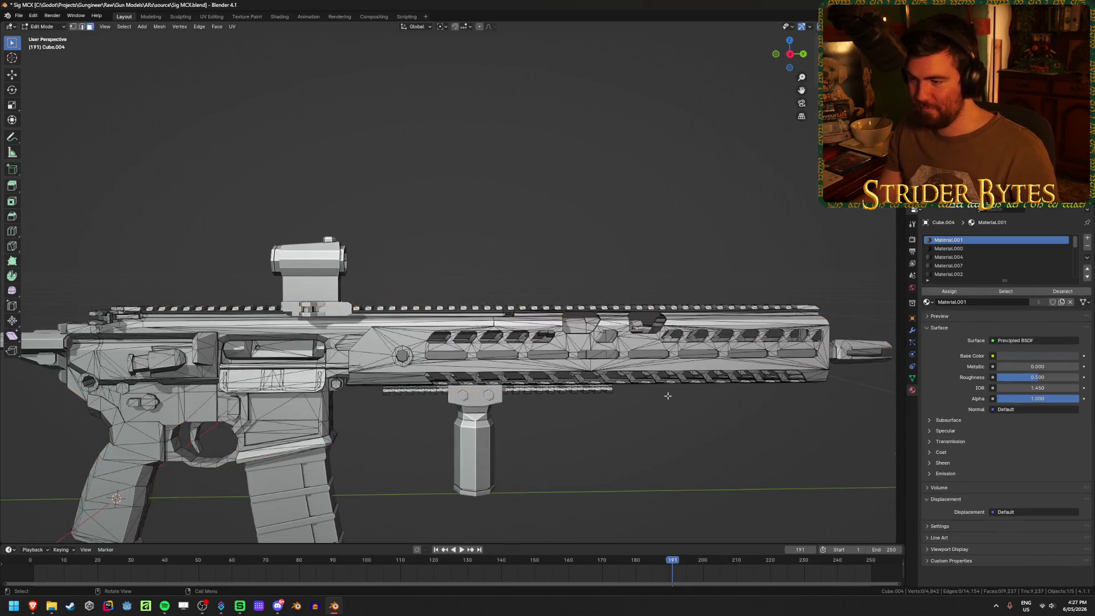
scroll(669, 396, down, 2)
mouse_move(668, 395)
middle_down()
mouse_move(639, 411)
mouse_move(470, 431)
mouse_move(472, 360)
mouse_move(444, 385)
middle_up()
key(l)
key(h)
key(ctrl+z)
key(p)
click(444, 385)
key(Tab)
Hide the muzzle, foregrip, optic and magazine objects
click(483, 336)
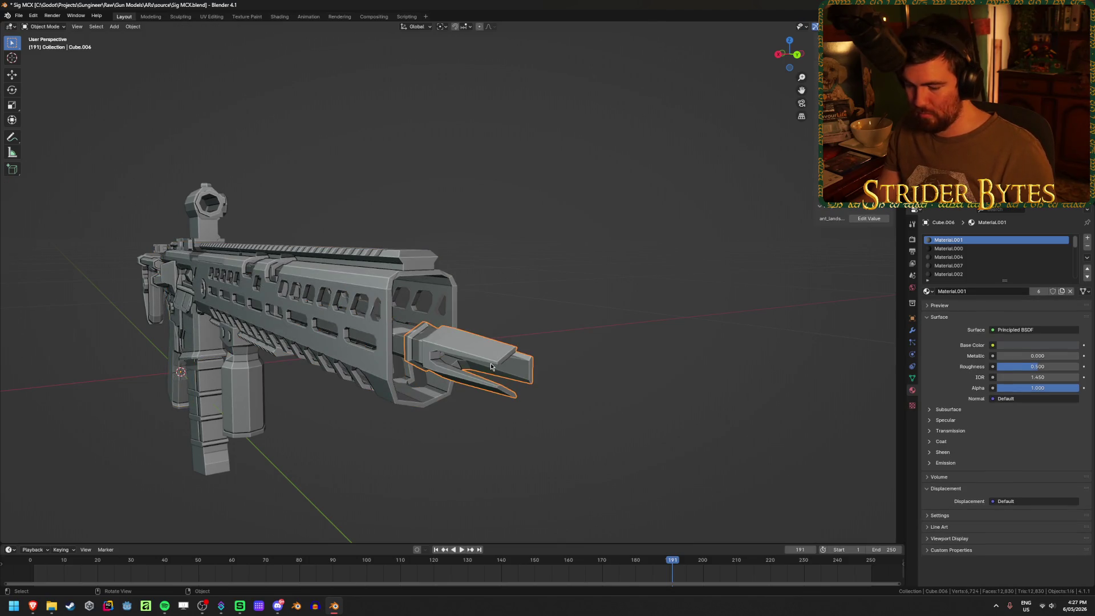
key(h)
scroll(311, 384, up, 5)
middle_drag(340, 410, 717, 407)
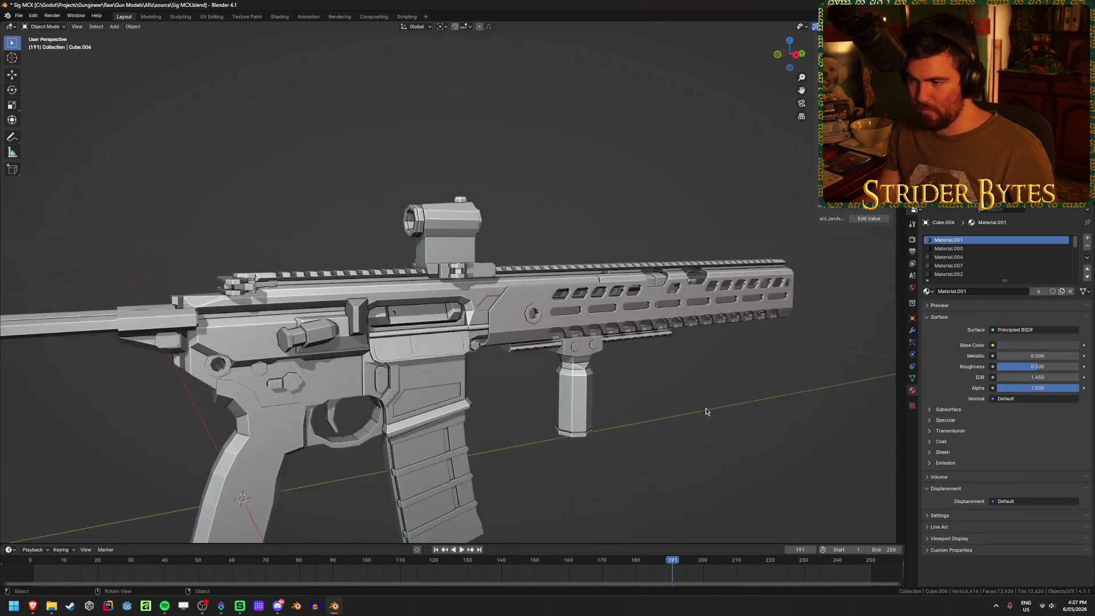
key(h)
click(448, 229)
key(h)
click(434, 473)
key(h)
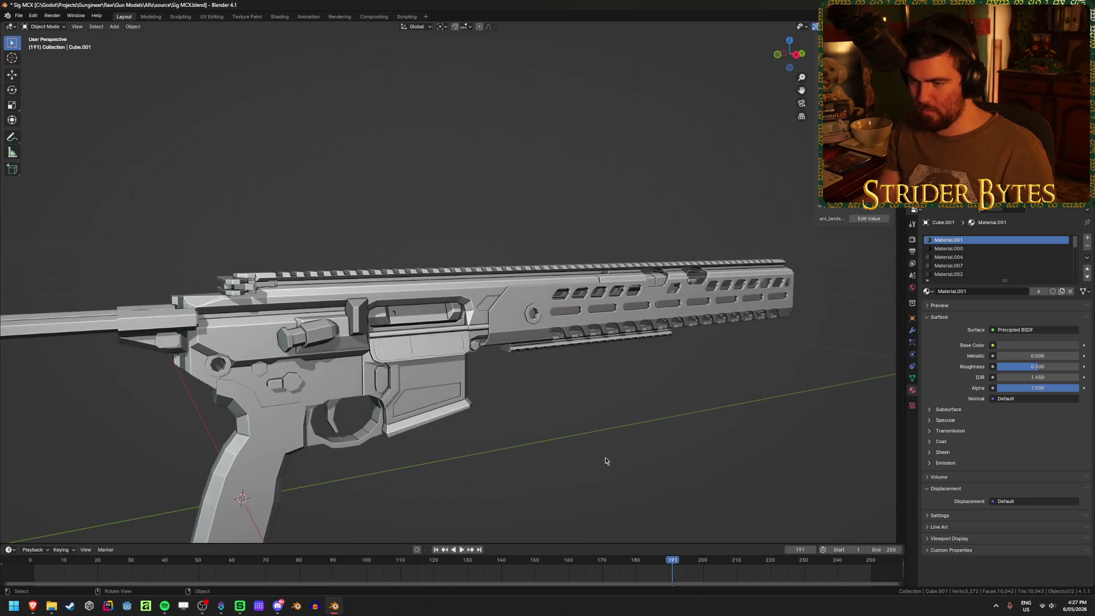
Select the receiver object and enter Edit Mode on its mesh
middle_drag(557, 472, 694, 426)
click(628, 300)
key(Tab)
scroll(600, 399, up, 3)
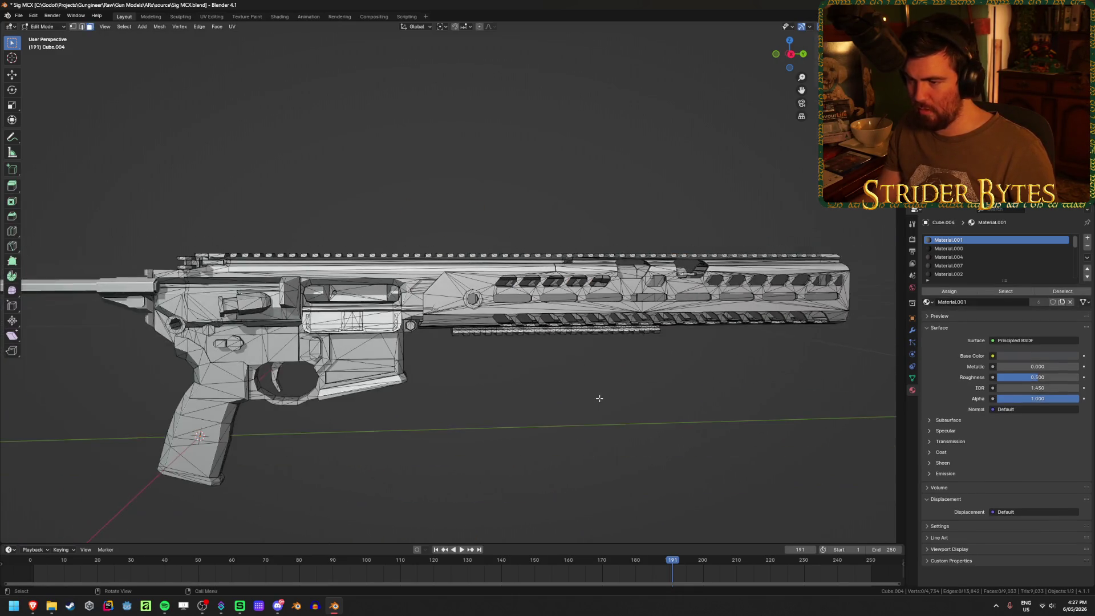
Try a linked selection on the upper receiver, then clear it and reframe the rifle
key(l)
mouse_move(548, 375)
middle_down()
mouse_move(542, 421)
mouse_move(546, 390)
middle_up()
key(alt+a)
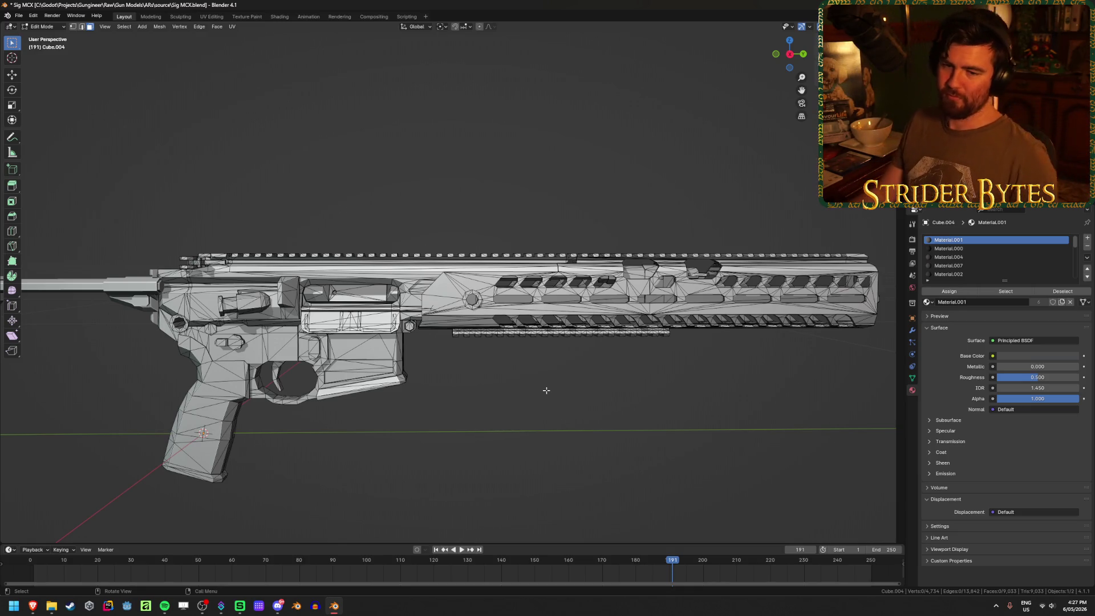
shift+middle_drag(583, 396, 513, 413)
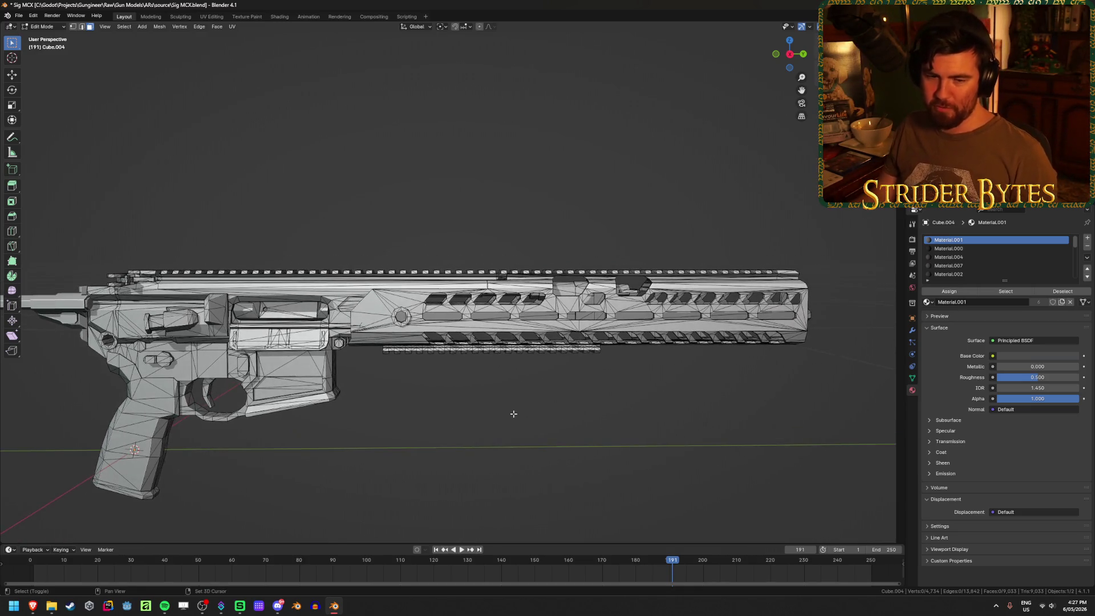
scroll(650, 401, up, 1)
shift+middle_drag(656, 407, 521, 381)
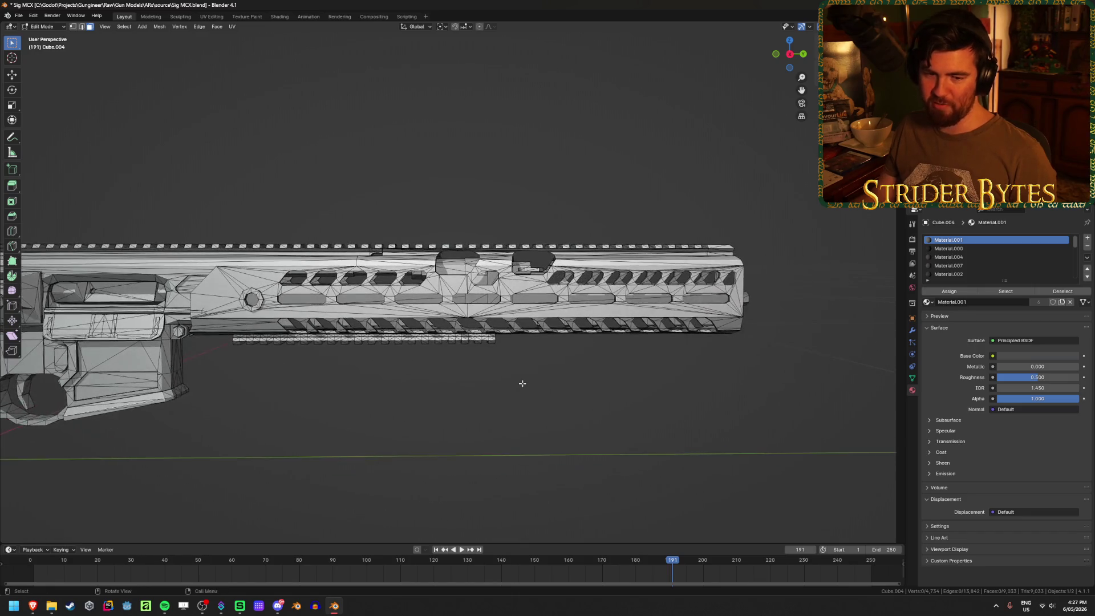
scroll(523, 383, down, 1)
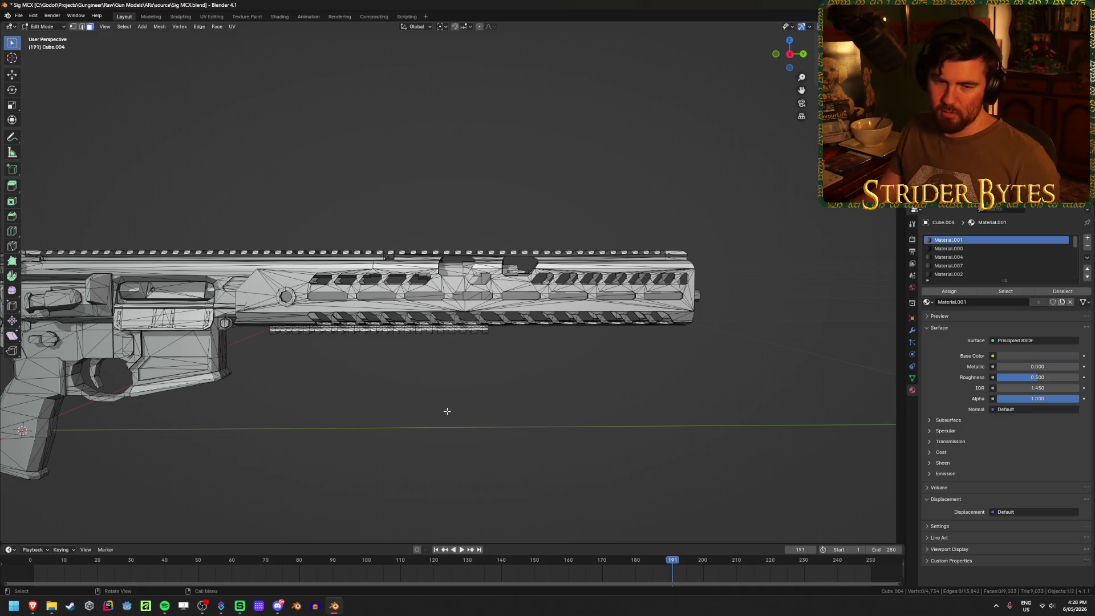
mouse_move(448, 416)
middle_down()
mouse_move(591, 399)
mouse_move(683, 325)
middle_up()
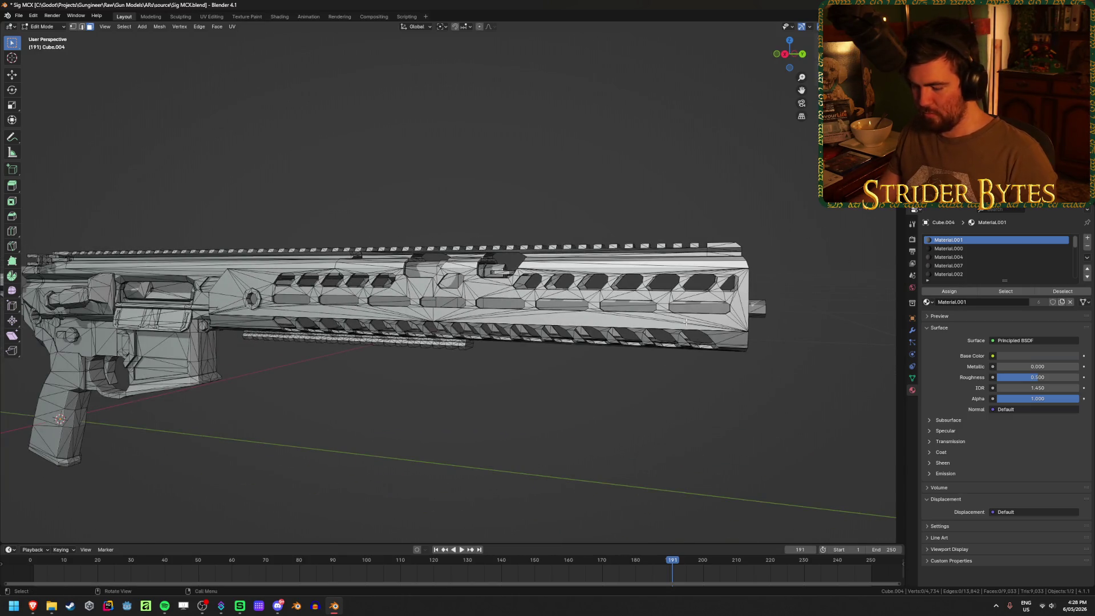
Select the linked handguard mesh, check it by hiding and revealing, and add the top rail faces
key(l)
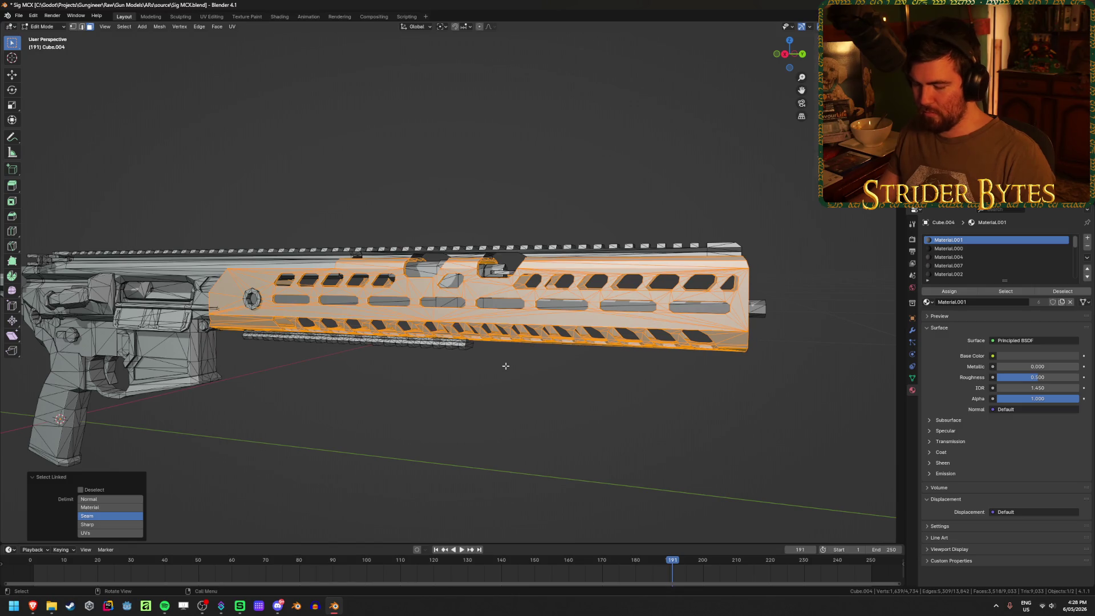
key(h)
mouse_move(504, 365)
middle_down()
mouse_move(543, 370)
mouse_move(494, 372)
mouse_move(778, 345)
mouse_move(761, 347)
middle_up()
key(alt+h)
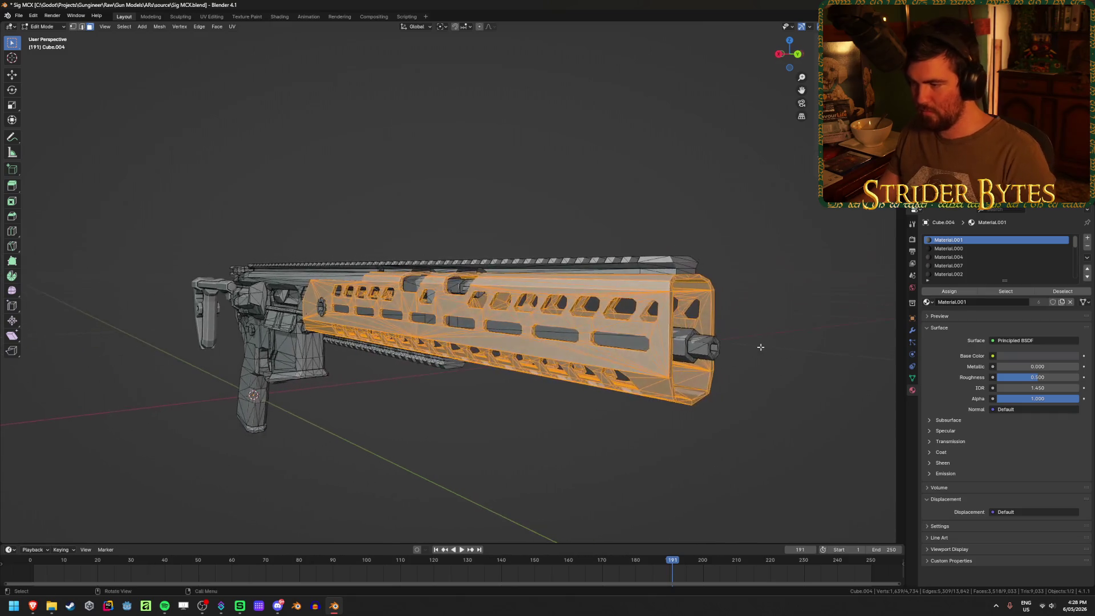
key(l)
scroll(732, 349, up, 3)
key(l)
middle_drag(723, 274, 699, 286)
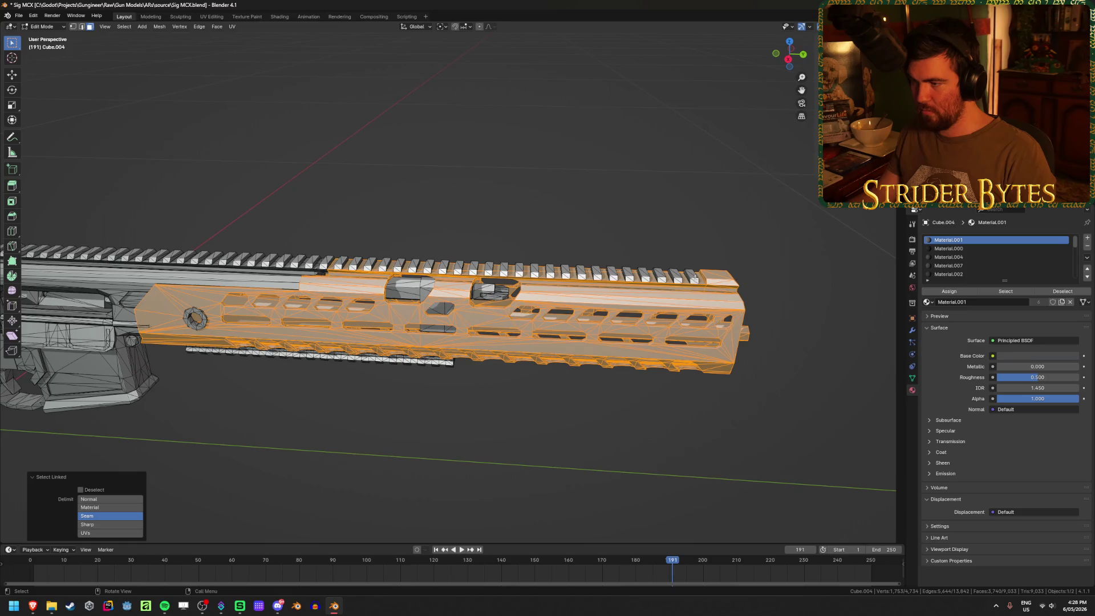
In Right Ortho with X-ray on, box-select the top rail into the handguard selection and verify it
key(KP_3)
scroll(294, 229, up, 1)
key(alt+z)
key(b)
mouse_move(294, 229)
mouse_down()
mouse_move(576, 261)
mouse_move(801, 261)
mouse_up()
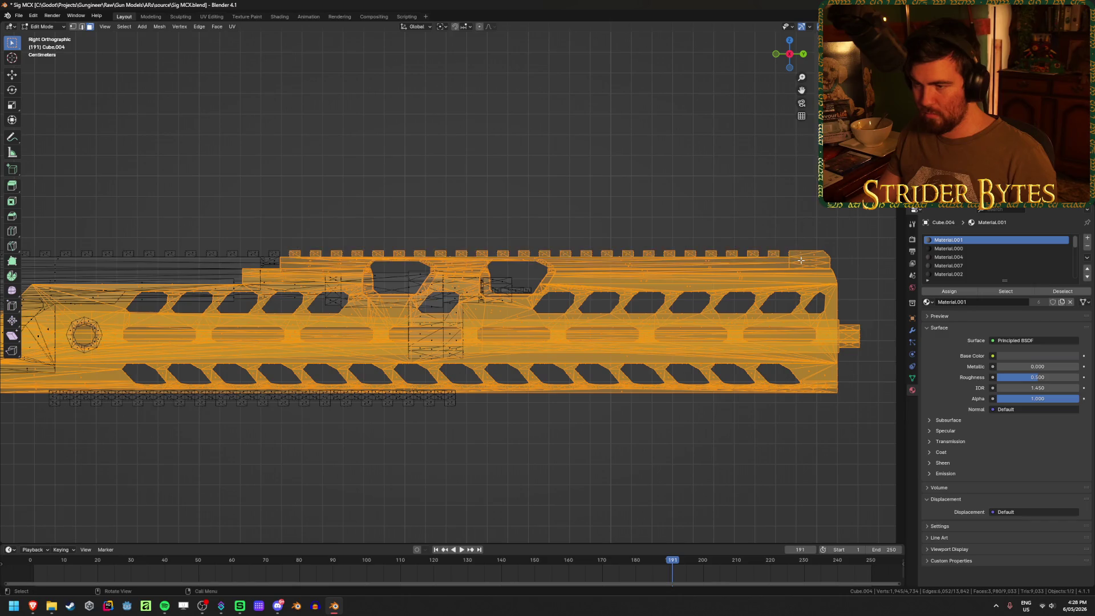
key(alt+z)
middle_drag(789, 300, 698, 335)
key(h)
key(ctrl+z)
scroll(423, 353, up, 8)
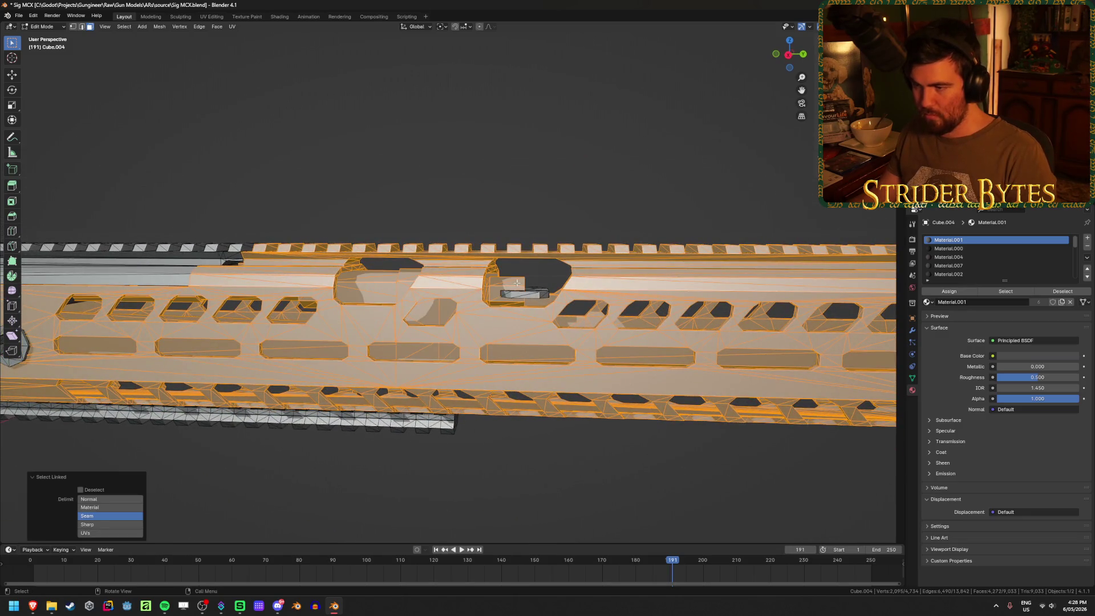
scroll(520, 305, down, 5)
Frame the handguard in side view and box-select the lower rail into the selection in wireframe
key(shift+z)
key(shift+z)
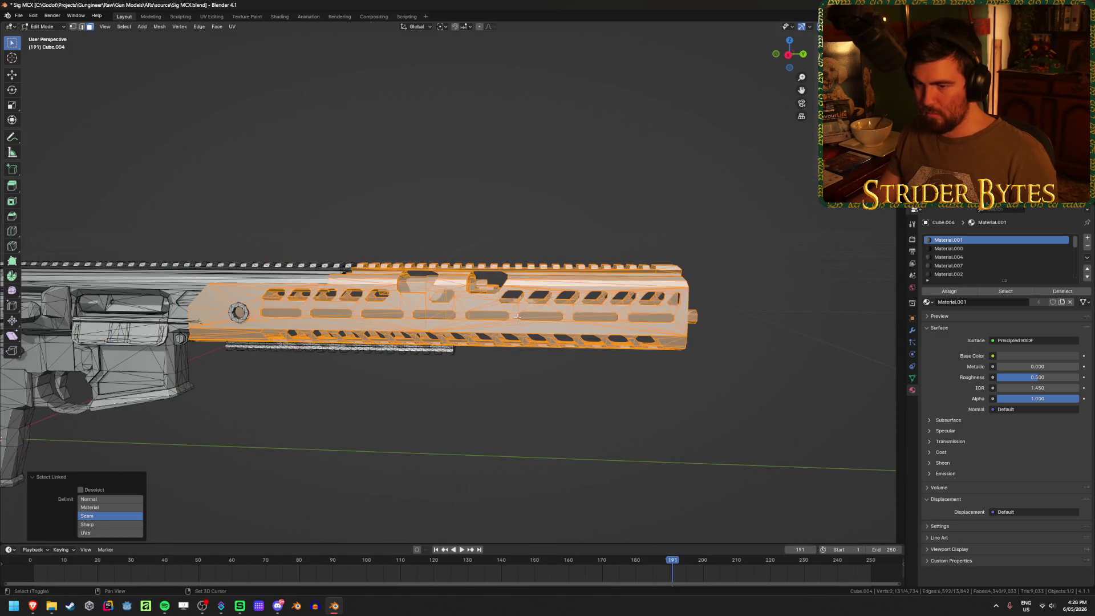
key(h)
mouse_move(518, 317)
middle_down()
mouse_move(401, 324)
mouse_move(388, 357)
middle_up()
key(alt+h)
key(KP_3)
key(KP_Decimal)
scroll(380, 371, up, 3)
key(shift+z)
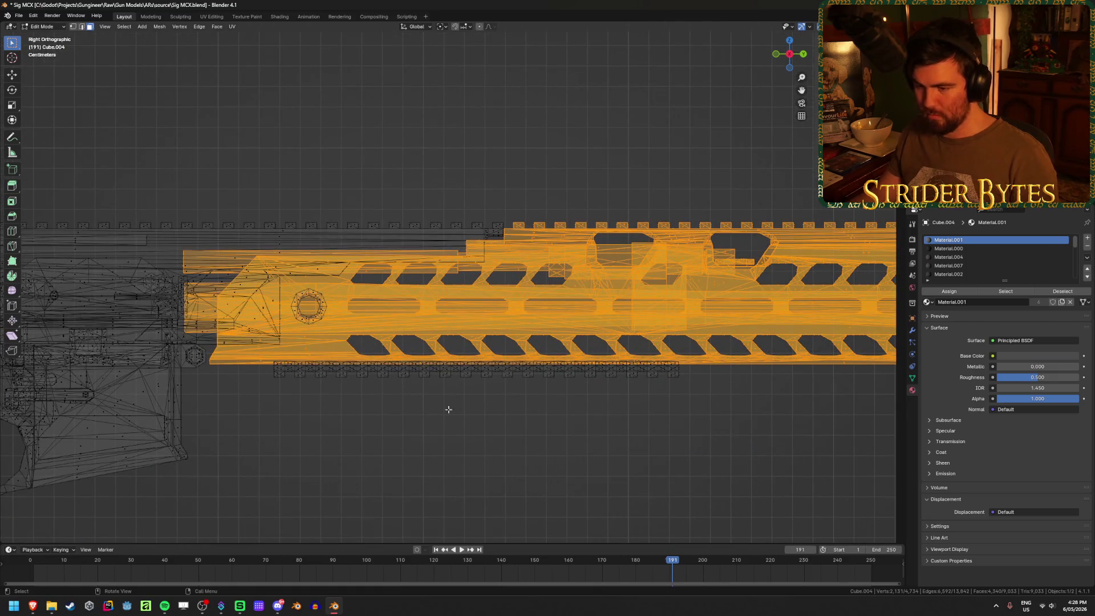
shift+drag(263, 360, 769, 400)
key(shift+z)
mouse_move(754, 369)
middle_down()
mouse_move(386, 356)
mouse_move(685, 370)
mouse_move(475, 358)
middle_up()
Add the bolt and bolt hole to the handguard selection and check it by hiding and revealing
key(l)
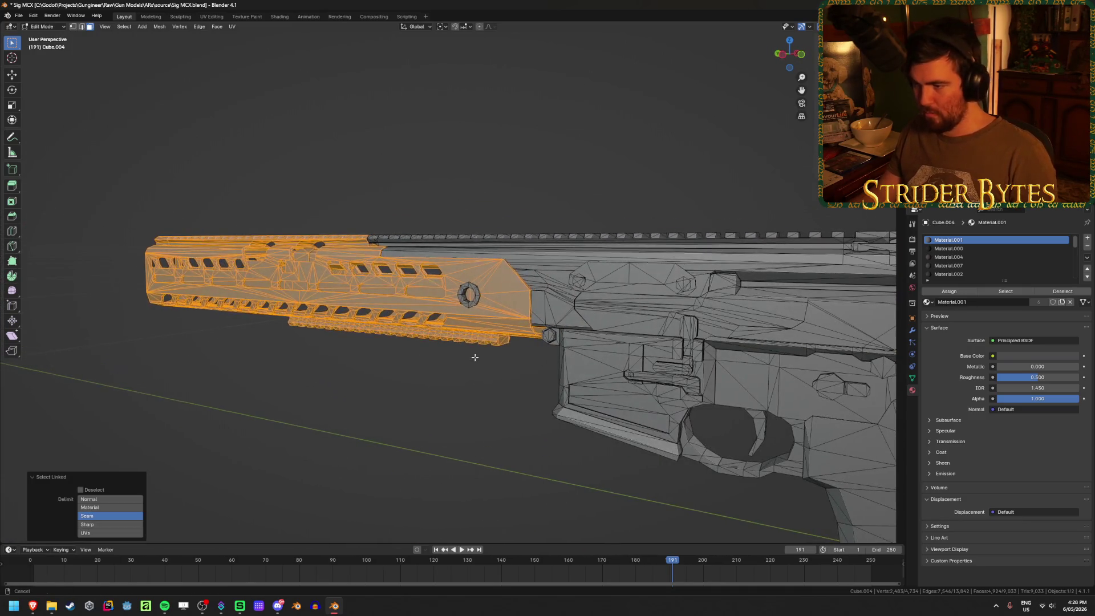
scroll(493, 302, up, 3)
key(l)
scroll(493, 302, down, 2)
mouse_move(493, 302)
middle_down()
mouse_move(331, 367)
mouse_move(393, 393)
mouse_move(639, 362)
middle_up()
scroll(412, 339, up, 2)
key(h)
scroll(660, 358, down, 2)
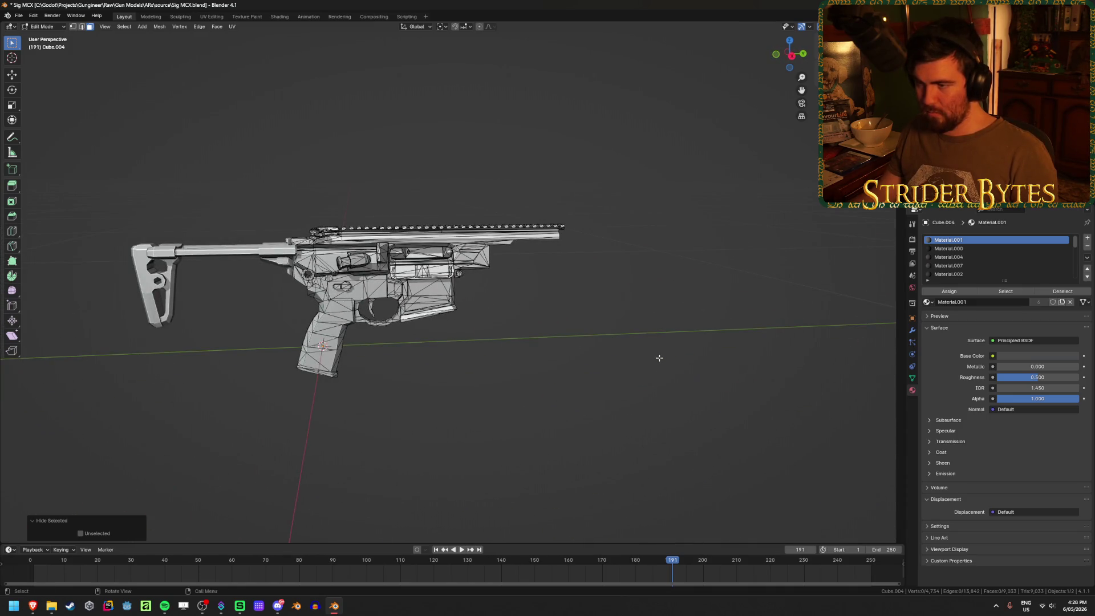
scroll(659, 358, up, 5)
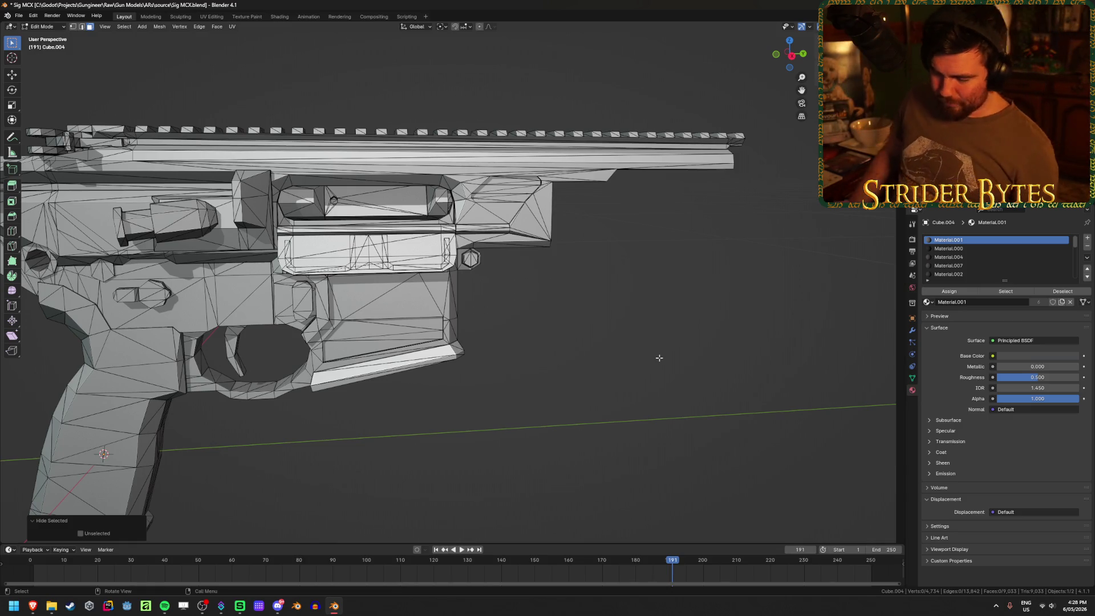
key(alt+h)
scroll(742, 314, down, 3)
scroll(673, 343, up, 2)
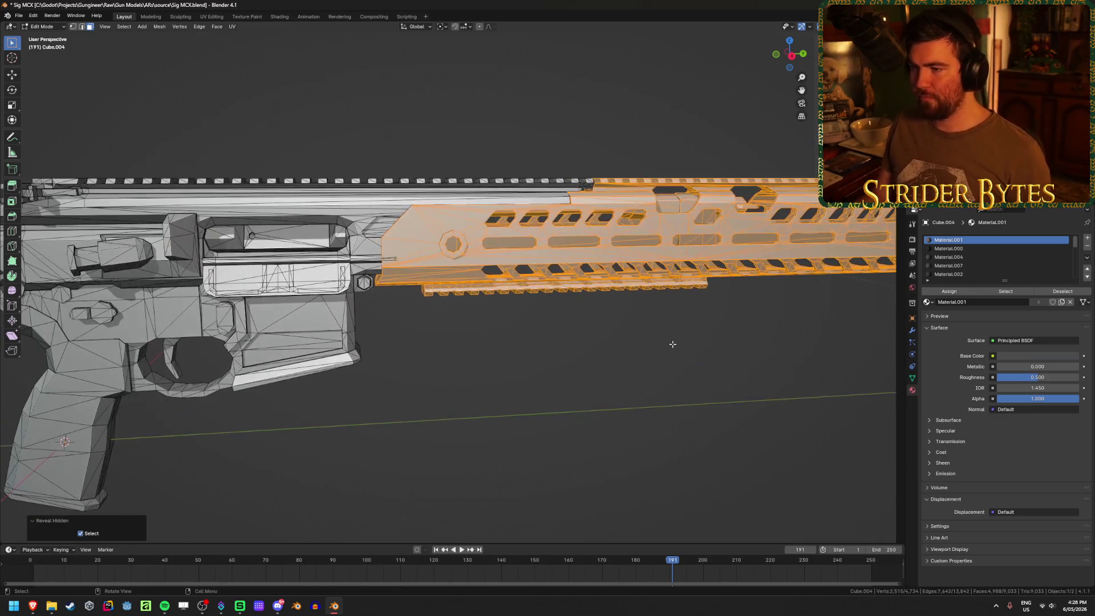
Separate the selected handguard into its own object
mouse_move(664, 315)
middle_down()
mouse_move(639, 316)
mouse_move(616, 337)
mouse_move(600, 429)
middle_up()
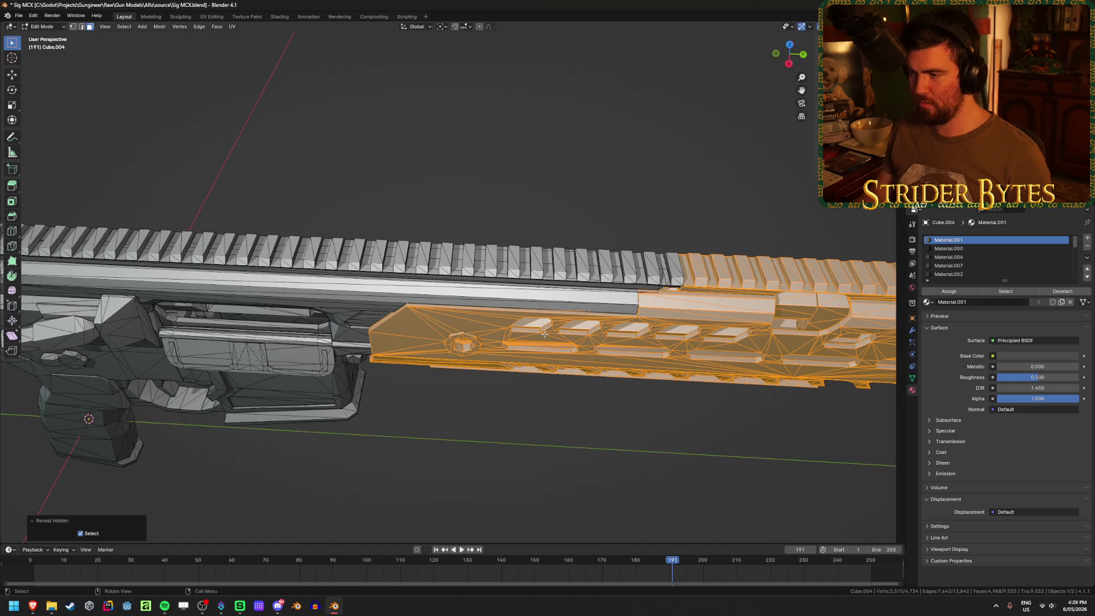
mouse_move(578, 321)
middle_down()
mouse_move(599, 291)
mouse_move(581, 279)
mouse_move(336, 293)
mouse_move(805, 302)
mouse_move(643, 297)
mouse_move(435, 187)
middle_up()
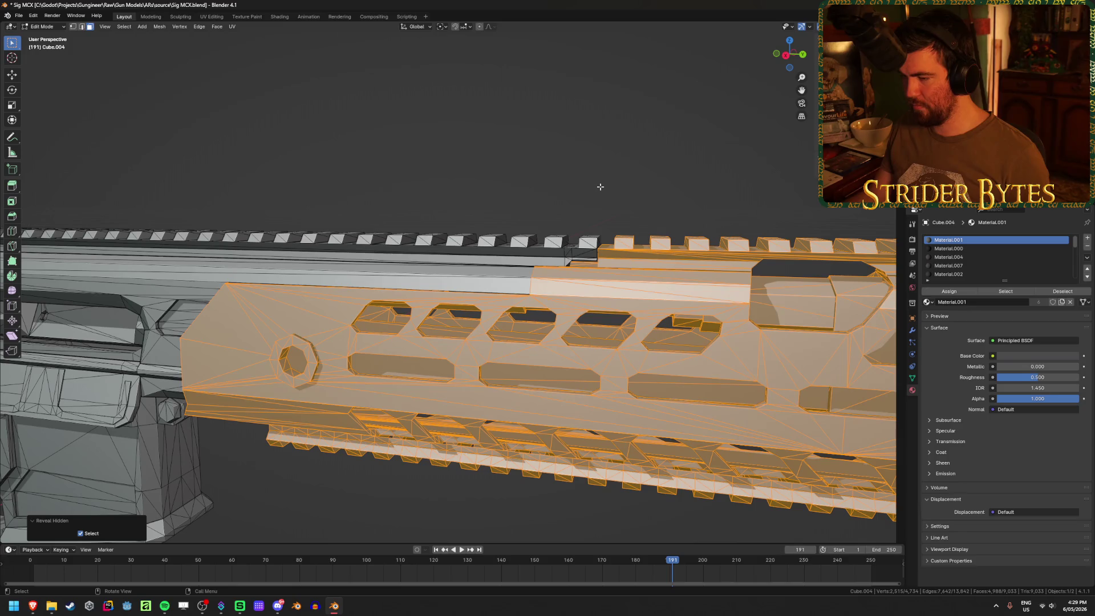
key(ctrl+Tab)
click(599, 183)
scroll(599, 183, down, 5)
Inspect a small linked piece of the rifle body mesh in wireframe, then return to Object Mode
click(508, 213)
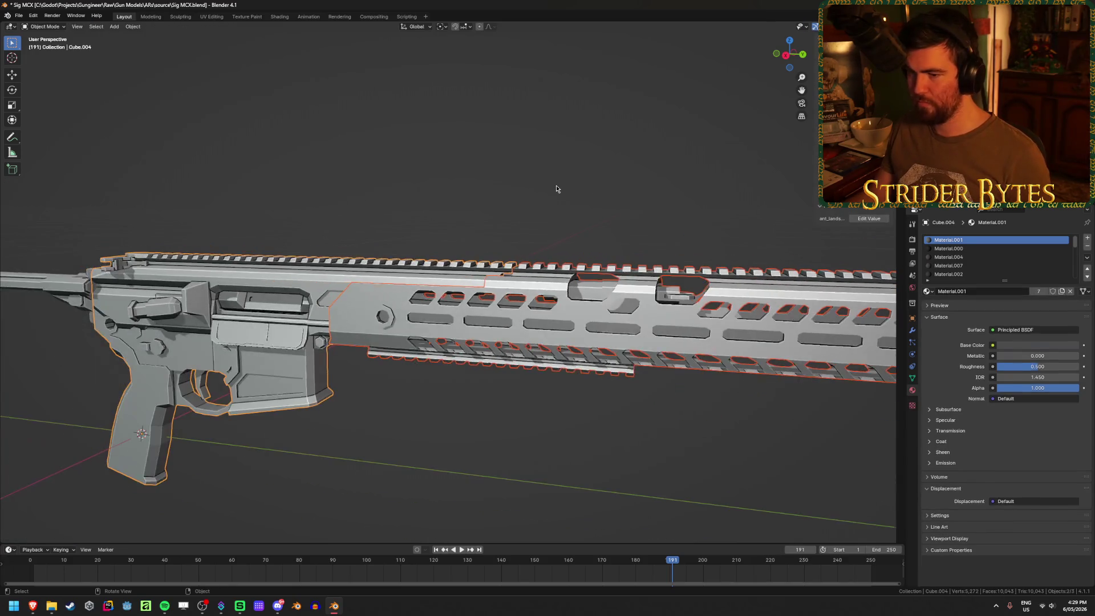
middle_drag(507, 213, 437, 282)
key(Tab)
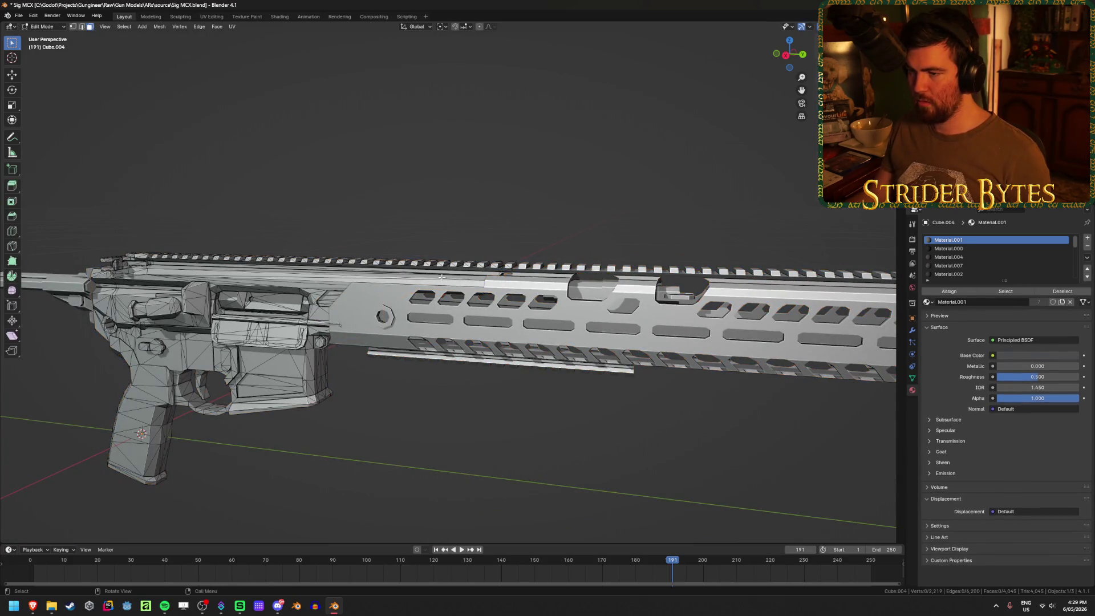
key(shift+z)
scroll(433, 245, up, 3)
key(l)
key(Tab)
key(shift+z)
click(509, 211)
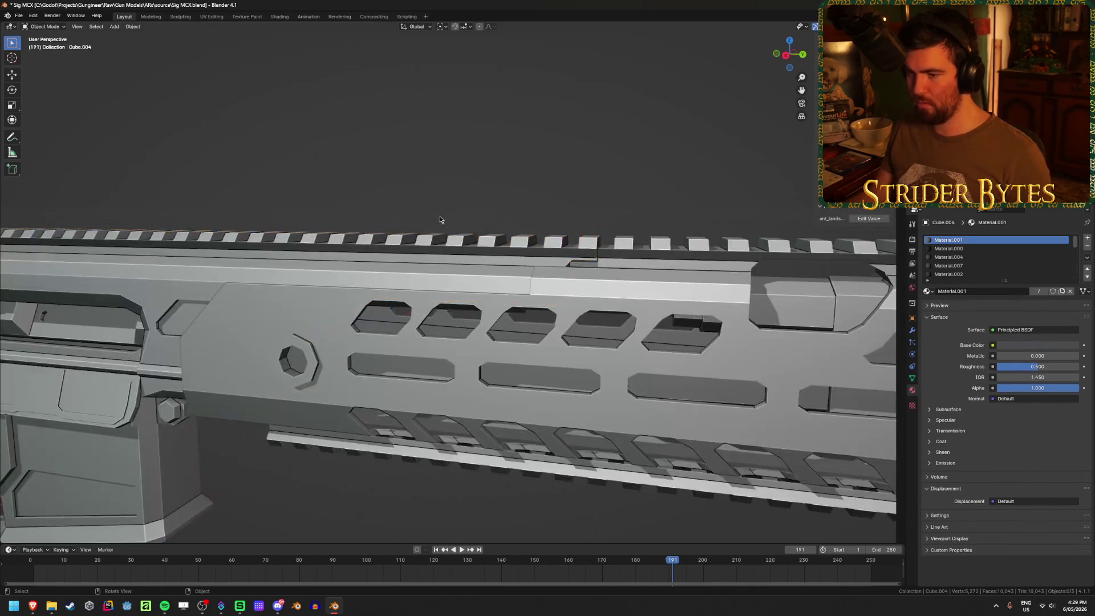
scroll(451, 219, down, 2)
shift+middle_drag(447, 220, 518, 264)
Remove the separated handguard from view and select the rifle body in Right Ortho view
click(521, 268)
key(shift+z)
key(shift+z)
key(Delete)
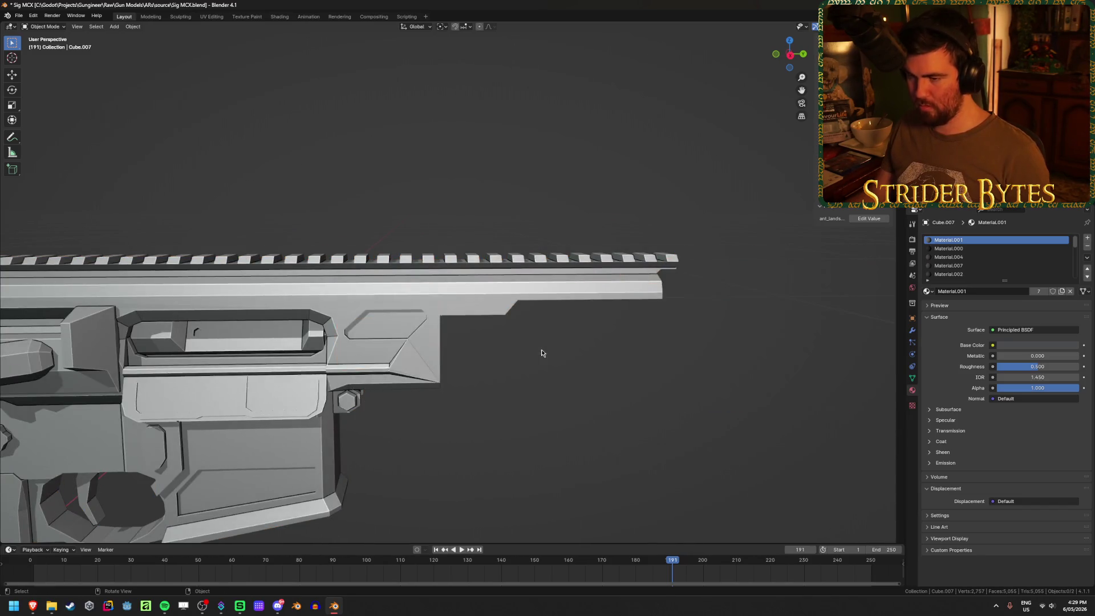
click(482, 311)
mouse_move(482, 311)
middle_down()
mouse_move(464, 294)
mouse_move(703, 195)
middle_up()
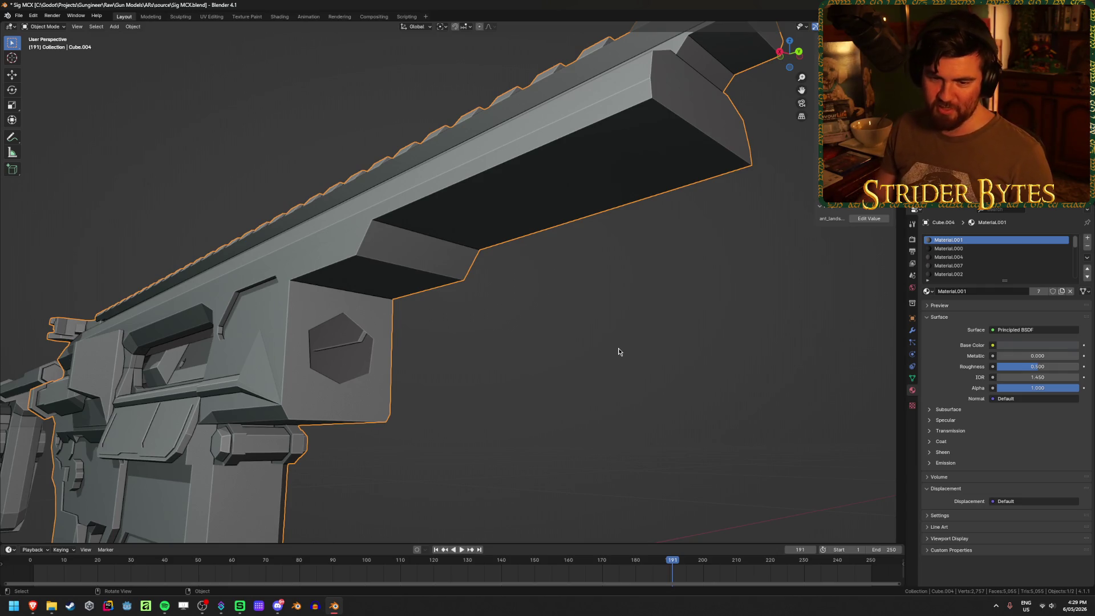
key(KP_3)
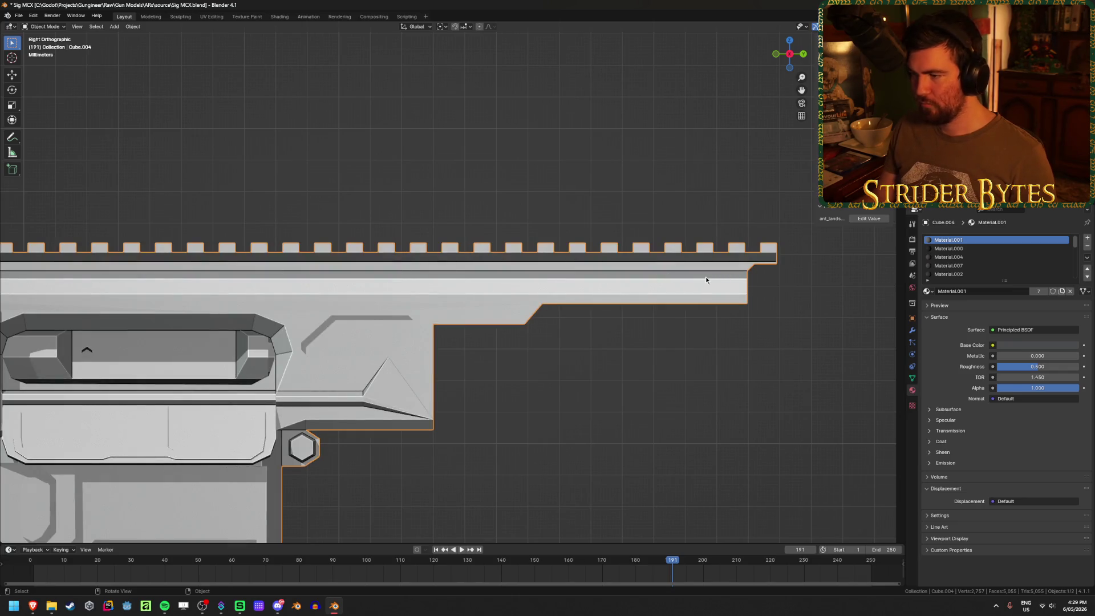
In Edit Mode with X-ray, box-select the barrel's lower faces and trial a Y-axis move
key(Tab)
key(alt+z)
mouse_move(832, 344)
mouse_down()
mouse_move(489, 208)
mouse_move(514, 192)
mouse_up()
key(g)
key(y)
key(Escape)
click(783, 356)
Toggle X-ray off and on to inspect the body mesh from flatter side-on angles
key(alt+z)
scroll(778, 355, down, 2)
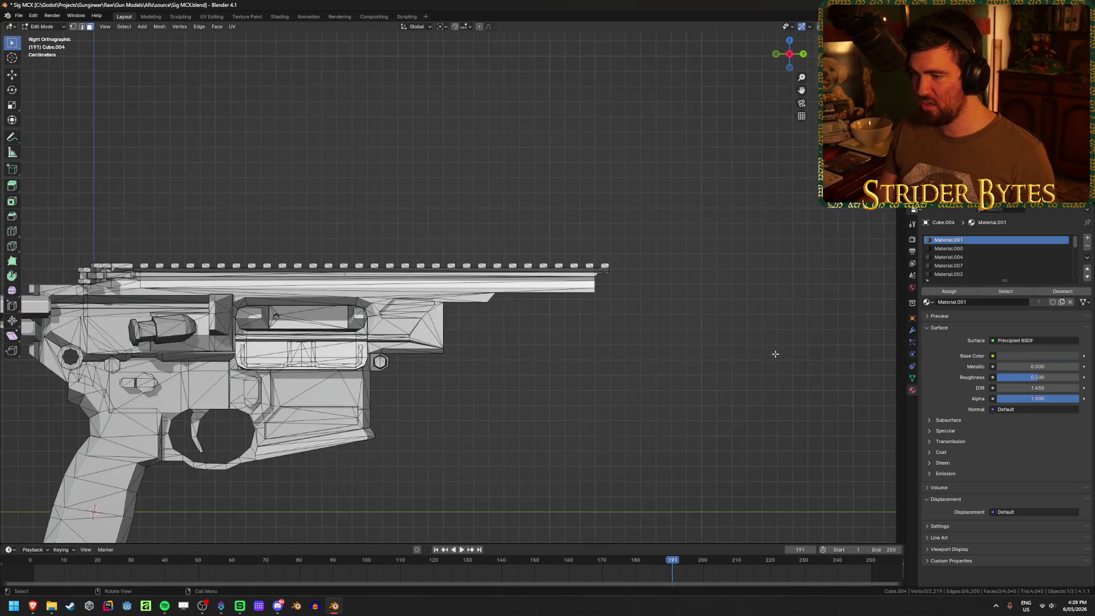
scroll(586, 294, up, 3)
key(alt+z)
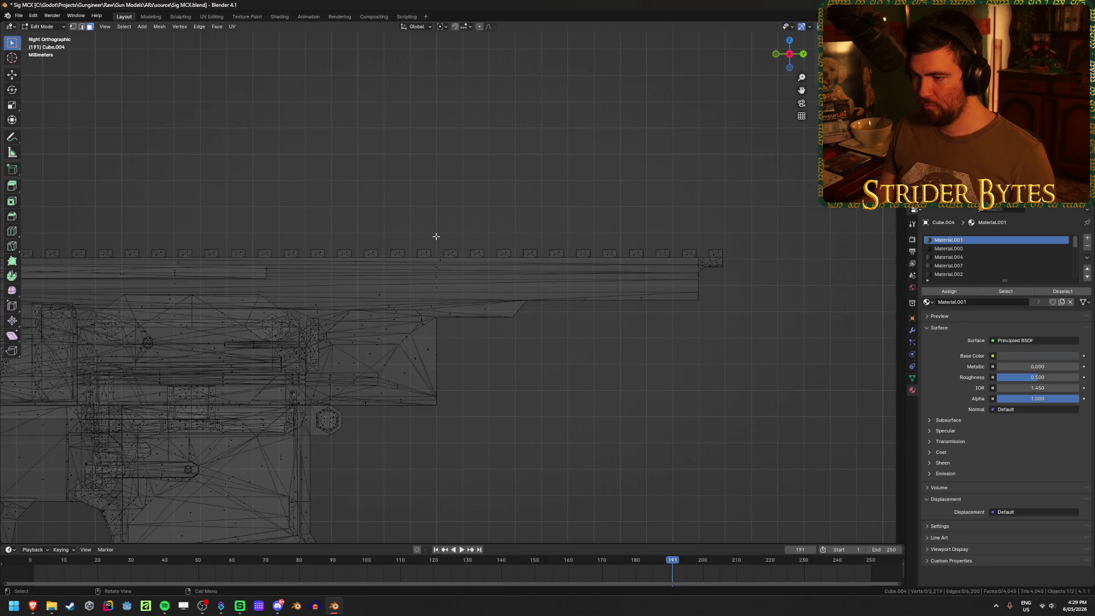
key(alt+z)
middle_drag(436, 237, 468, 275)
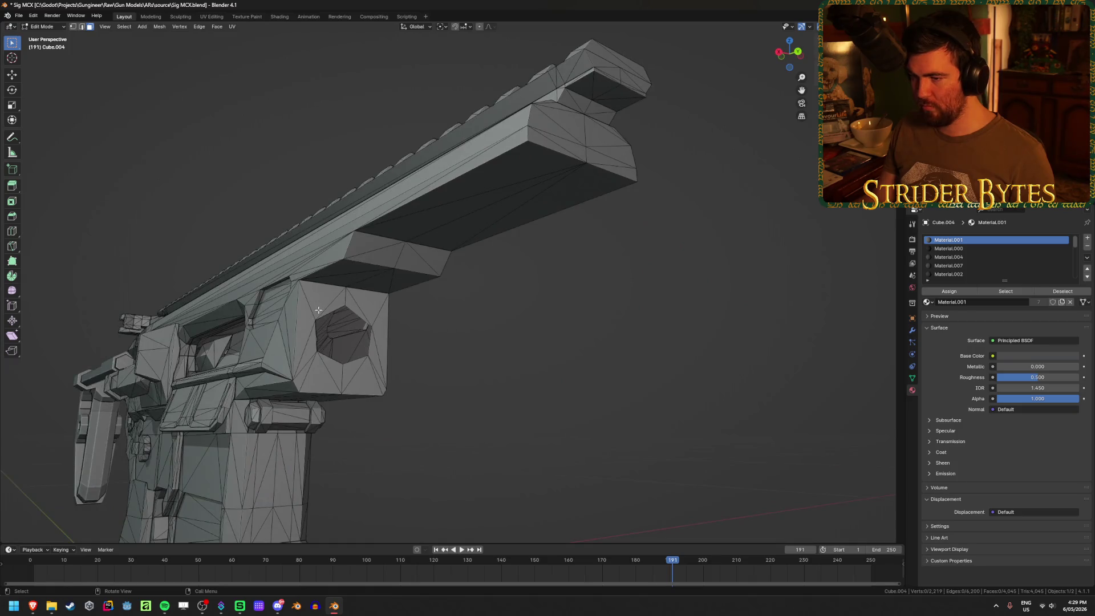
middle_drag(317, 311, 341, 314)
middle_drag(449, 280, 476, 311)
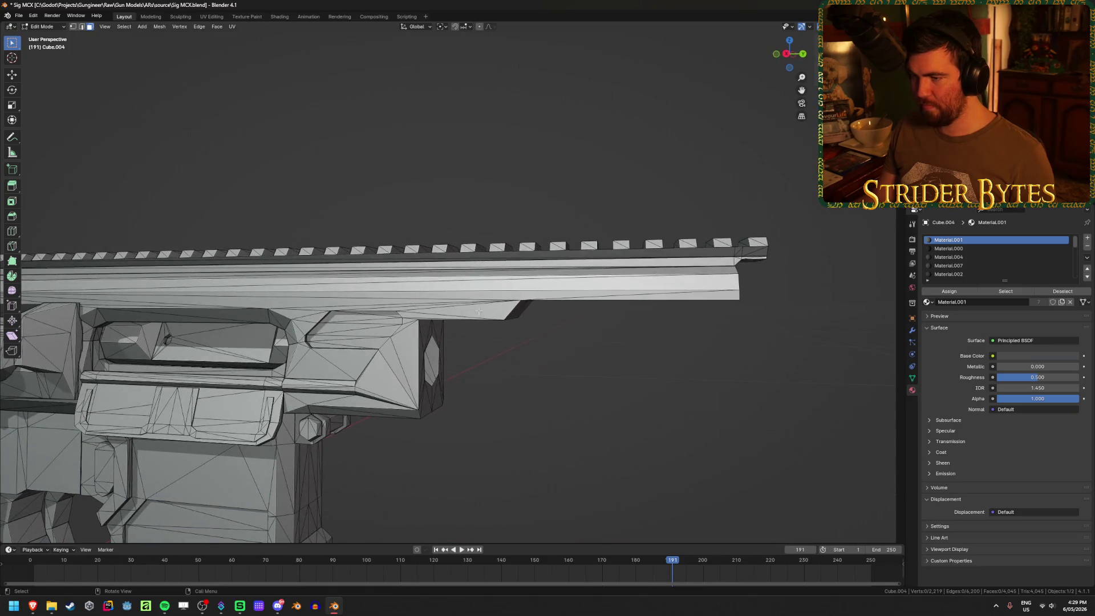
Separate the rail teeth along the top into their own object and hide it
key(KP_1)
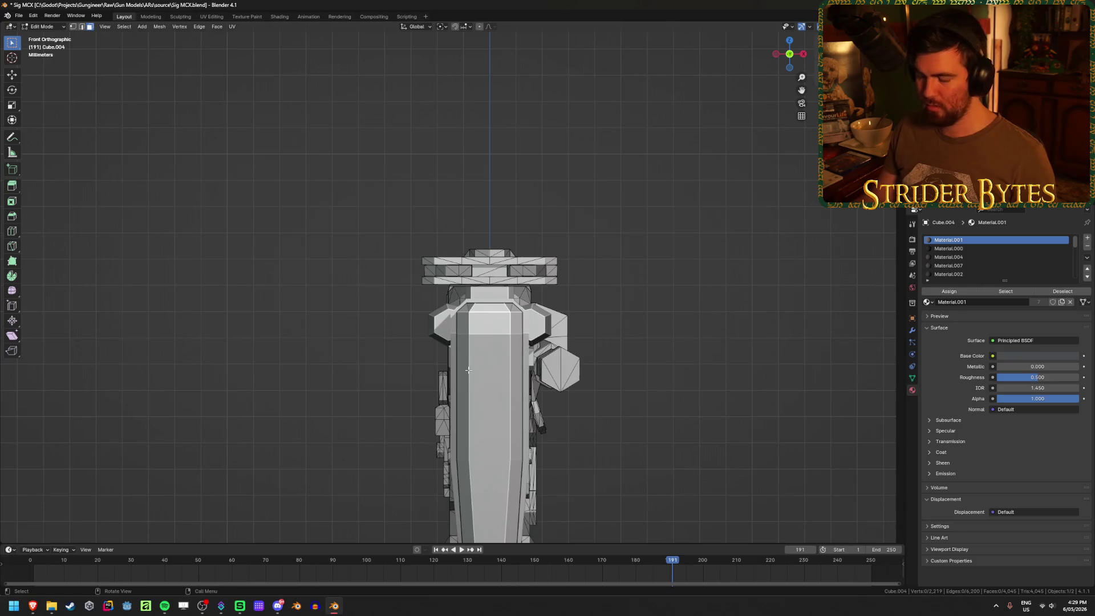
key(KP_3)
key(shift+z)
drag(439, 227, 760, 252)
mouse_move(760, 252)
middle_down()
mouse_move(728, 336)
mouse_move(628, 268)
middle_up()
key(shift+z)
key(p)
key(Tab)
click(610, 259)
key(h)
Delete the vertices at the upper rail's front end to shorten it
scroll(570, 288, up, 3)
click(594, 290)
key(Tab)
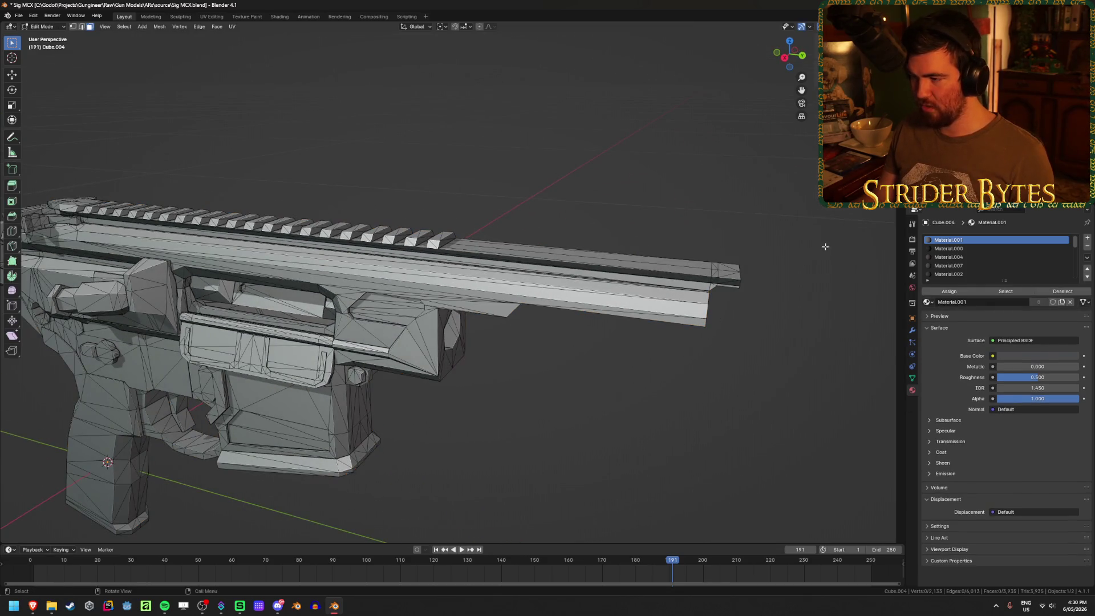
key(KP_1)
key(KP_3)
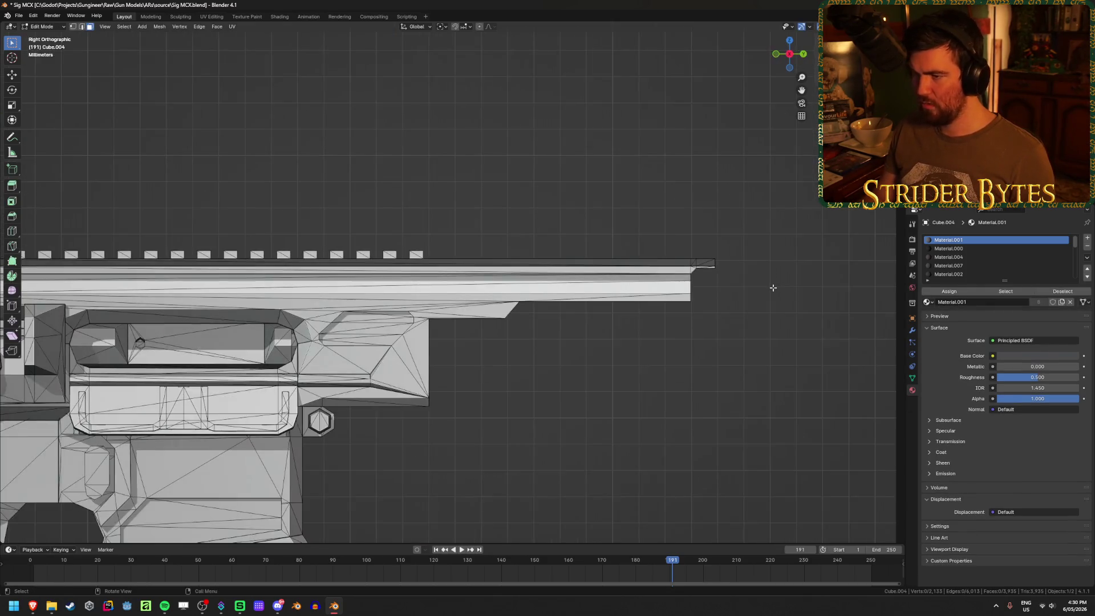
scroll(773, 288, up, 3)
key(alt+z)
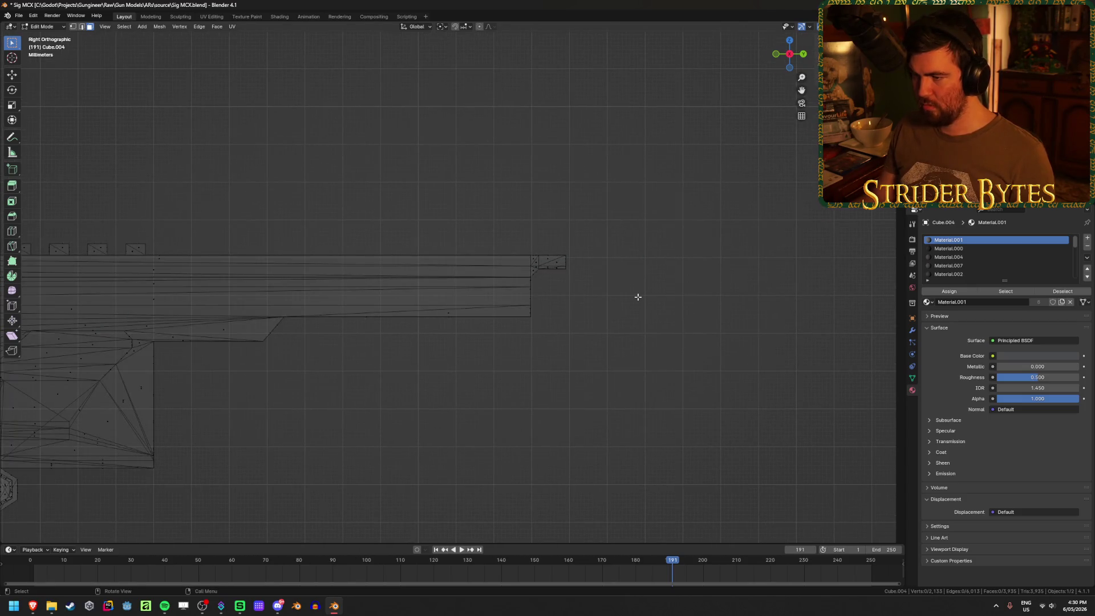
scroll(633, 228, up, 6)
drag(710, 223, 529, 316)
key(x)
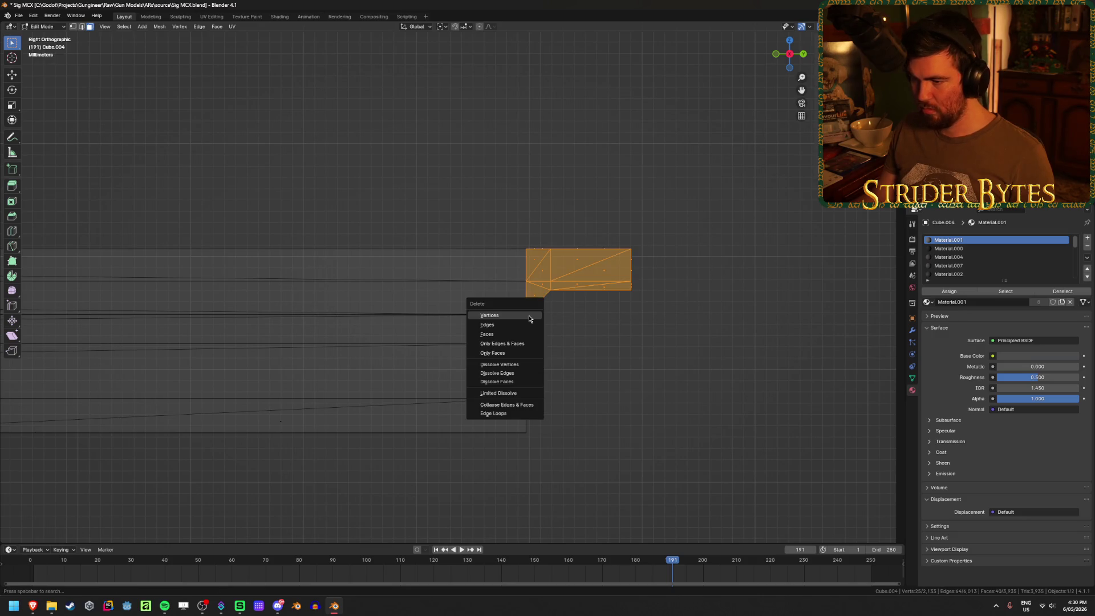
click(519, 334)
middle_drag(517, 331, 513, 327)
With vertex snapping on, slide the upper barrel edges along Y until flush with the rail end
key(alt+z)
key(KP_3)
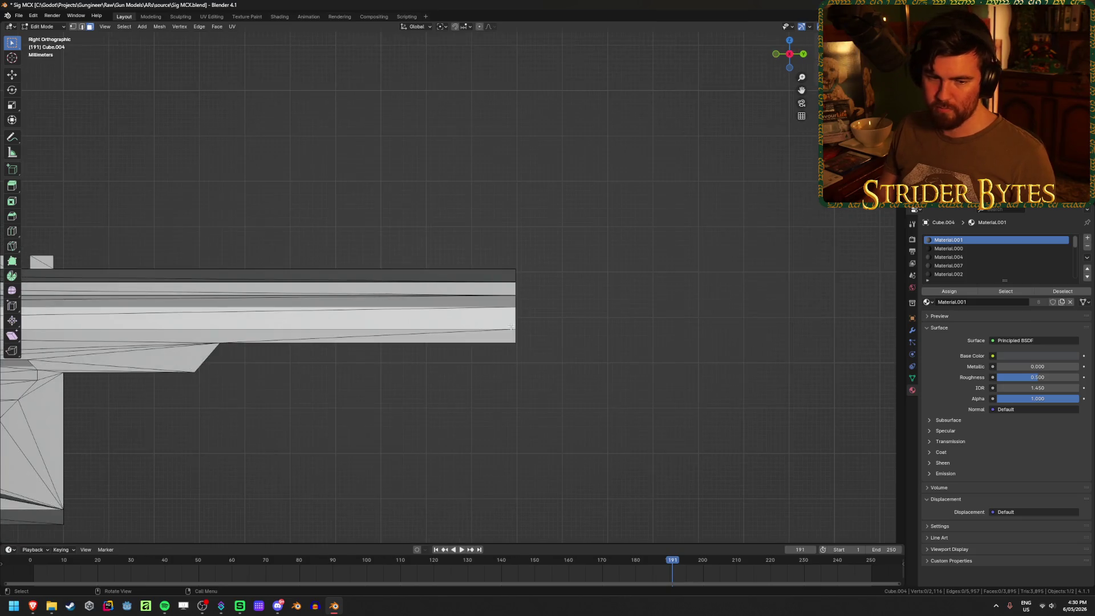
ctrl+scroll(399, 335, up, 4)
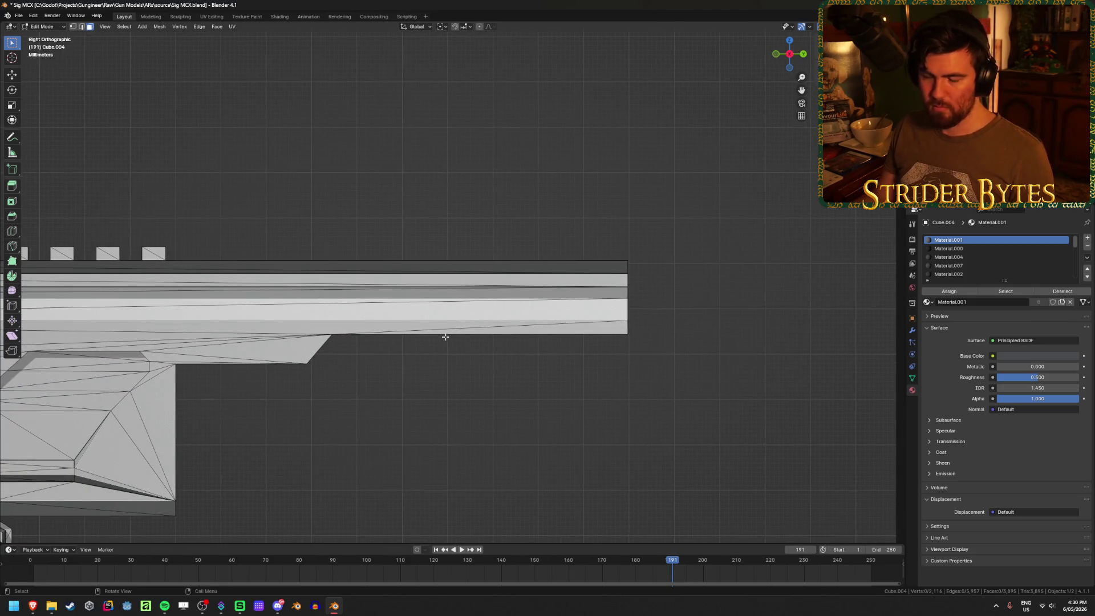
shift+middle_drag(396, 369, 514, 358)
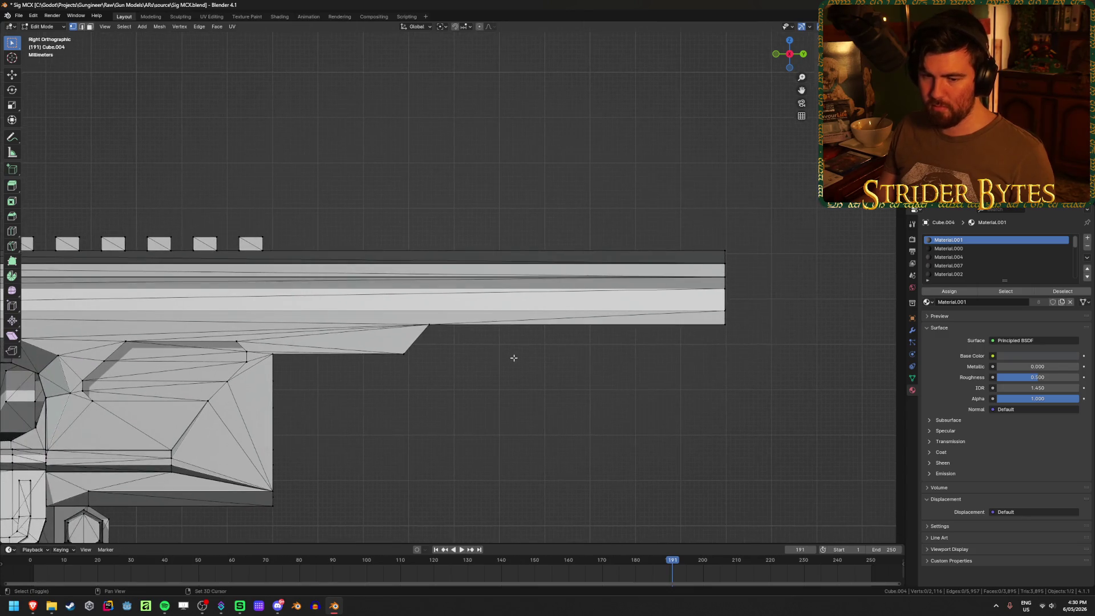
scroll(514, 358, down, 1)
key(alt+z)
mouse_move(742, 345)
mouse_down()
mouse_move(648, 266)
mouse_move(642, 231)
mouse_up()
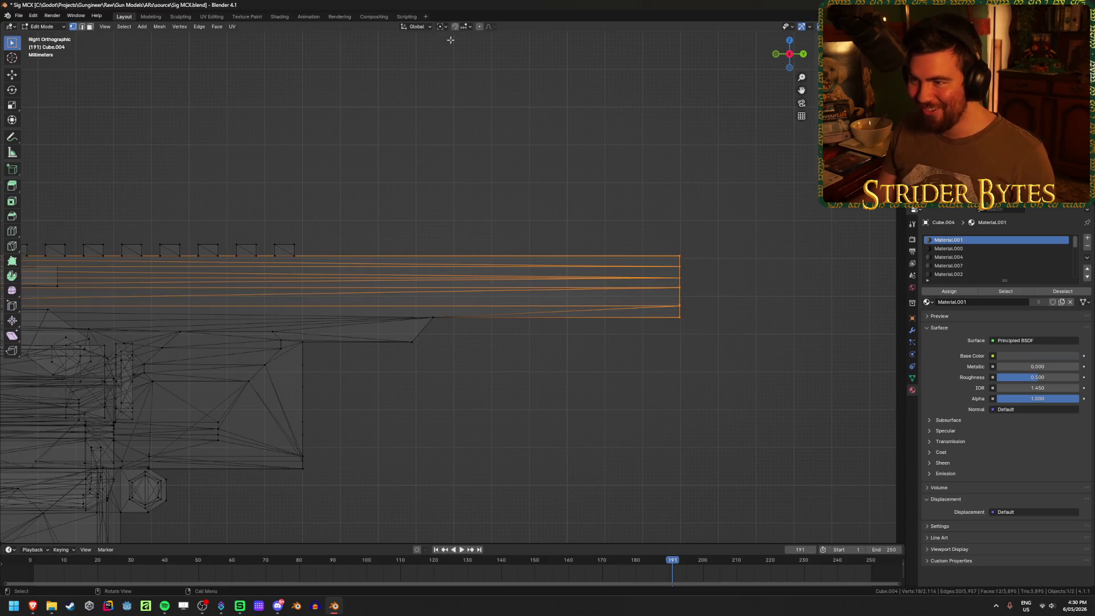
click(466, 27)
click(464, 80)
key(g)
key(y)
click(519, 320)
mouse_move(518, 320)
shift+middle_down()
mouse_move(633, 325)
mouse_move(599, 340)
mouse_move(538, 338)
mouse_move(555, 284)
mouse_move(589, 305)
mouse_move(526, 305)
shift+middle_up()
click(573, 324)
key(alt+z)
Extrude the front edge downward along Z and fill the first face
scroll(588, 308, up, 5)
key(g)
key(z)
click(356, 335)
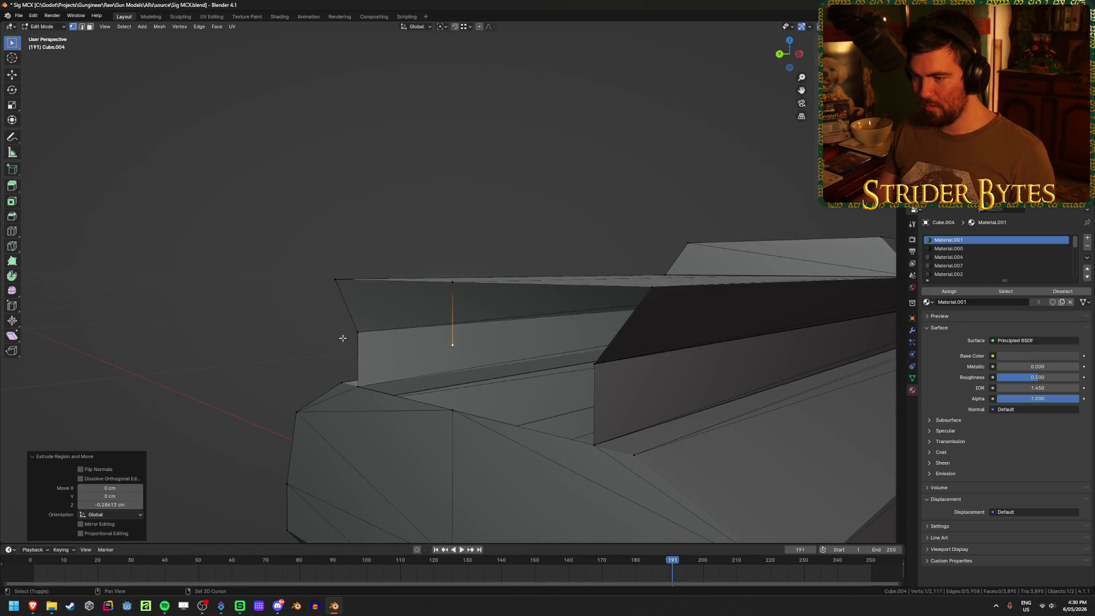
shift+click(357, 333)
key(f)
Fill the remaining front-end gaps with faces and return to object mode
middle_drag(421, 300, 614, 274)
click(589, 275)
key(f)
click(569, 325)
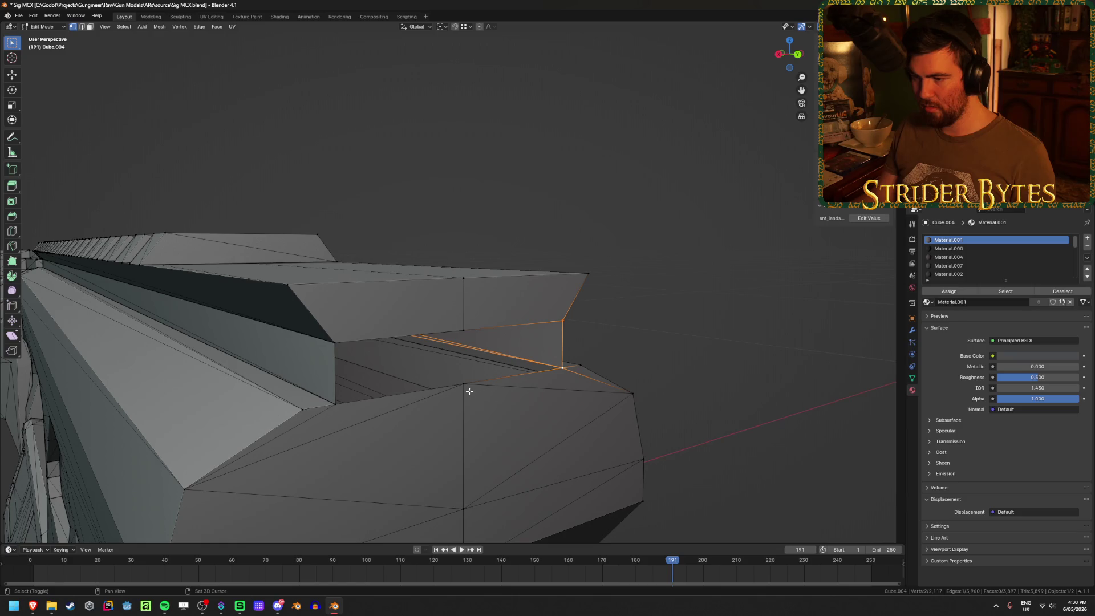
key(f)
click(463, 329)
shift+click(459, 389)
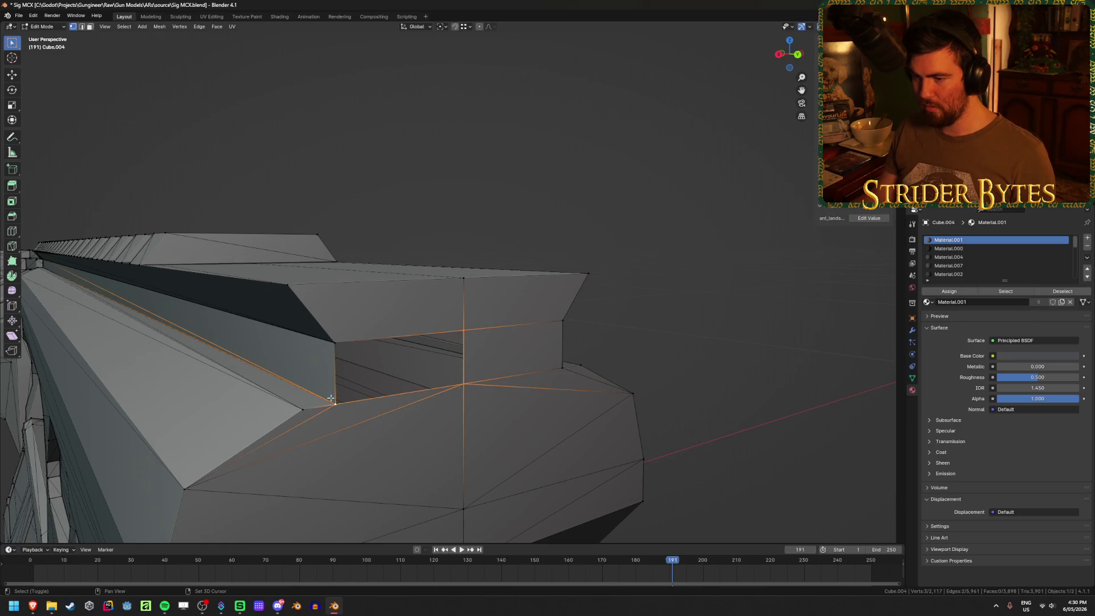
key(f)
key(Tab)
scroll(697, 364, down, 5)
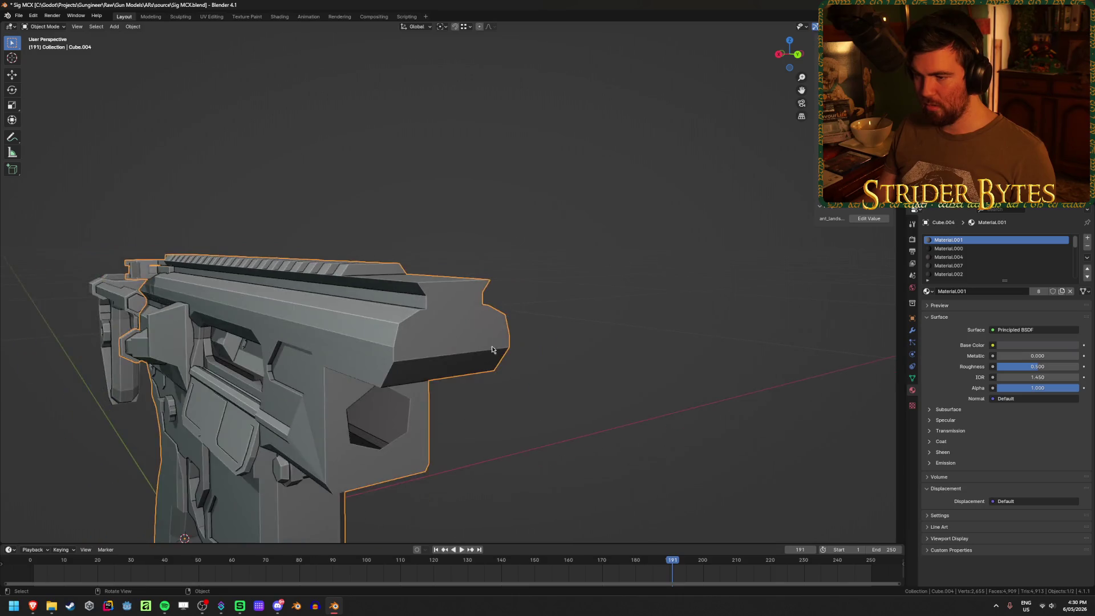
Show all the gun parts again, then hide the scope and foregrip
middle_drag(697, 364, 498, 353)
scroll(498, 351, down, 2)
key(KP_Divide)
key(alt+a)
middle_drag(519, 426, 334, 229)
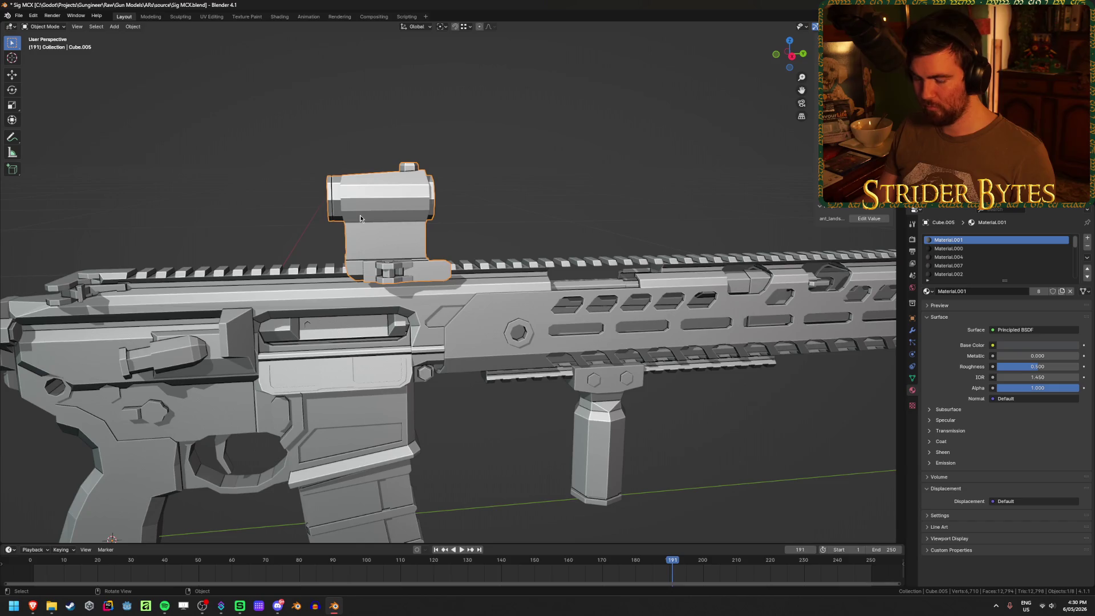
key(h)
click(599, 433)
key(h)
Select the top rail and handguard together and save Sig MCX.blend
mouse_move(604, 433)
middle_down()
mouse_move(621, 431)
mouse_move(502, 360)
mouse_move(511, 337)
mouse_move(552, 335)
mouse_move(414, 317)
middle_up()
scroll(502, 361, up, 2)
click(502, 363)
click(414, 318)
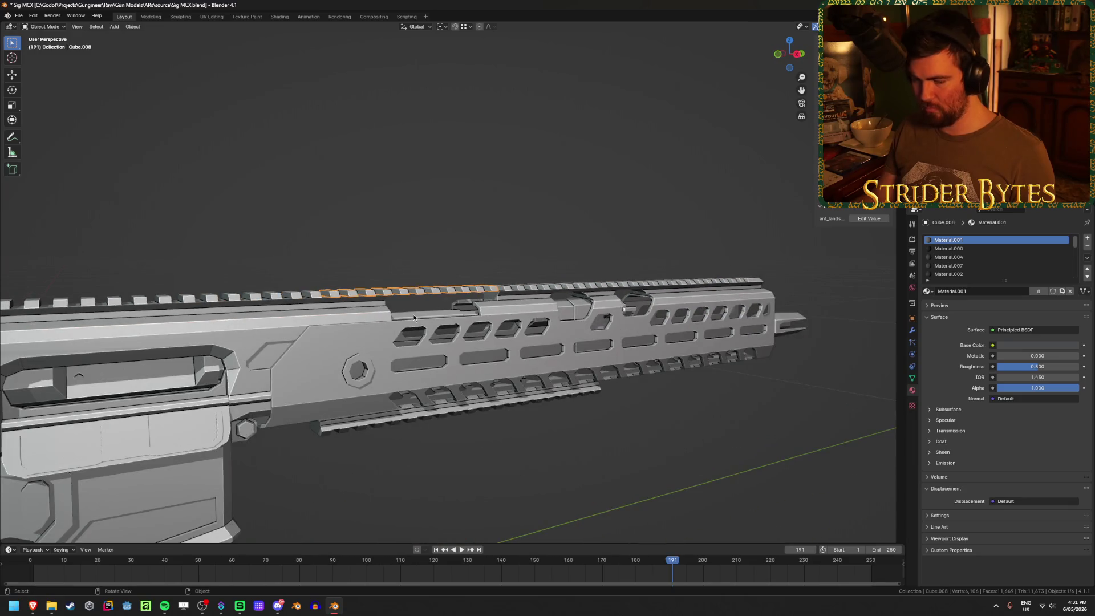
click(601, 290)
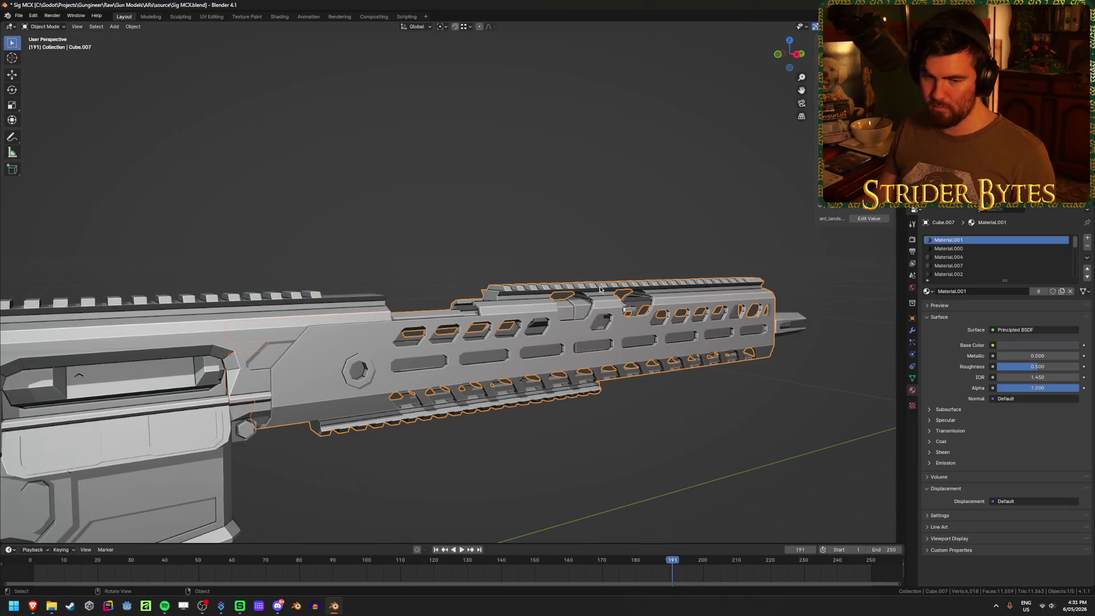
key(ctrl+z)
key(ctrl+z)
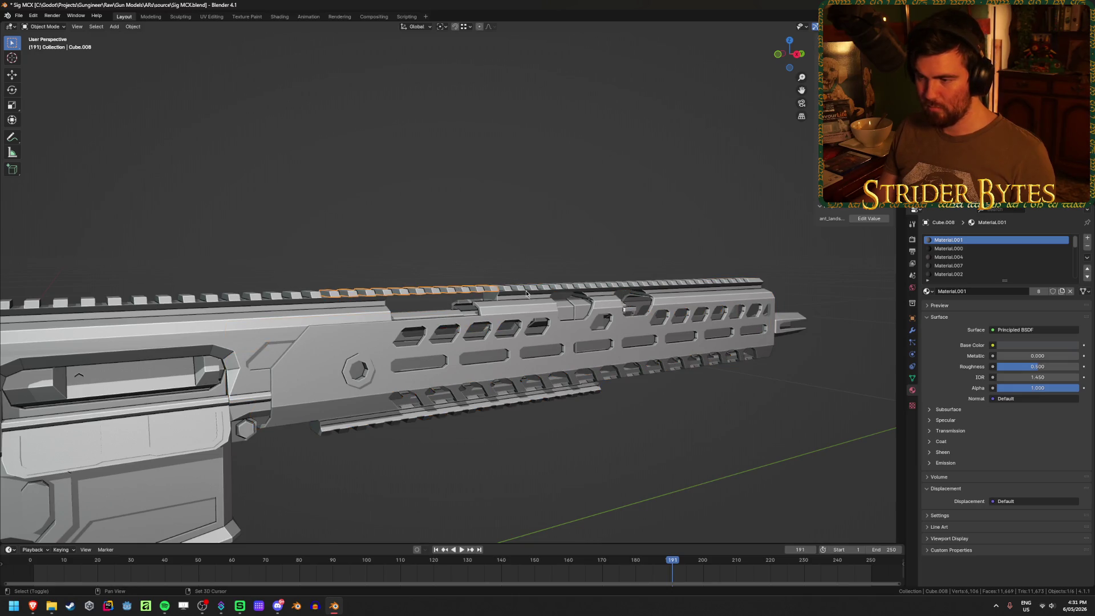
shift+click(527, 294)
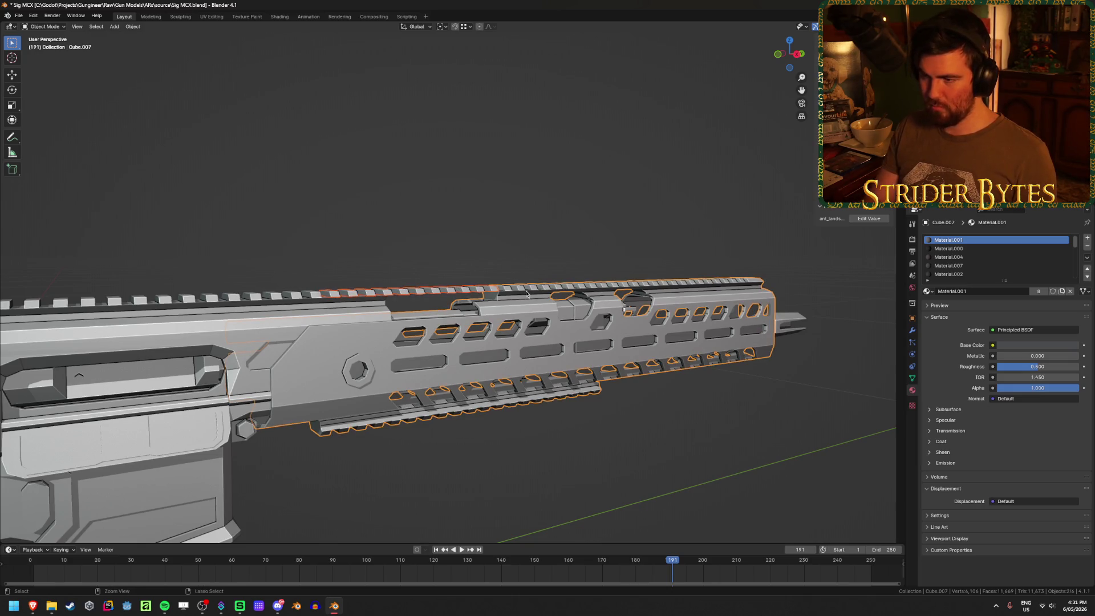
middle_drag(400, 232, 474, 207)
scroll(472, 209, up, 2)
key(ctrl+s)
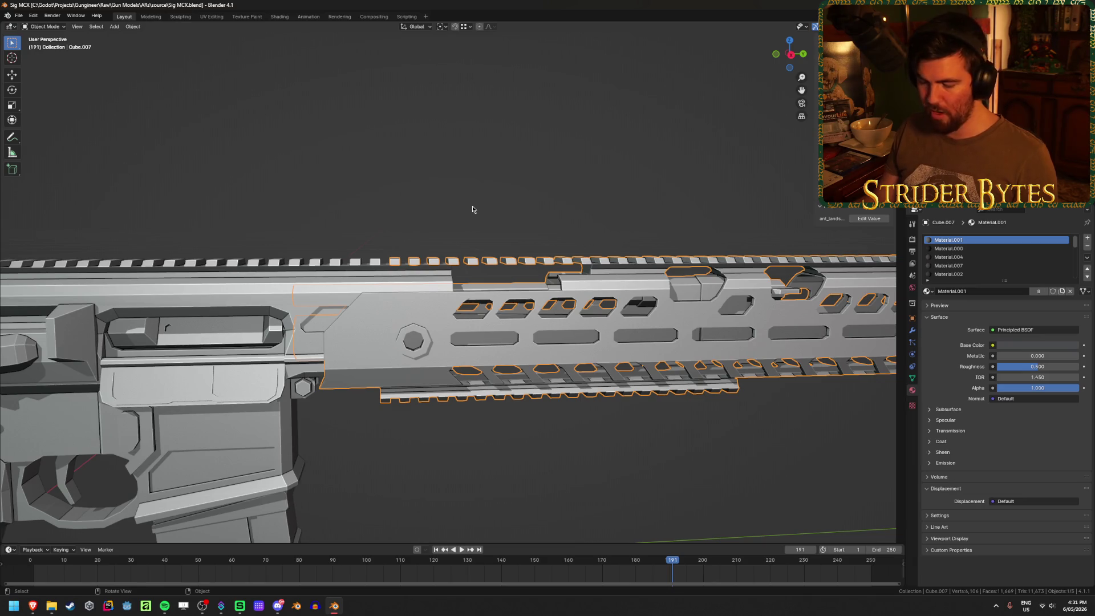
Hide the handguard and view the lower receiver from the right side
key(h)
click(415, 296)
key(KP_3)
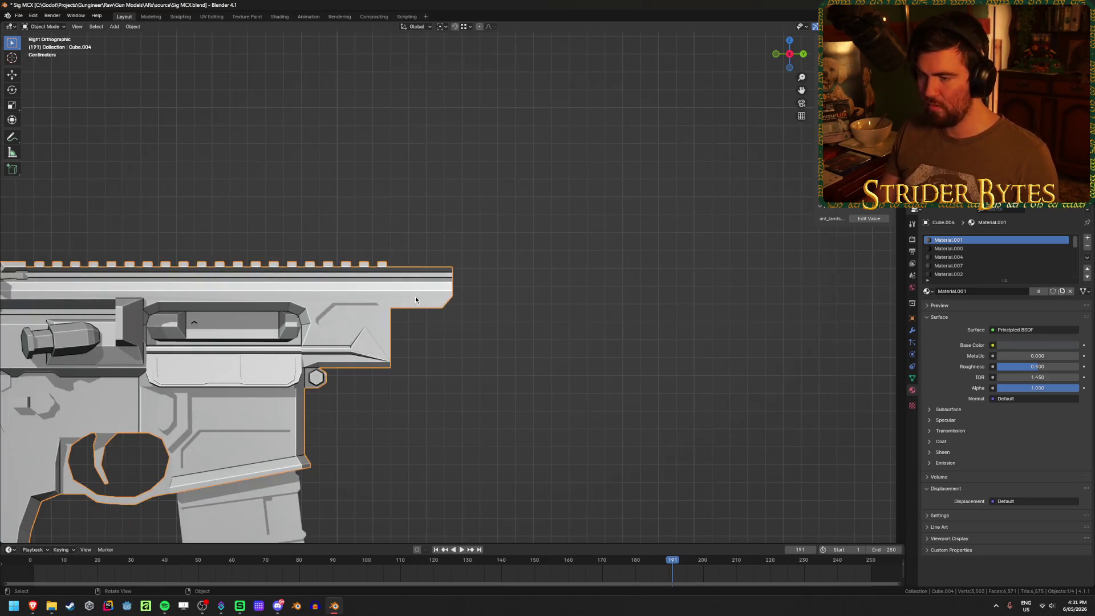
Slide the receiver's front edges along Y to the handguard, merging overlapping vertices
key(Tab)
key(alt+z)
mouse_move(510, 370)
mouse_down()
mouse_move(437, 220)
mouse_move(20, 221)
mouse_up()
key(alt+z)
key(g)
key(y)
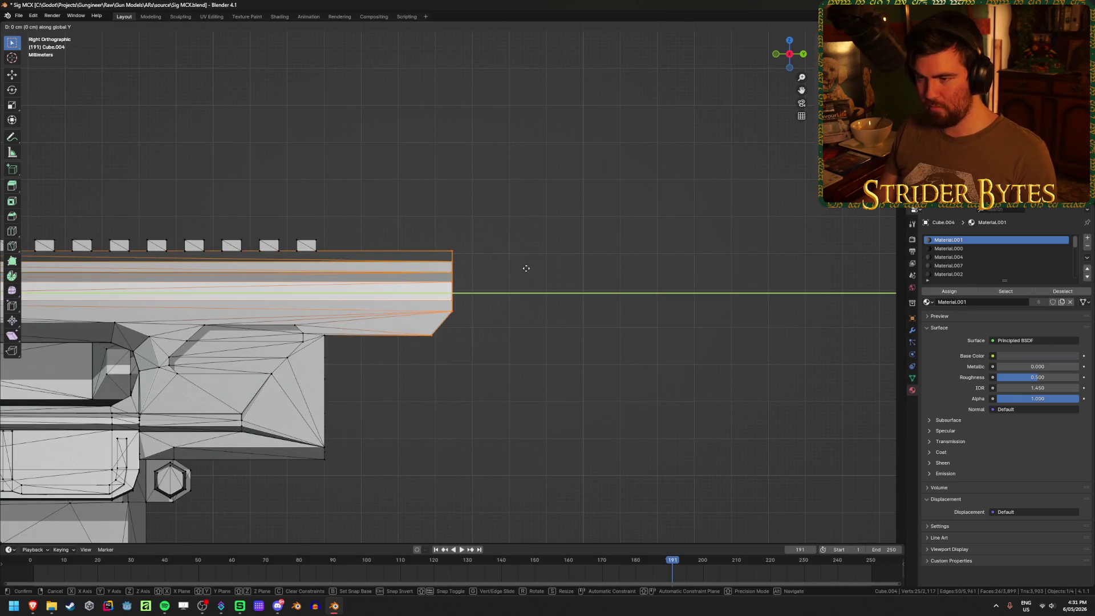
click(587, 298)
mouse_move(588, 298)
middle_down()
mouse_move(463, 302)
mouse_move(437, 317)
mouse_move(445, 308)
middle_up()
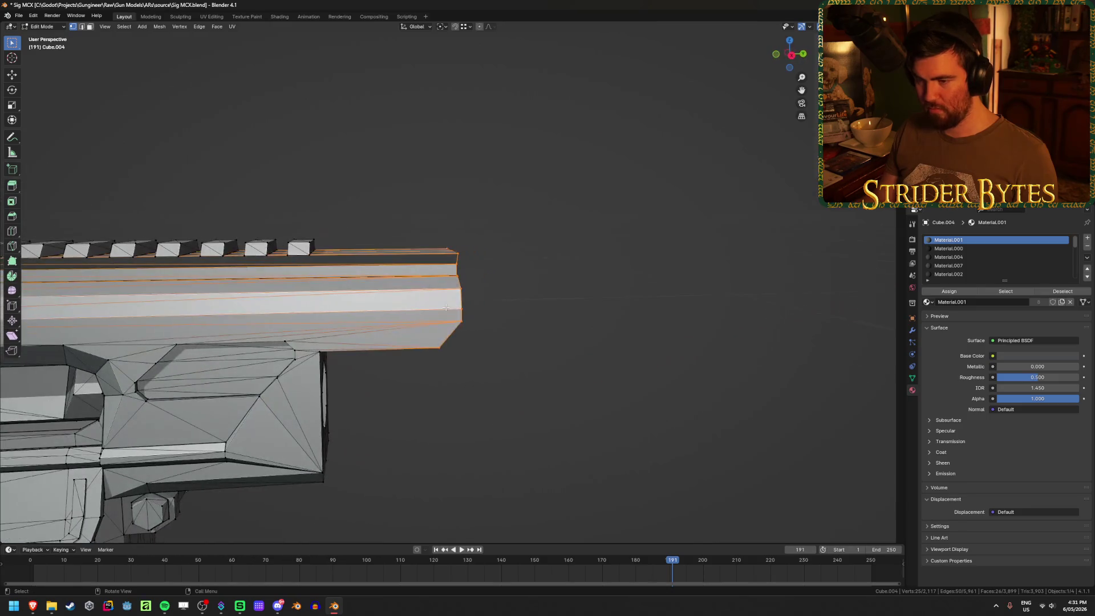
key(KP_3)
key(g)
key(y)
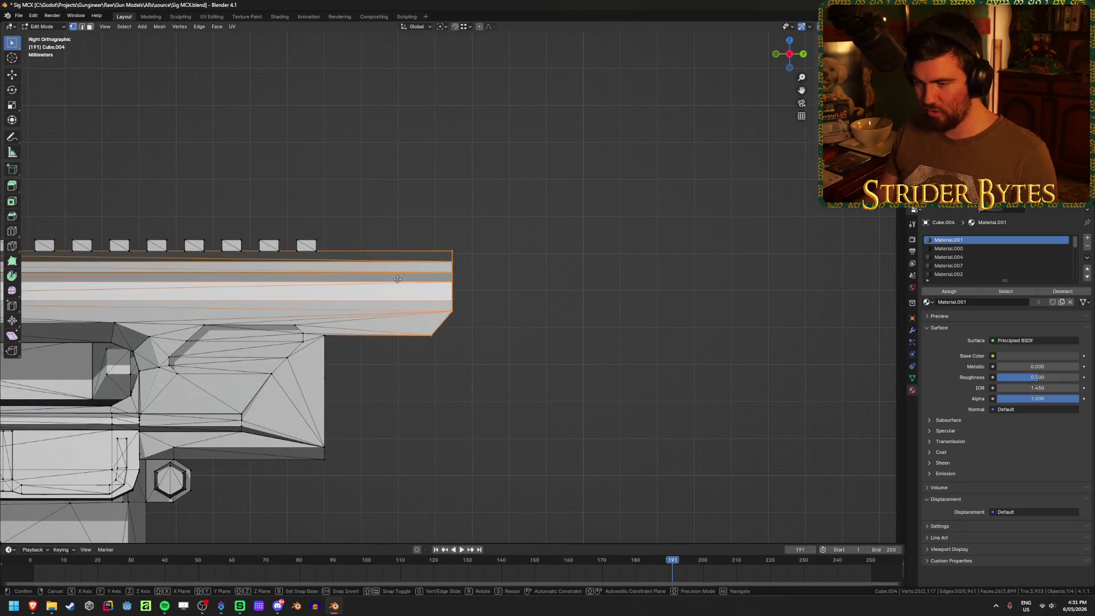
click(358, 321)
middle_drag(357, 321, 438, 325)
Return to object mode, unhide every rifle part, and select only the receiver
key(Tab)
scroll(437, 325, down, 5)
mouse_move(335, 379)
middle_down()
mouse_move(319, 381)
mouse_move(580, 379)
mouse_move(422, 365)
mouse_move(442, 352)
mouse_move(526, 369)
mouse_move(380, 460)
mouse_move(303, 215)
mouse_move(479, 240)
mouse_move(552, 272)
middle_up()
scroll(472, 371, up, 5)
key(alt+h)
click(365, 284)
scroll(438, 306, up, 3)
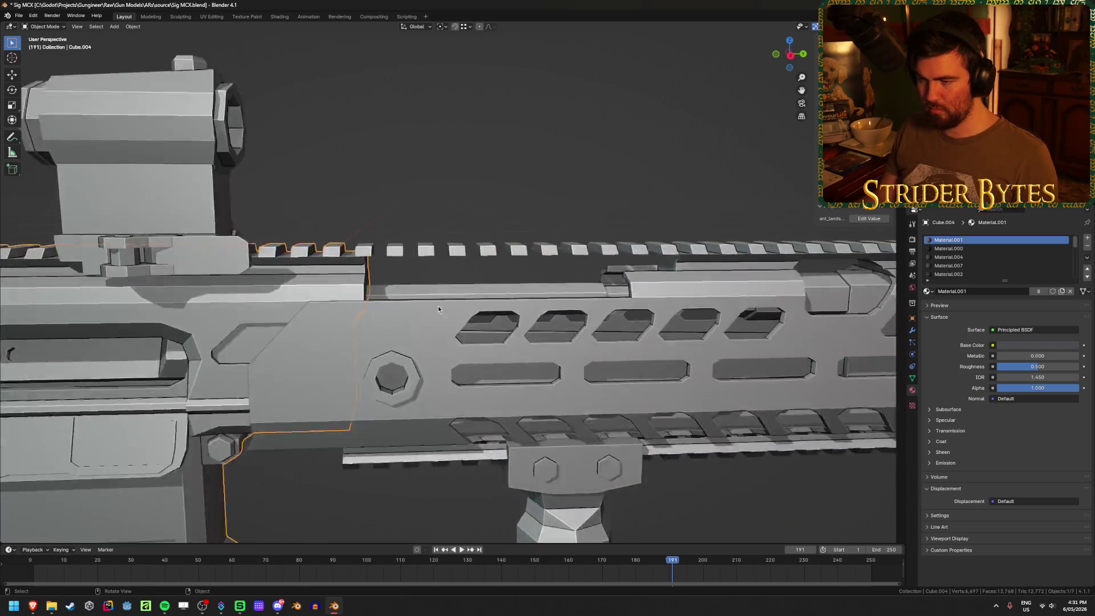
Snap the 3D cursor to the receiver's selected geometry
mouse_move(347, 282)
middle_down()
mouse_move(307, 276)
mouse_move(305, 292)
middle_up()
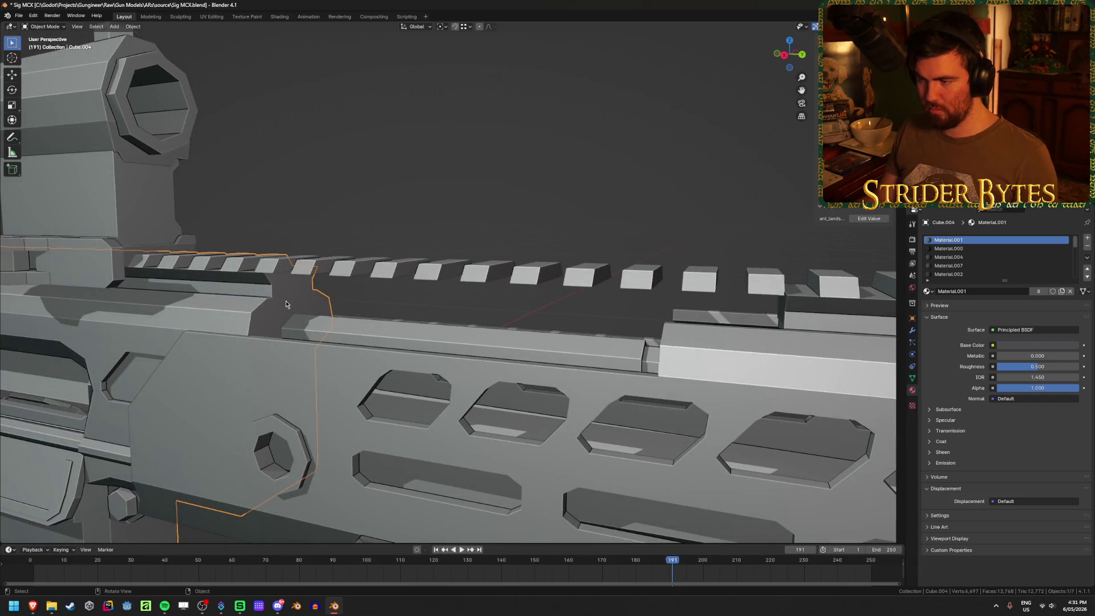
key(Tab)
key(shift+s)
click(293, 344)
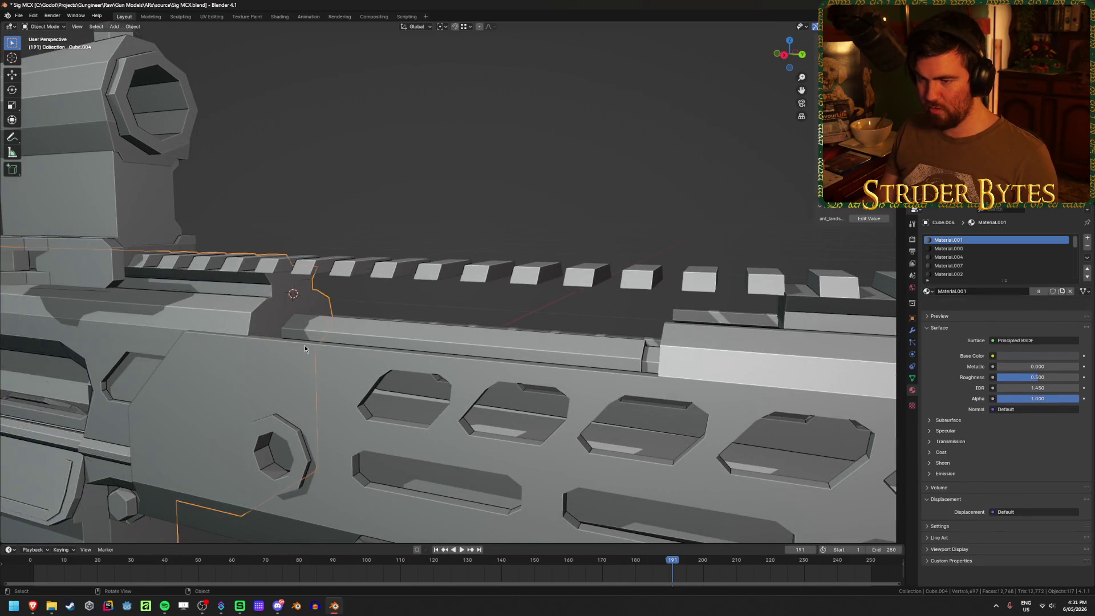
key(Tab)
scroll(450, 280, down, 5)
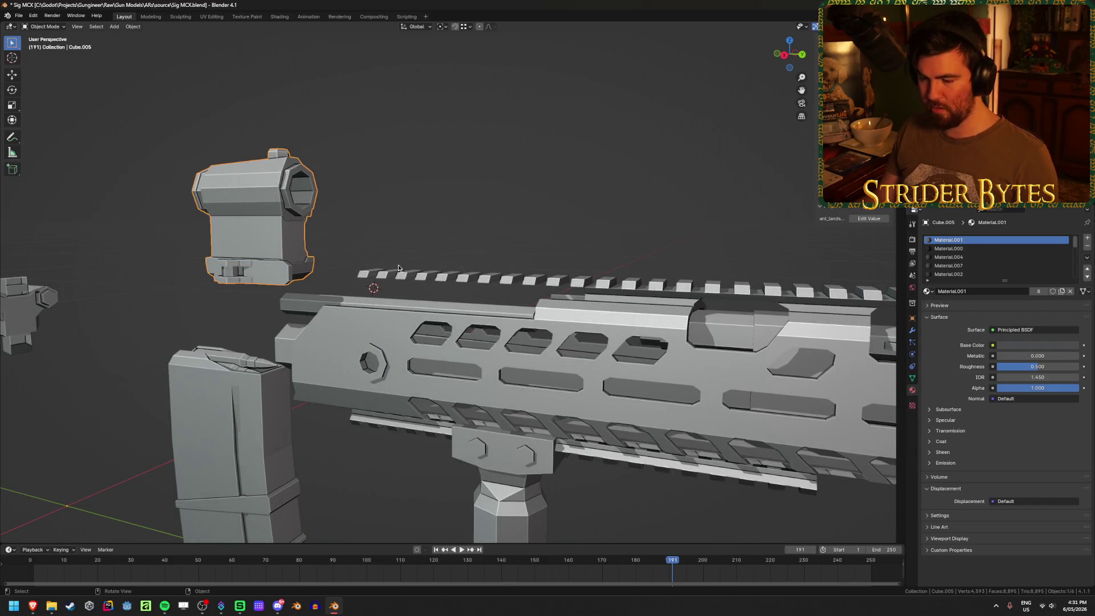
Hide the sight and magazine, then start editing the handguard mesh
click(257, 223)
key(h)
click(245, 426)
key(h)
middle_drag(176, 372, 660, 323)
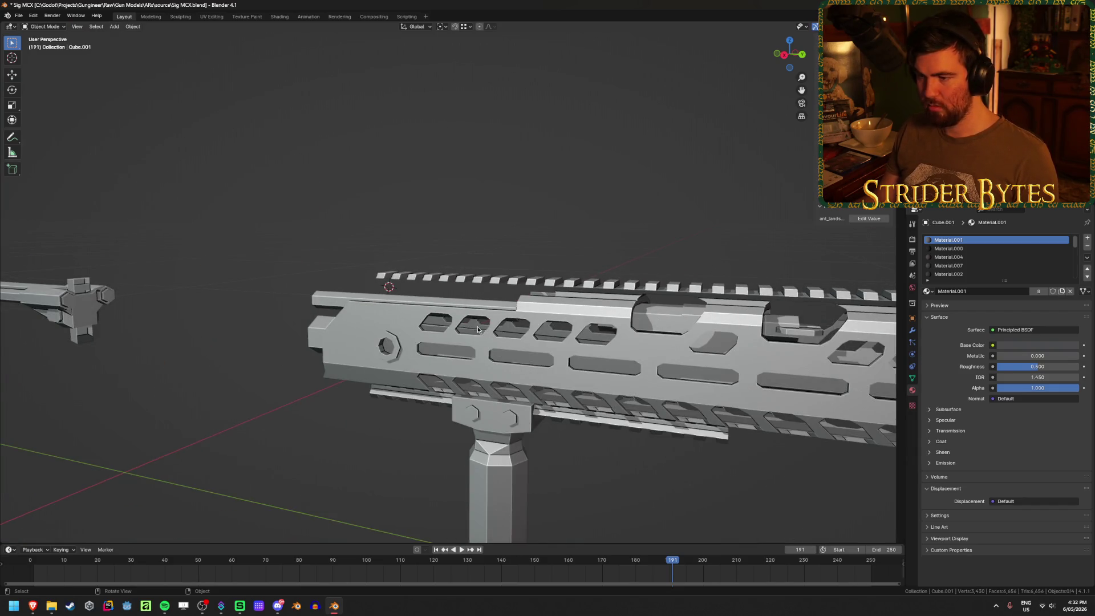
scroll(478, 329, down, 5)
click(515, 313)
key(Tab)
scroll(515, 313, up, 6)
Inspect the handguard's selected rail end face from several angles, ending in right side view
mouse_move(434, 329)
middle_down()
mouse_move(388, 328)
mouse_move(381, 252)
middle_up()
scroll(376, 329, up, 5)
scroll(380, 274, down, 3)
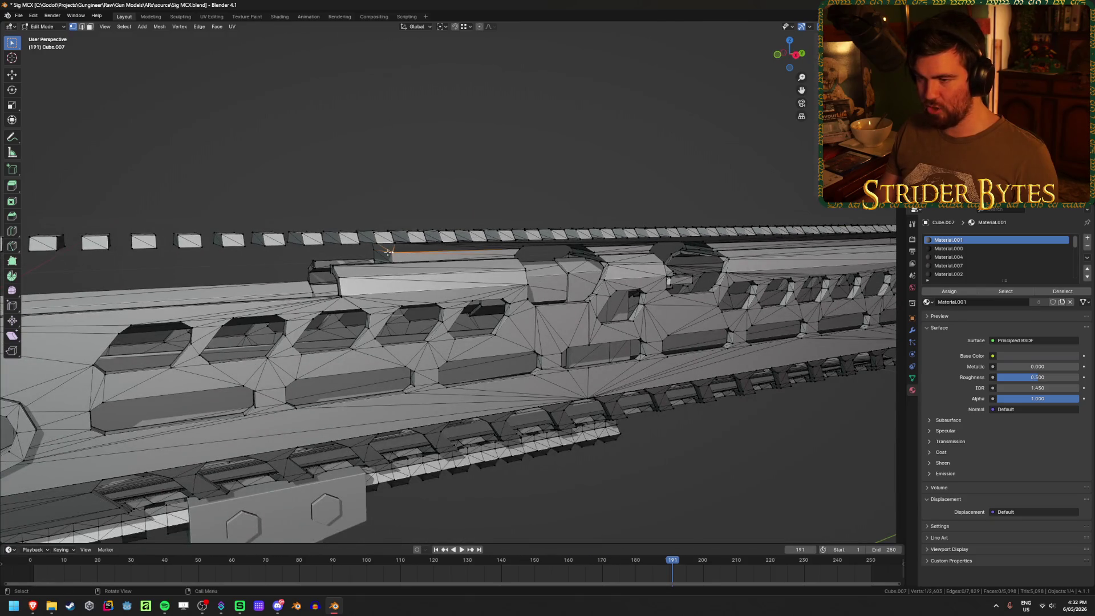
scroll(384, 252, up, 6)
scroll(362, 279, down, 2)
scroll(365, 276, up, 1)
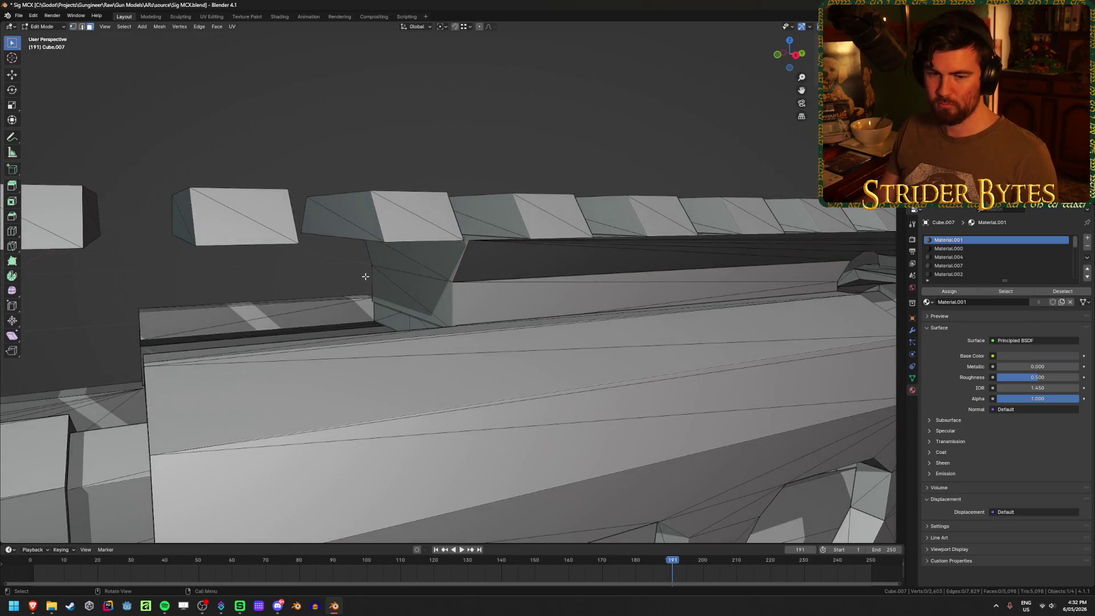
scroll(365, 276, down, 5)
scroll(398, 294, up, 3)
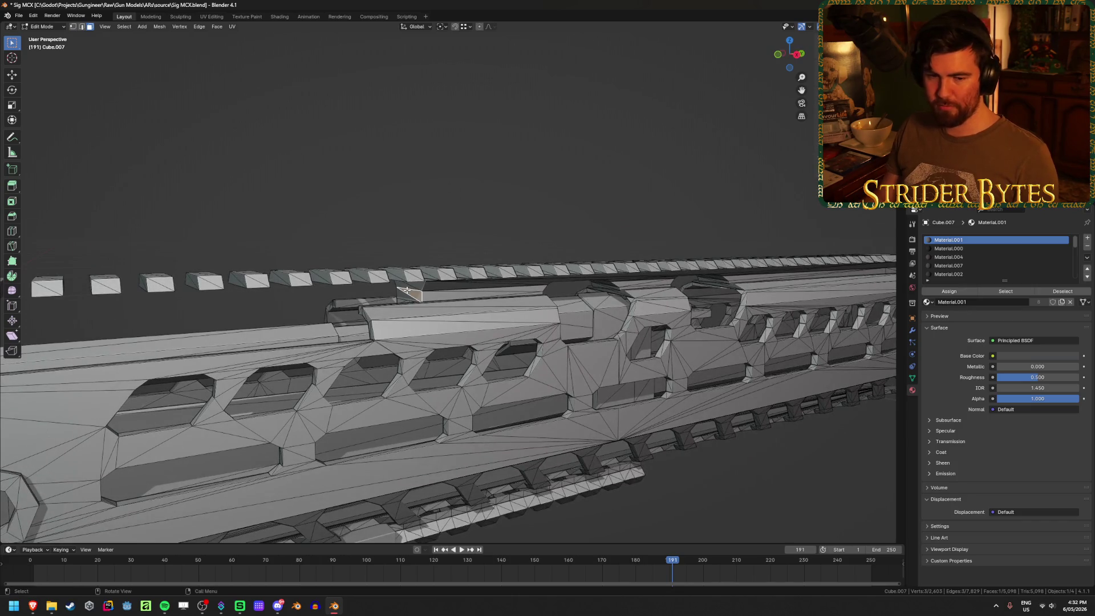
scroll(406, 291, up, 5)
mouse_move(406, 291)
middle_down()
mouse_move(434, 280)
mouse_move(494, 296)
mouse_move(464, 238)
mouse_move(461, 251)
mouse_move(360, 272)
middle_up()
key(g)
key(Escape)
middle_drag(446, 231, 419, 288)
middle_drag(538, 262, 409, 302)
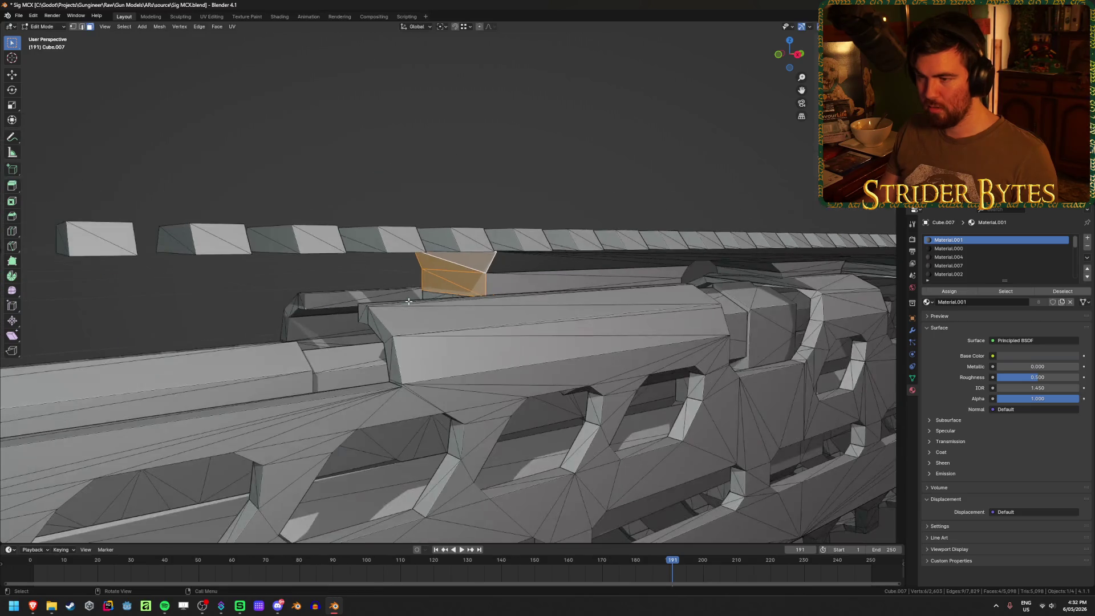
key(KP_3)
scroll(409, 302, up, 2)
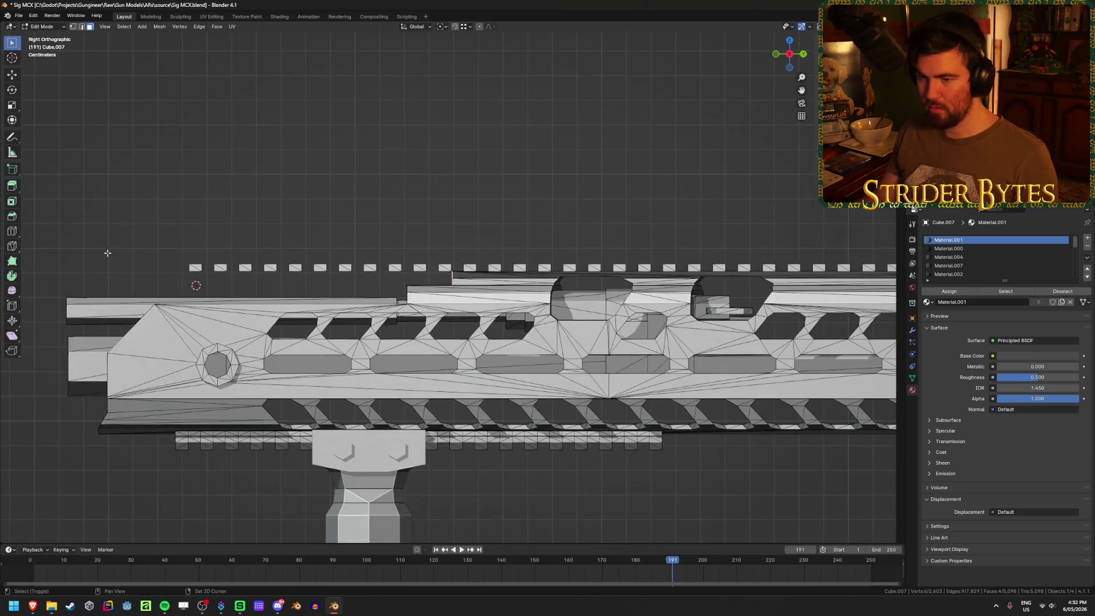
scroll(147, 280, up, 5)
Move the handguard rail's end face along Y to line up with the receiver
key(g)
key(y)
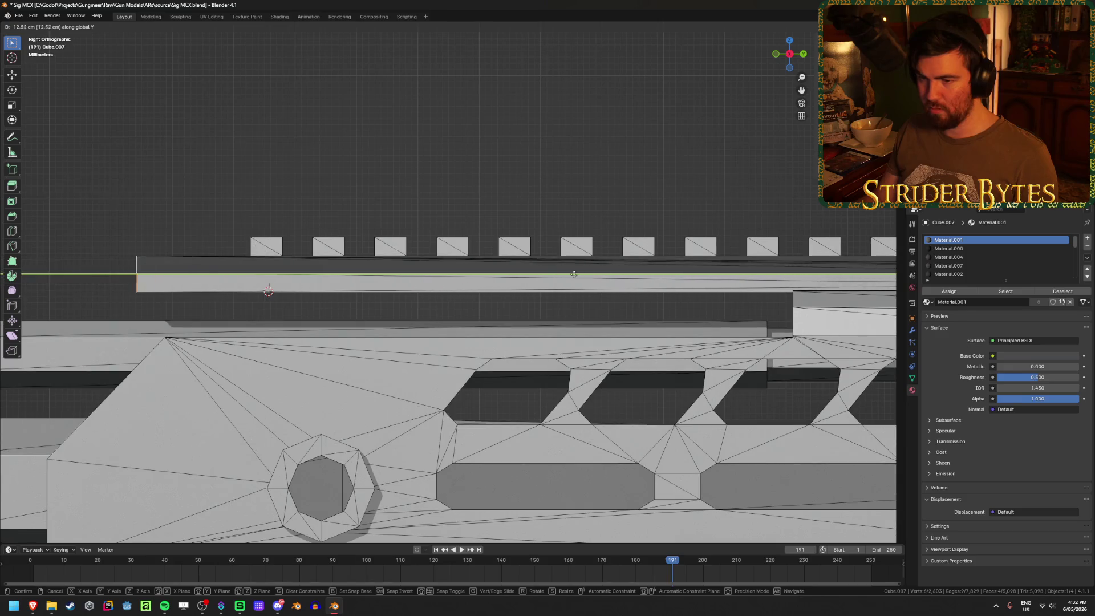
click(288, 250)
key(g)
key(y)
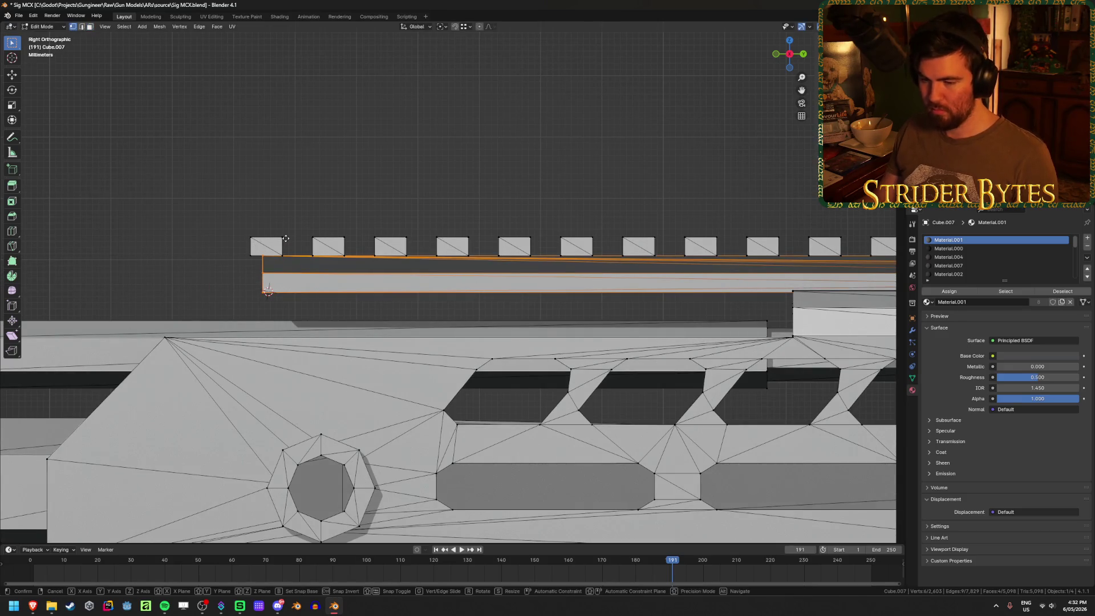
click(288, 250)
mouse_move(288, 249)
middle_down()
mouse_move(351, 198)
mouse_move(320, 169)
mouse_move(354, 151)
mouse_move(276, 152)
mouse_move(305, 226)
mouse_move(323, 228)
middle_up()
key(alt+z)
key(alt+z)
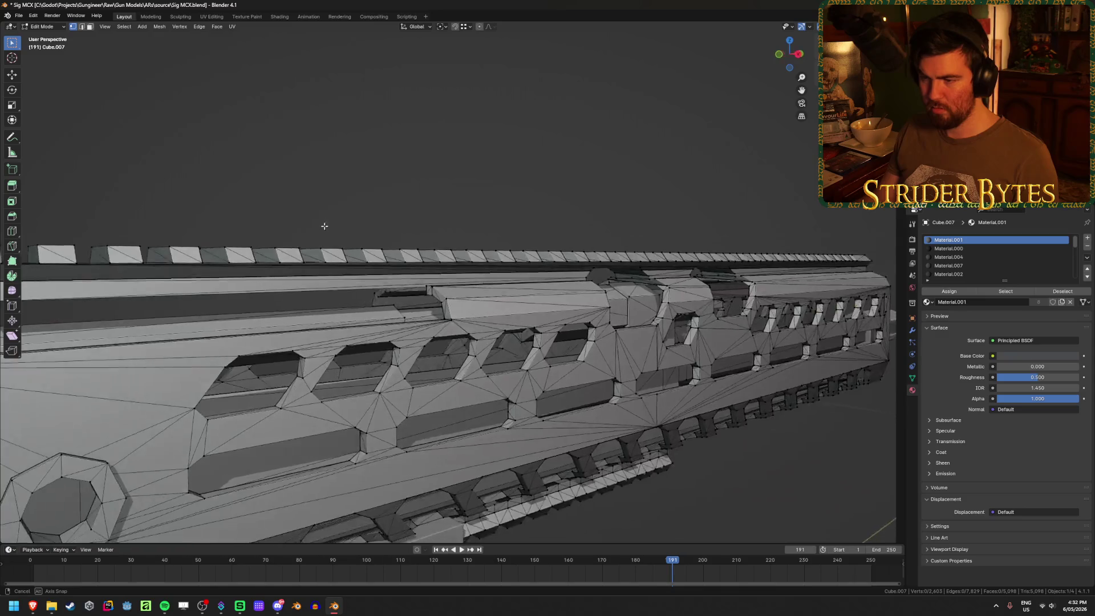
scroll(308, 226, up, 5)
scroll(273, 225, down, 8)
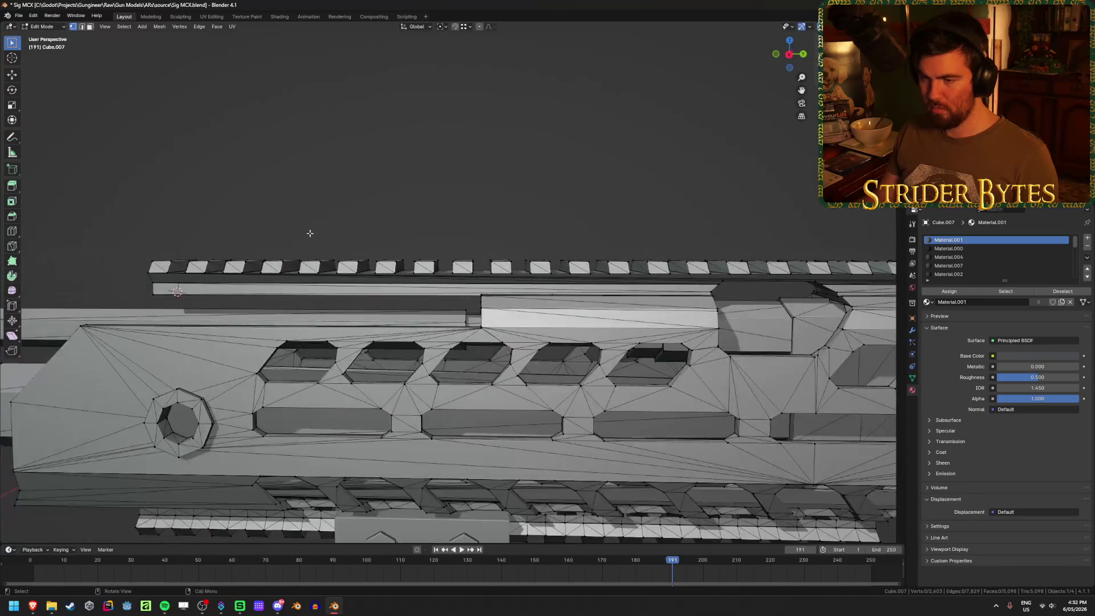
key(Tab)
middle_drag(402, 173, 432, 187)
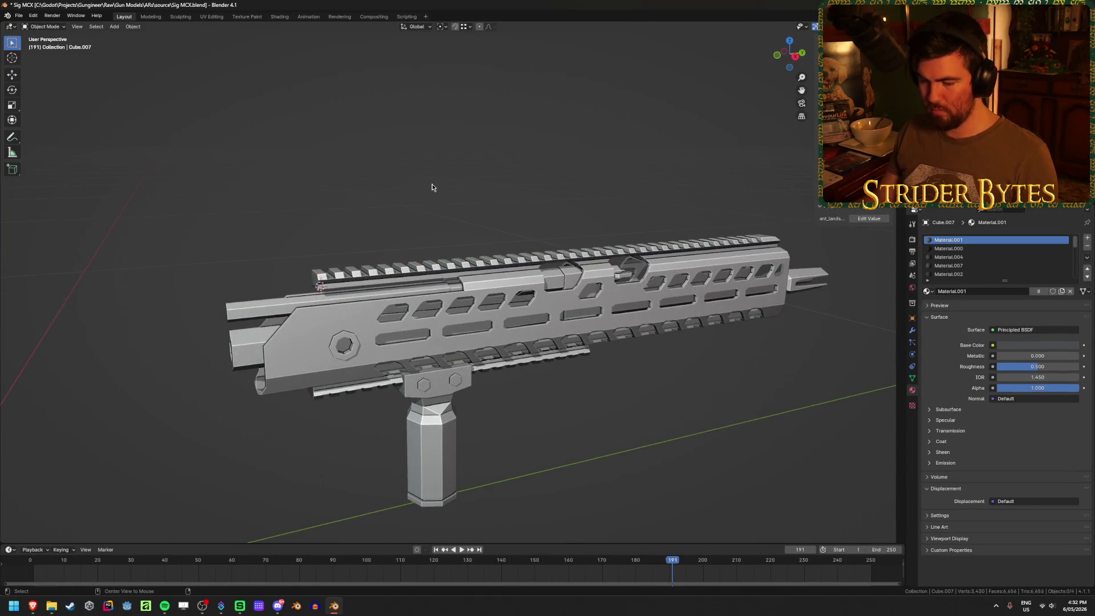
Bring the full rifle back into view and enter Edit Mode on the handguard instead of the receiver
key(KP_Divide)
scroll(463, 183, up, 4)
scroll(238, 316, up, 5)
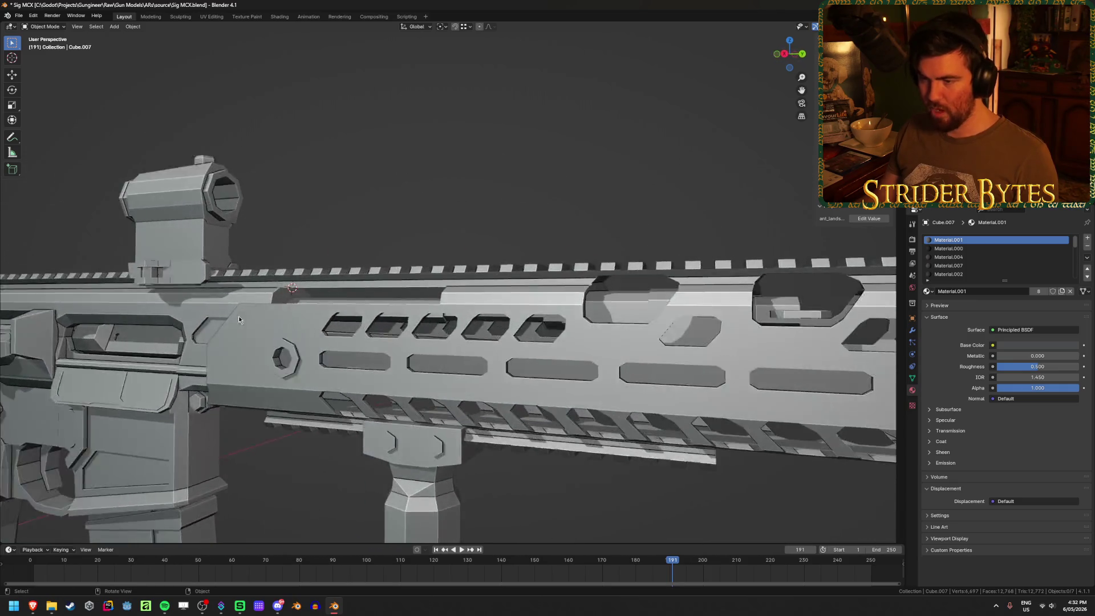
mouse_move(238, 316)
middle_down()
mouse_move(541, 341)
mouse_move(456, 328)
middle_up()
scroll(372, 266, up, 2)
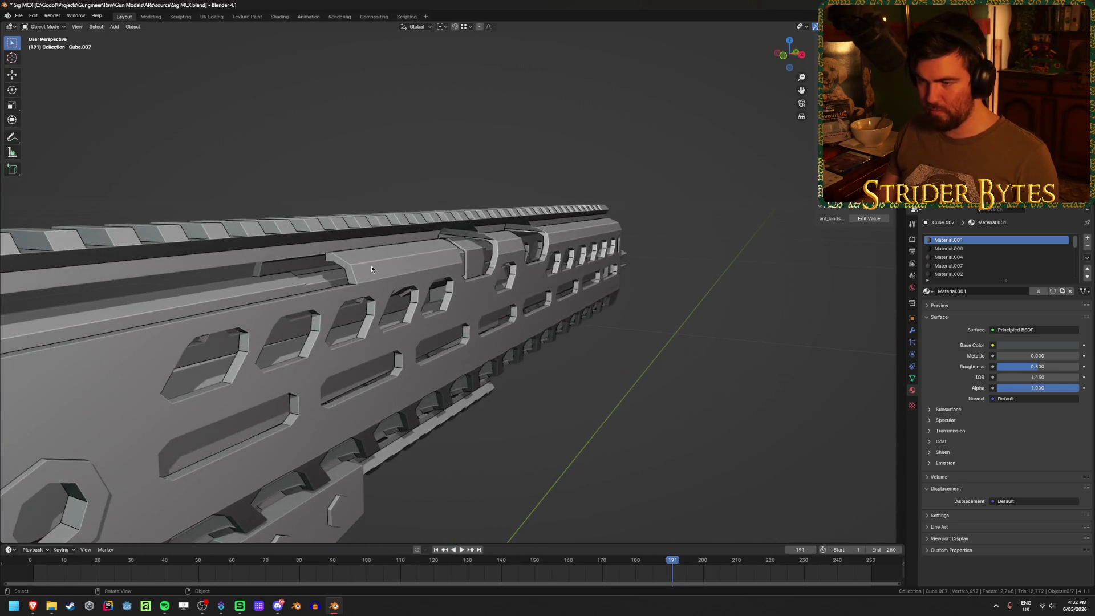
key(Tab)
key(Tab)
scroll(371, 268, down, 1)
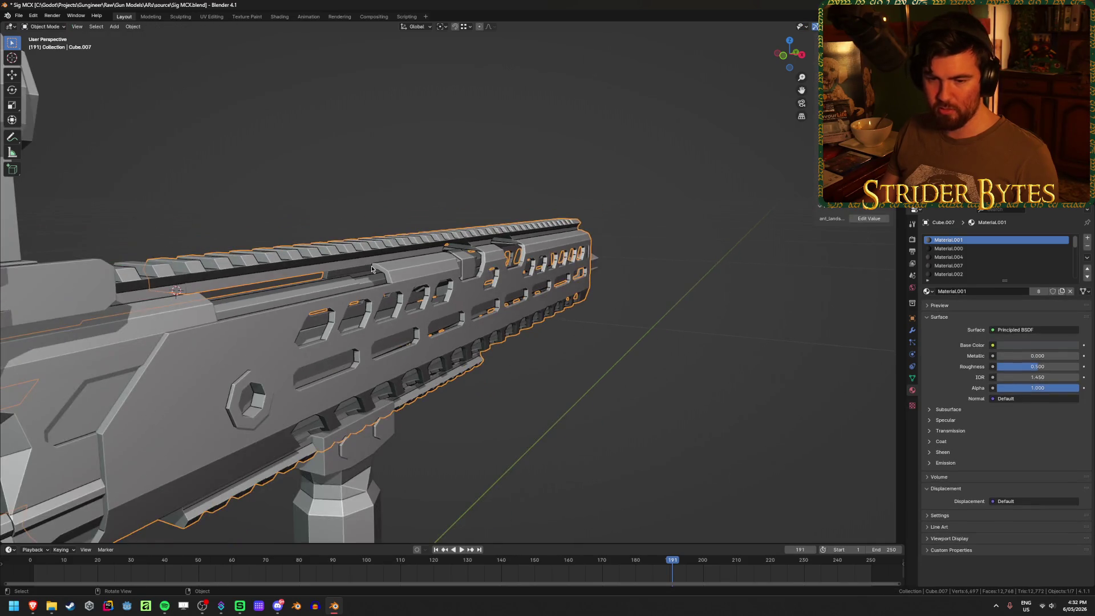
click(149, 327)
scroll(354, 313, up, 2)
middle_drag(366, 275, 671, 279)
key(Tab)
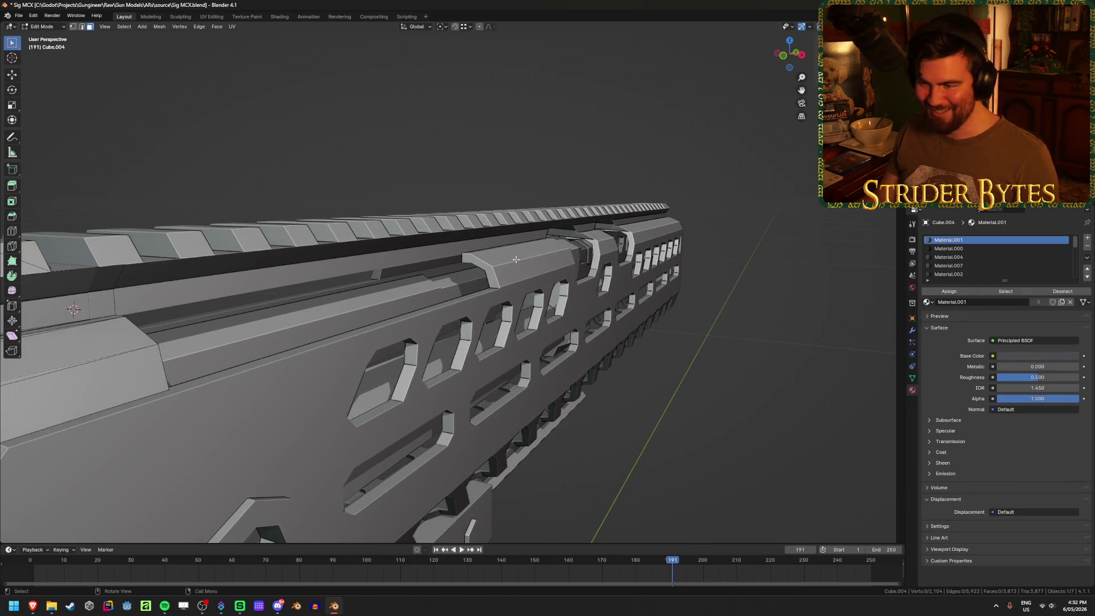
key(Tab)
click(476, 261)
key(Tab)
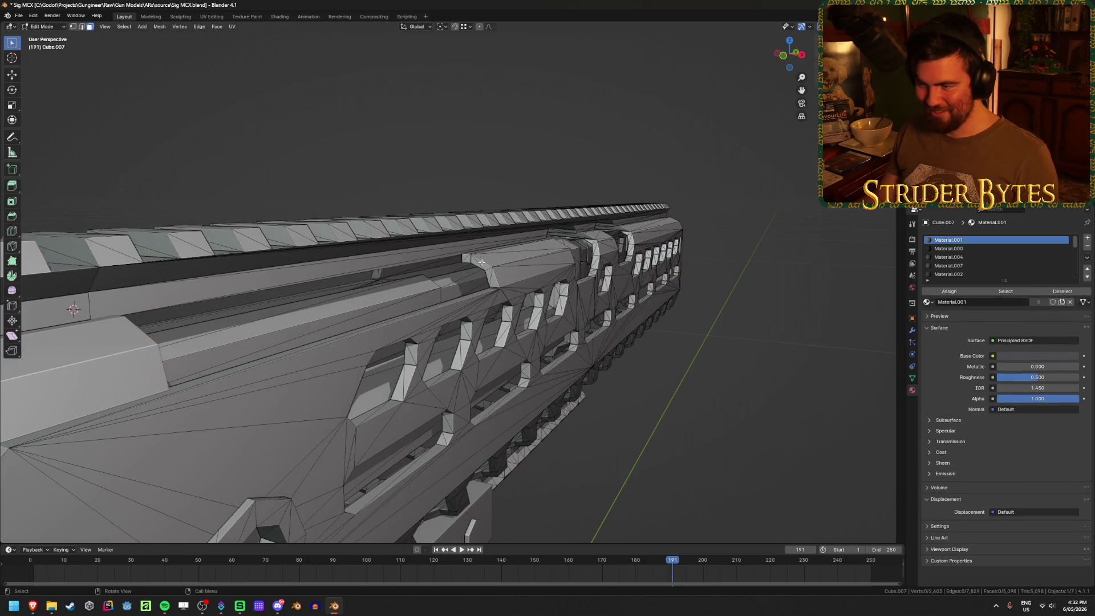
Inspect the selected strip faces on the handguard from several angles, leaving them in place
scroll(486, 263, up, 5)
scroll(486, 263, down, 2)
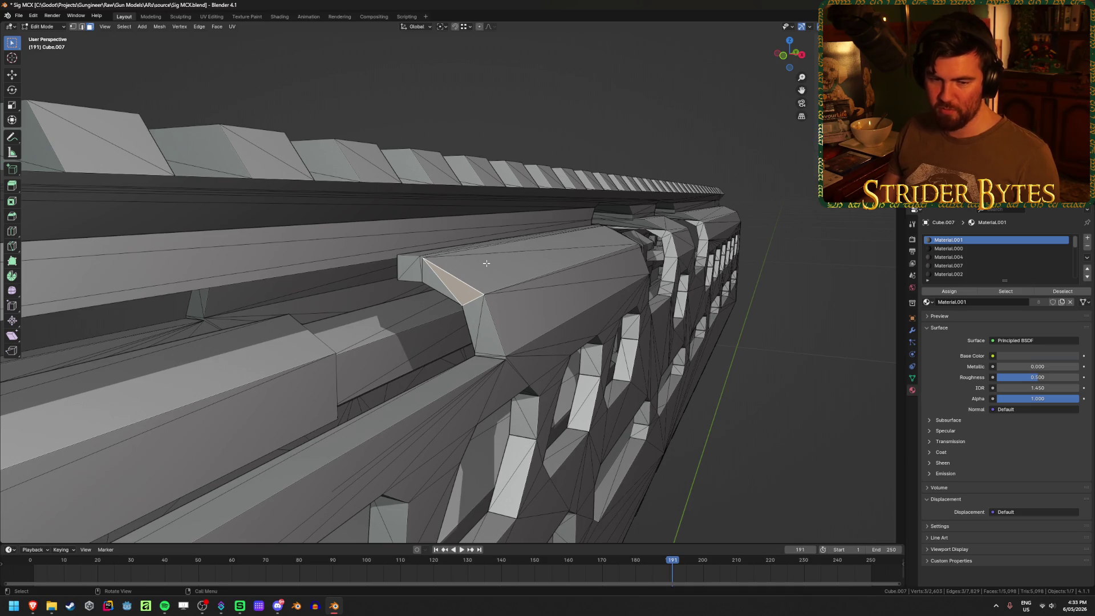
mouse_move(481, 249)
middle_down()
mouse_move(470, 211)
mouse_move(402, 199)
mouse_move(445, 234)
middle_up()
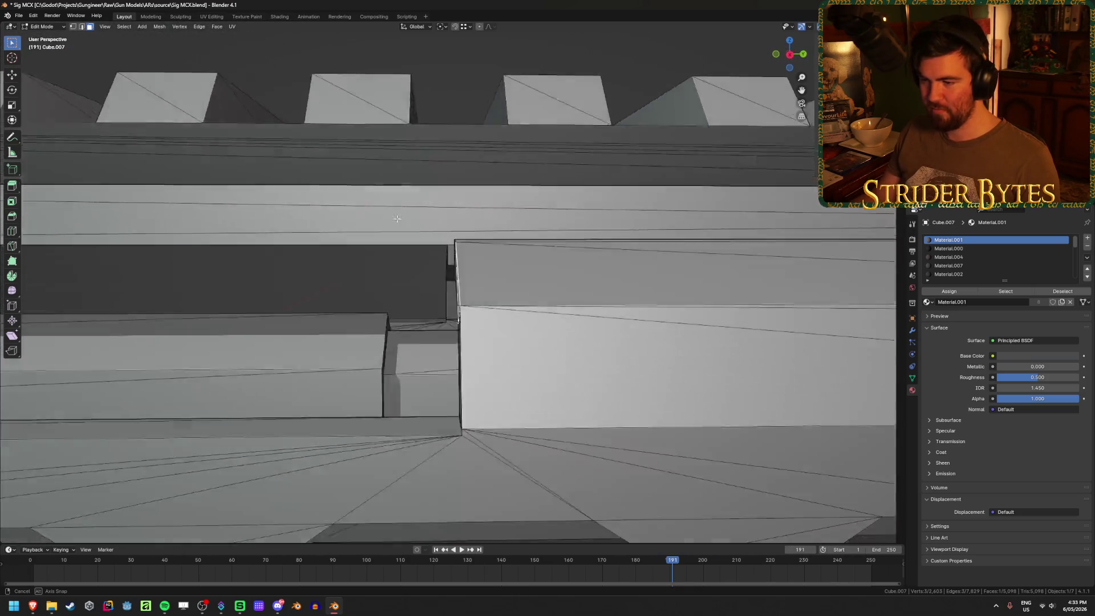
scroll(484, 274, down, 6)
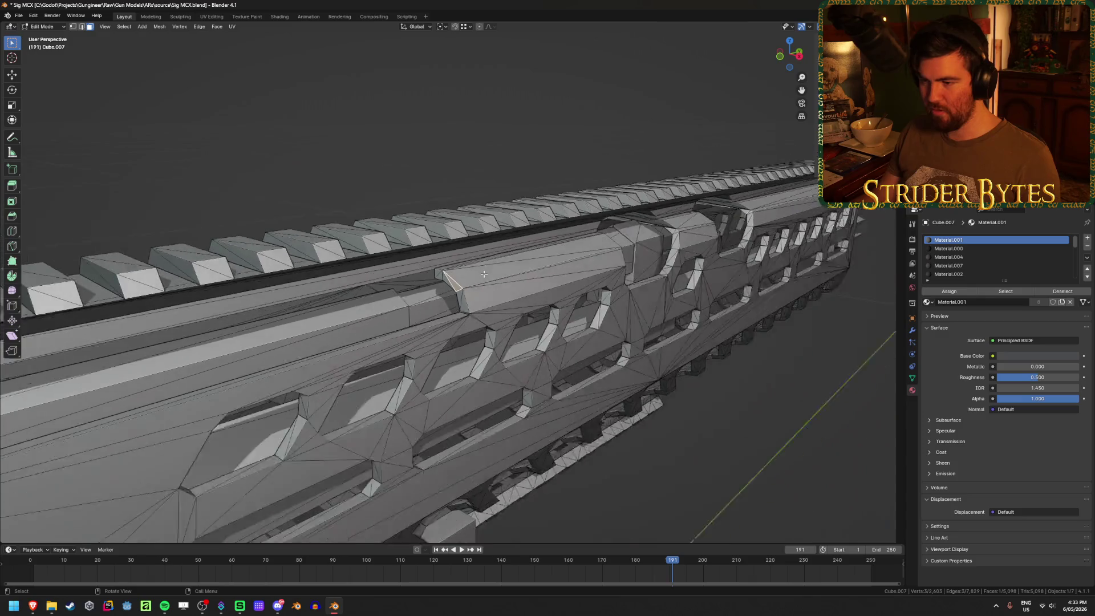
middle_drag(483, 275, 514, 274)
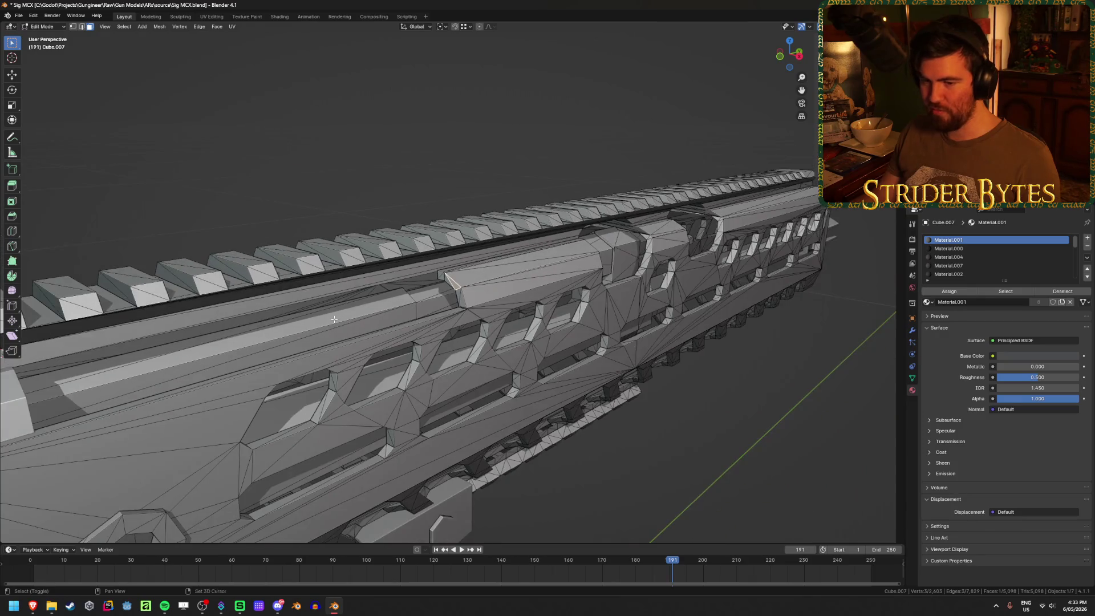
scroll(513, 275, up, 6)
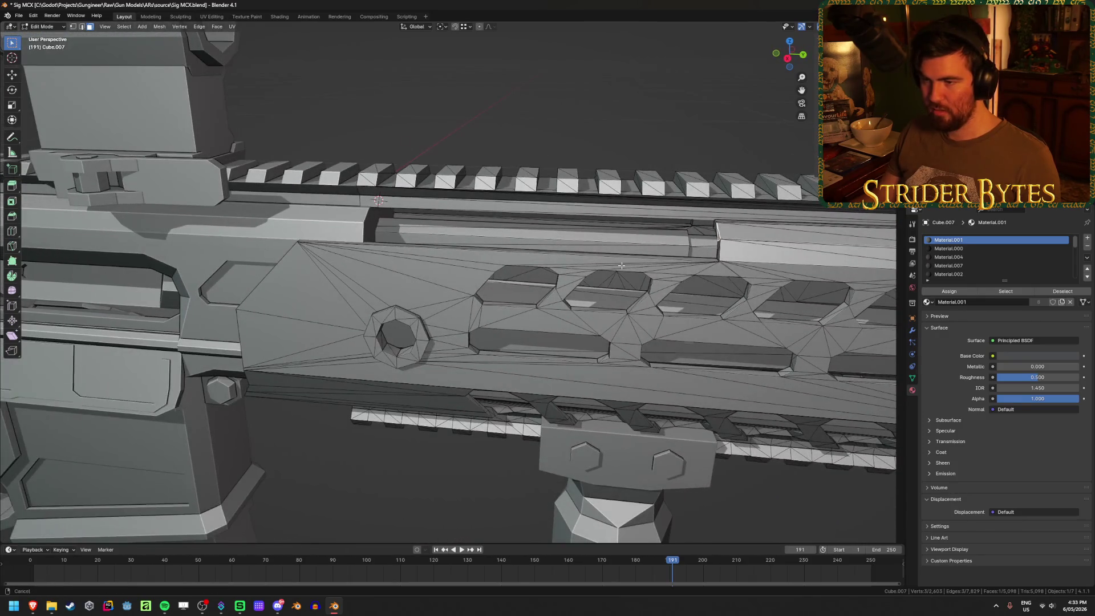
mouse_move(621, 265)
middle_down()
mouse_move(685, 305)
mouse_move(447, 298)
mouse_move(359, 314)
middle_up()
scroll(685, 305, up, 3)
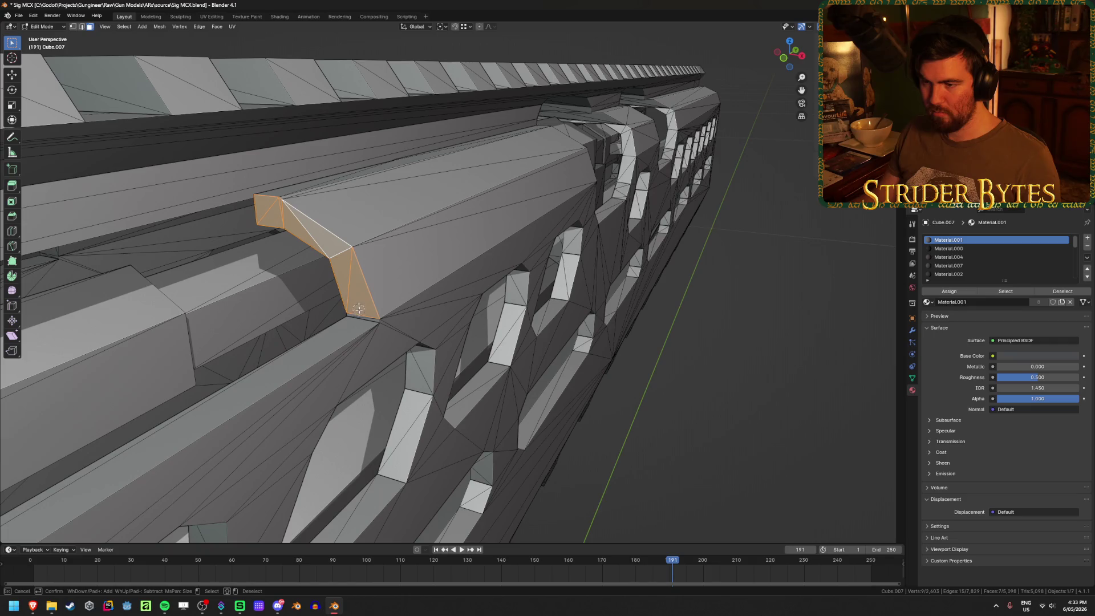
middle_drag(408, 295, 523, 284)
key(g)
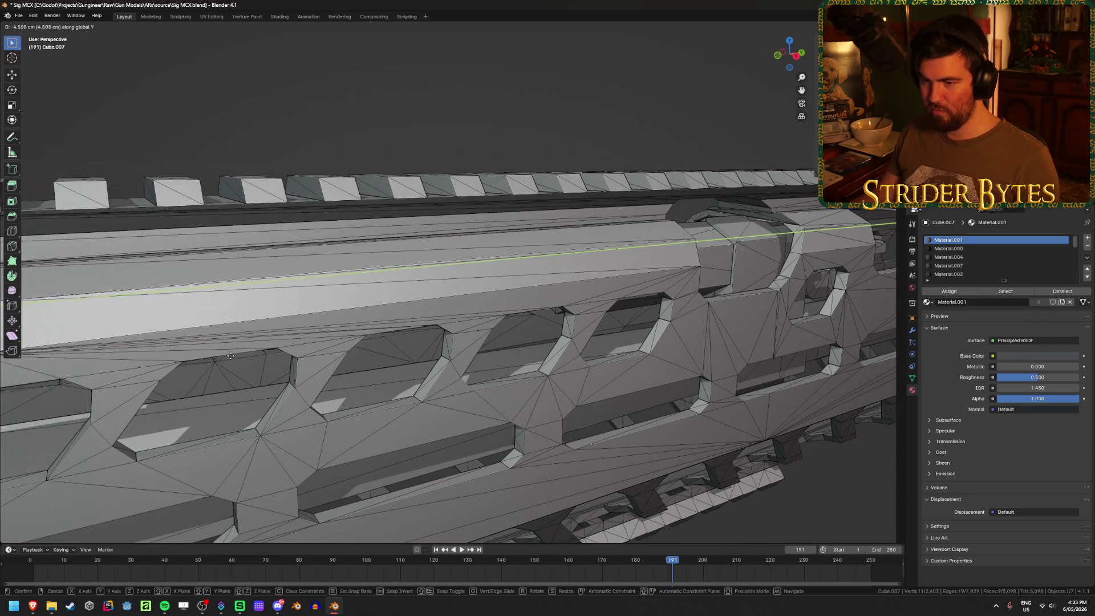
right_click(326, 356)
Add the angled faces below the rail to the strip selection
middle_drag(326, 357, 621, 329)
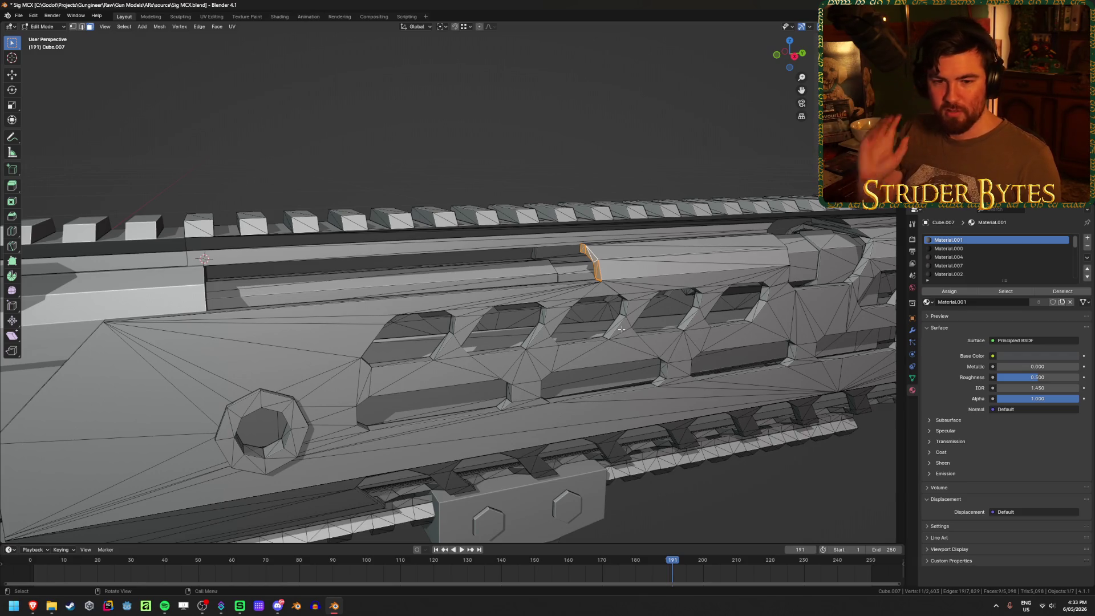
mouse_move(646, 315)
middle_down()
mouse_move(379, 200)
mouse_move(544, 212)
mouse_move(516, 262)
middle_up()
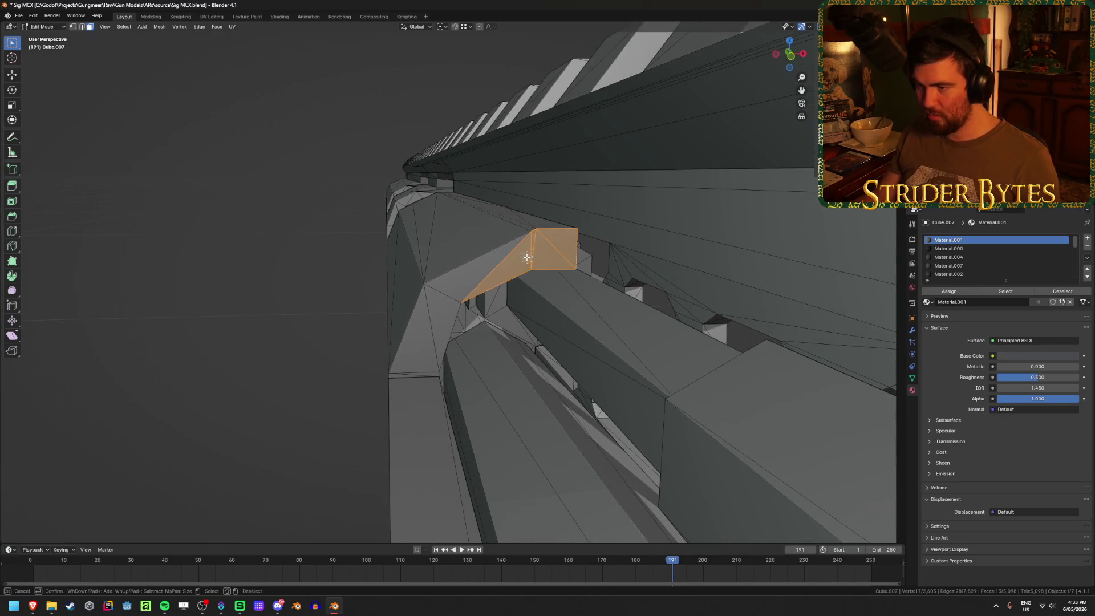
mouse_move(482, 277)
mouse_down()
mouse_move(448, 294)
mouse_move(429, 353)
mouse_up()
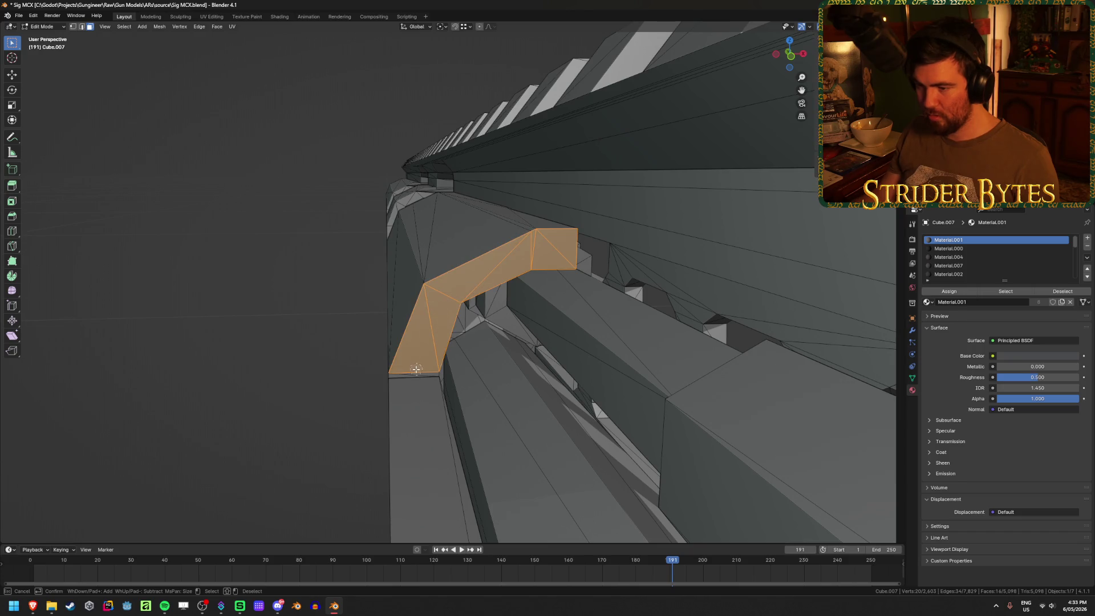
scroll(529, 336, down, 5)
mouse_move(608, 331)
middle_down()
mouse_move(636, 328)
mouse_move(611, 318)
mouse_move(481, 332)
mouse_move(447, 296)
mouse_move(417, 308)
mouse_move(401, 335)
middle_up()
scroll(402, 335, down, 1)
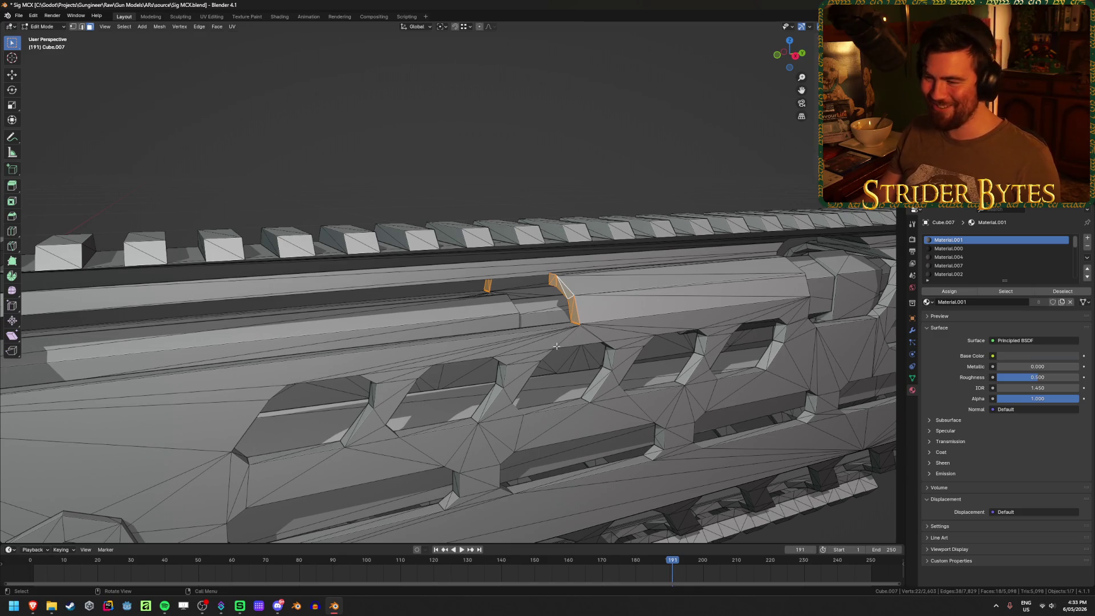
In Right Ortho view, move the strip -8.5465 cm toward the receiver and return to Object Mode
key(KP_3)
shift+middle_drag(388, 323, 493, 326)
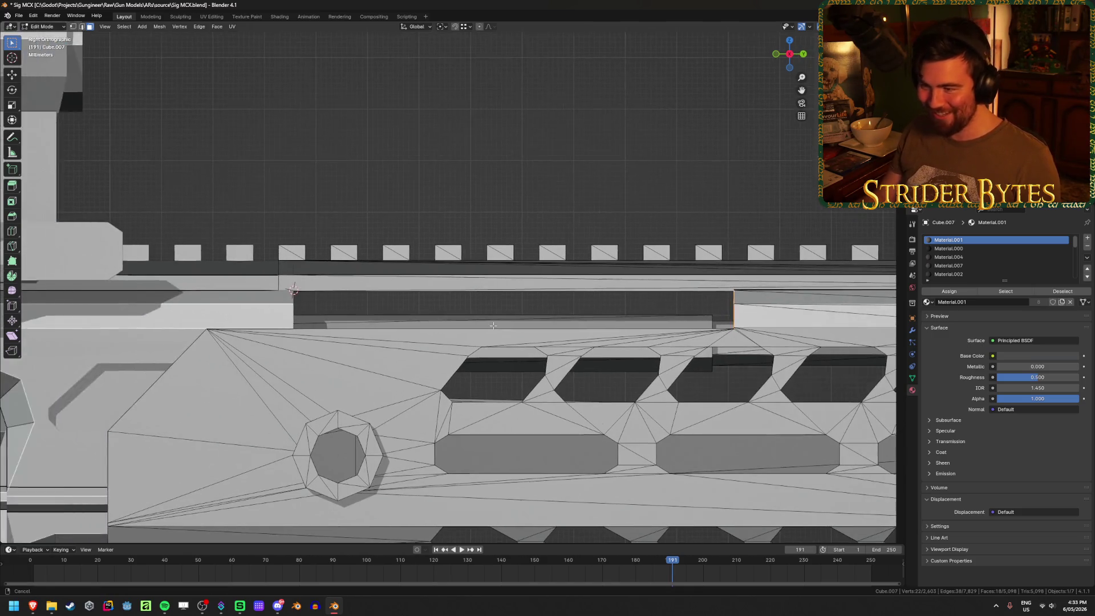
key(g)
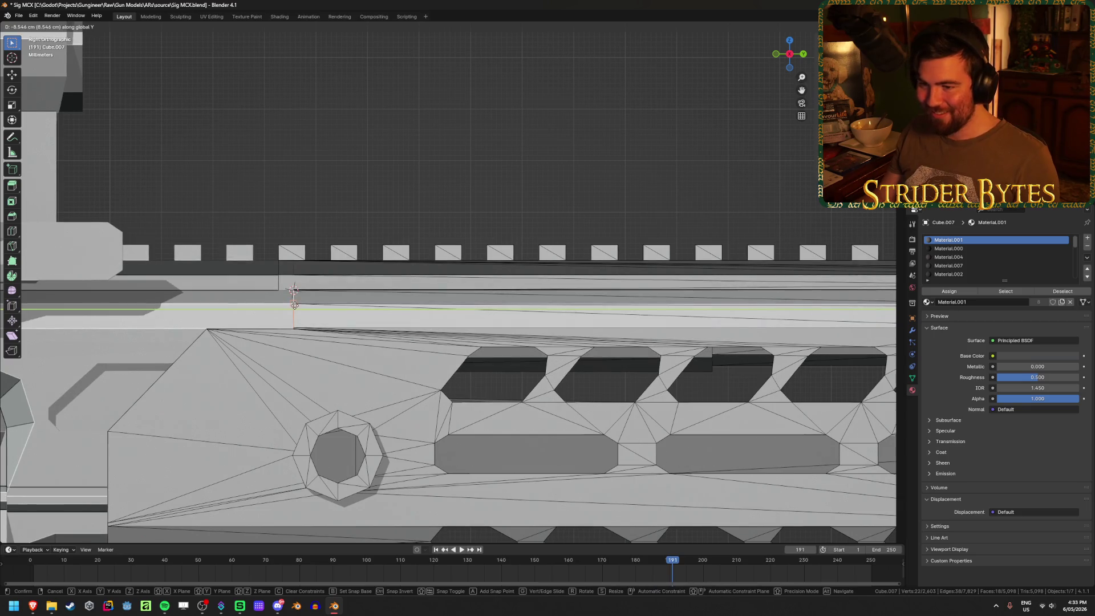
click(296, 306)
middle_drag(296, 306, 446, 153)
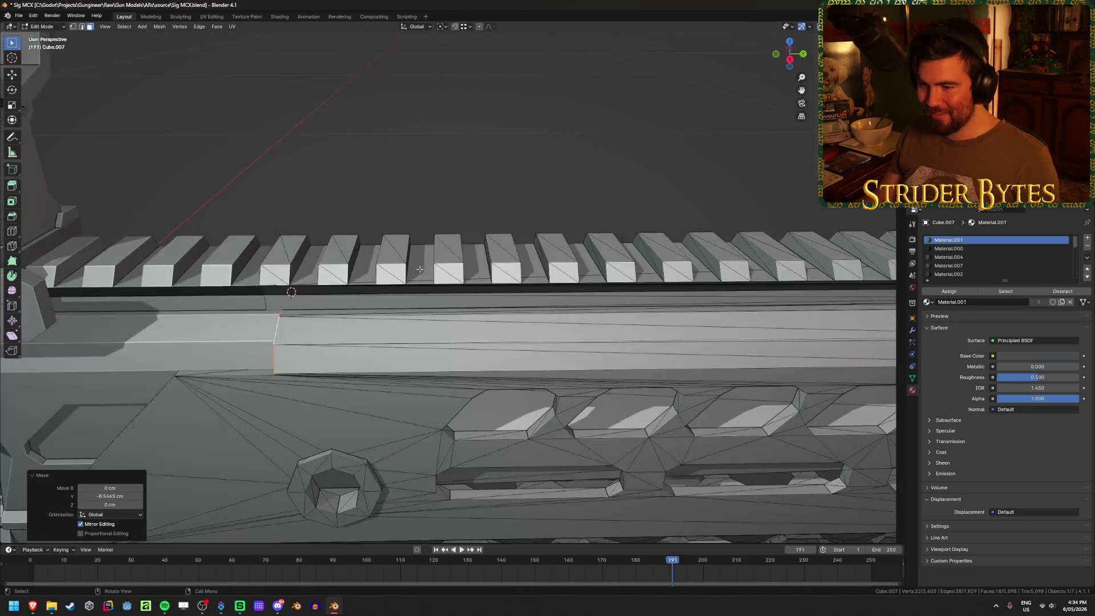
key(Tab)
Hide and unhide the handguard to check the lengthened strip on the whole gun
click(446, 153)
scroll(447, 152, down, 6)
mouse_move(398, 290)
middle_down()
mouse_move(461, 308)
mouse_move(519, 290)
mouse_move(488, 280)
mouse_move(462, 294)
middle_up()
click(489, 279)
key(h)
key(alt+h)
scroll(570, 371, down, 4)
mouse_move(573, 374)
middle_down()
mouse_move(538, 357)
mouse_move(293, 353)
mouse_move(430, 280)
mouse_move(442, 302)
mouse_move(484, 318)
mouse_move(390, 331)
mouse_move(213, 325)
mouse_move(458, 310)
mouse_move(392, 305)
middle_up()
click(467, 263)
scroll(450, 320, up, 4)
Hide and reveal the receiver to check the fit, then save Sig MCX.blend
click(449, 319)
key(h)
scroll(404, 304, up, 3)
key(alt+h)
click(564, 389)
mouse_move(563, 390)
middle_down()
mouse_move(403, 369)
mouse_move(508, 375)
mouse_move(560, 401)
middle_up()
key(ctrl+s)
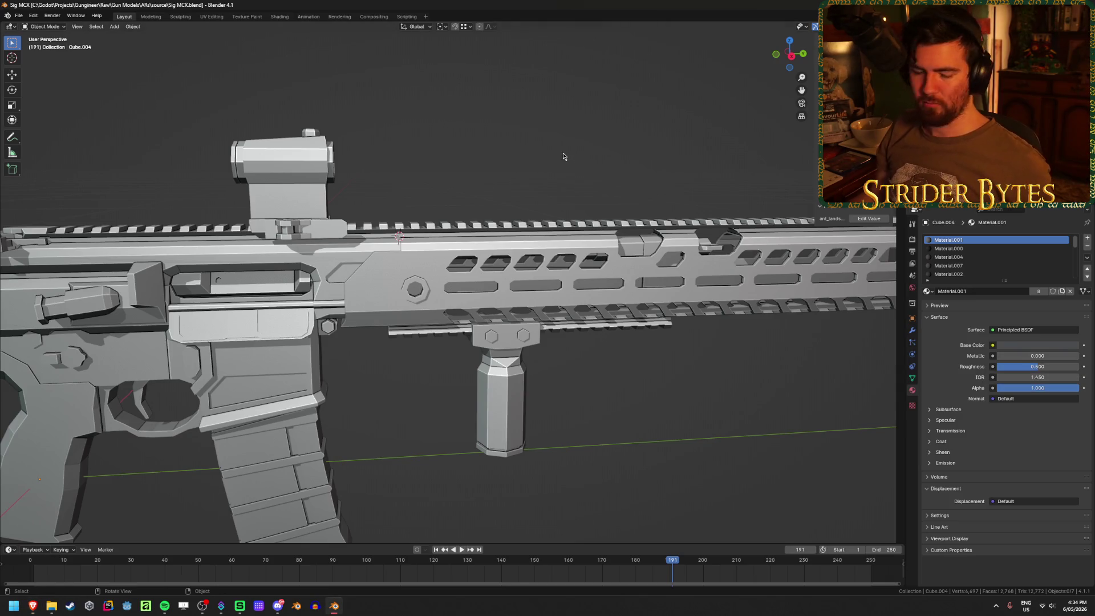
click(437, 275)
mouse_move(438, 276)
middle_down()
mouse_move(534, 249)
mouse_move(483, 256)
mouse_move(484, 289)
mouse_move(464, 304)
middle_up()
key(h)
click(439, 234)
scroll(500, 303, up, 3)
middle_drag(533, 290, 560, 264)
key(Tab)
middle_drag(479, 262, 371, 219)
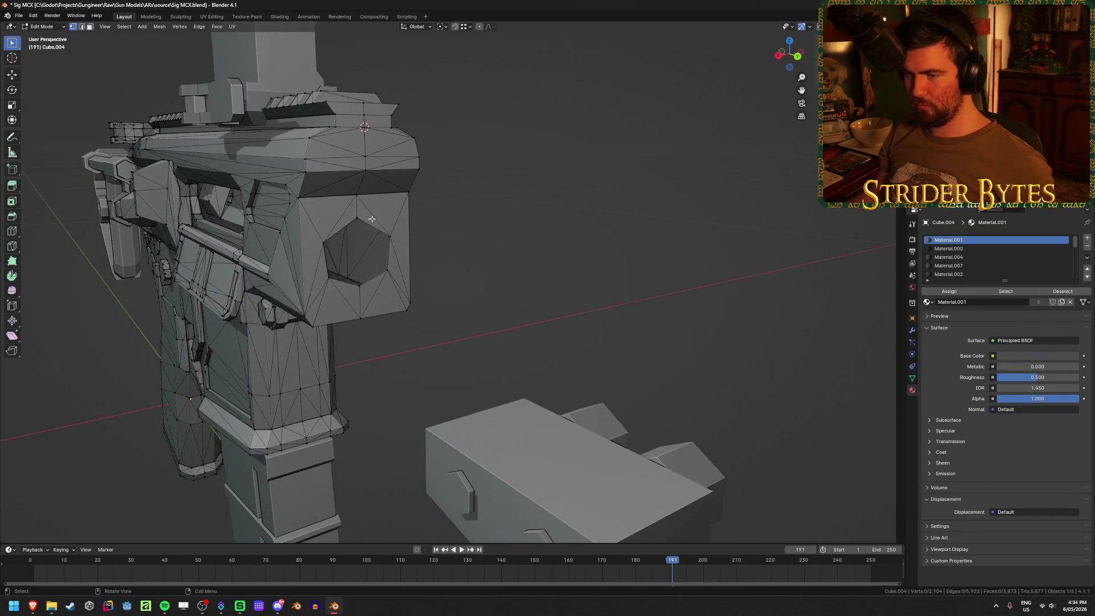
key(e)
key(y)
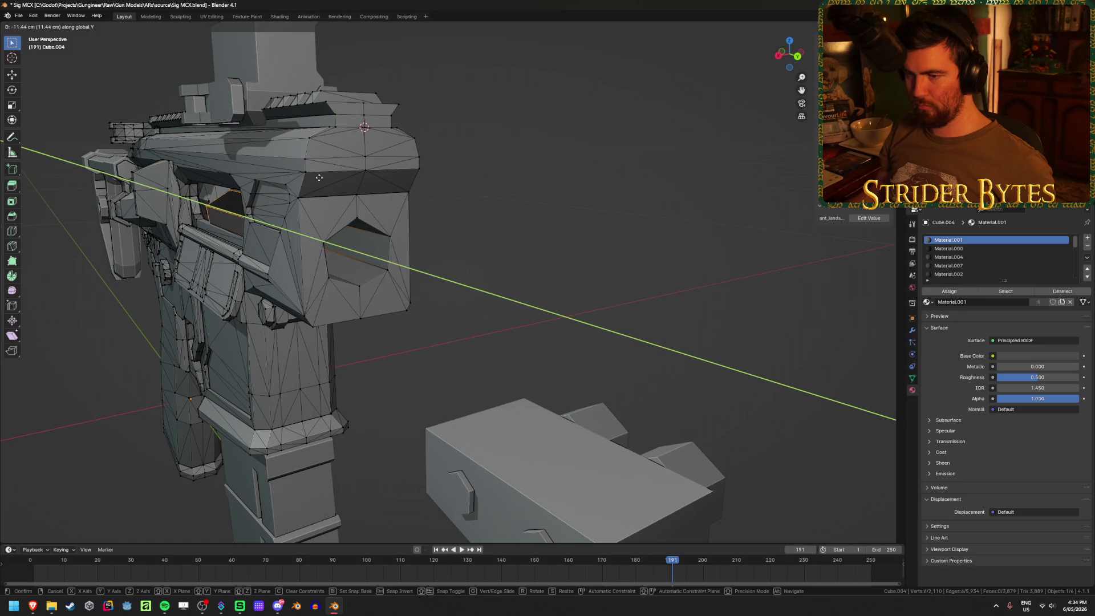
key(Escape)
key(ctrl+z)
mouse_move(524, 308)
middle_down()
mouse_move(541, 298)
mouse_move(479, 314)
mouse_move(433, 305)
middle_up()
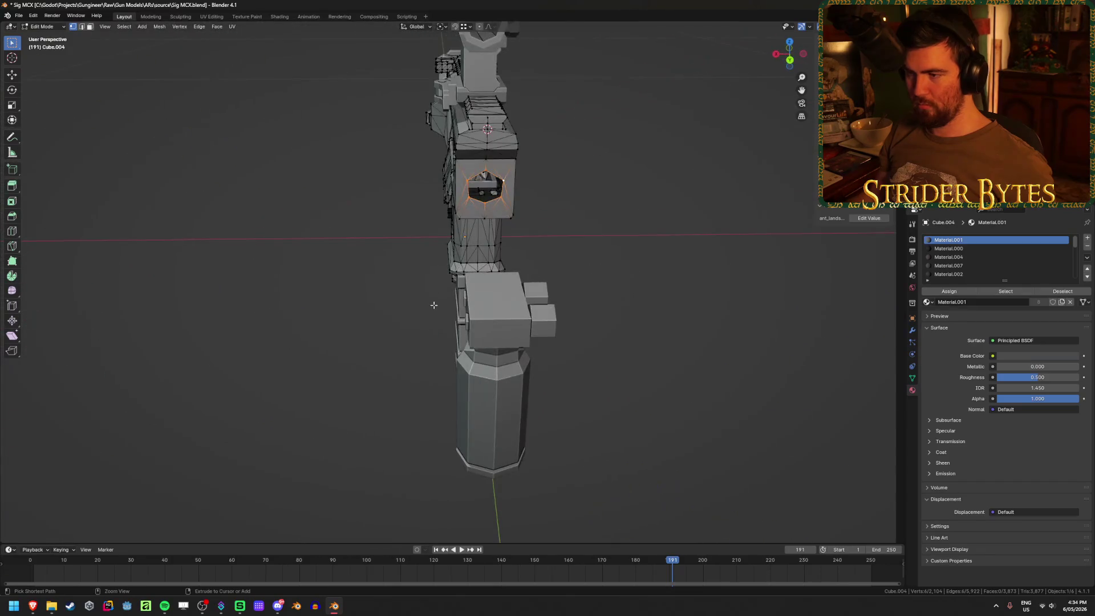
key(Tab)
middle_drag(362, 325, 502, 314)
scroll(503, 314, up, 3)
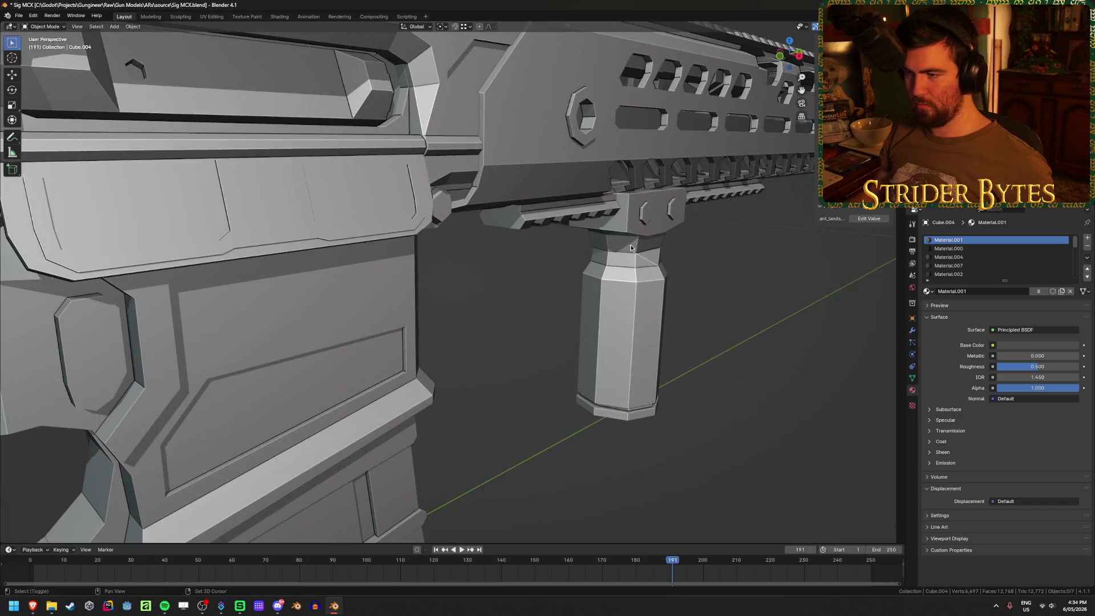
scroll(570, 256, down, 5)
click(532, 245)
key(g)
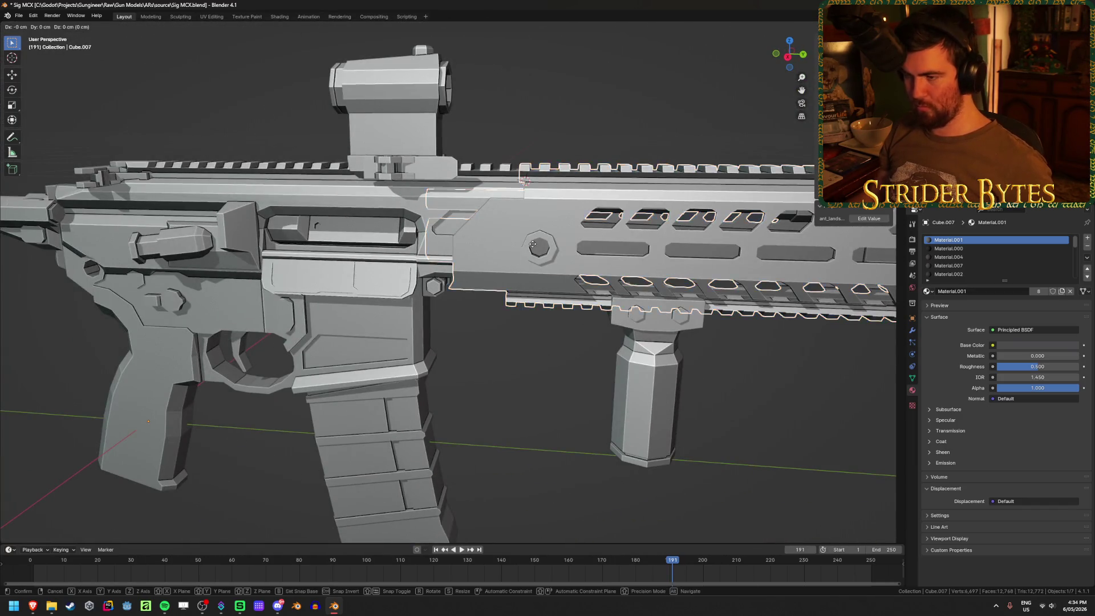
click(659, 280)
middle_drag(658, 279, 437, 298)
scroll(659, 284, down, 3)
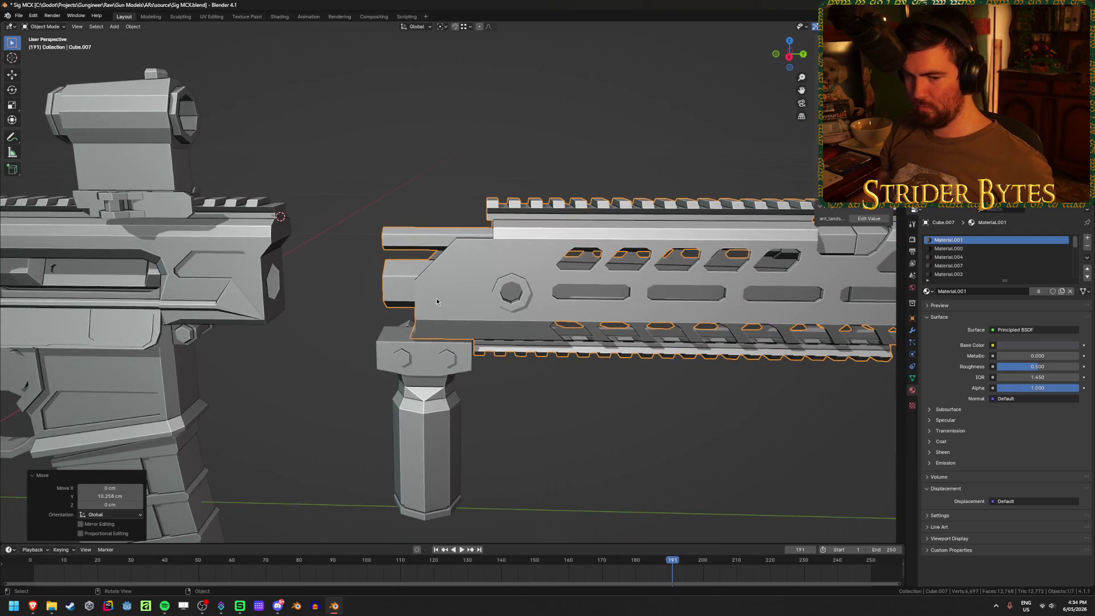
scroll(437, 297, up, 3)
middle_drag(437, 298, 481, 292)
click(544, 330)
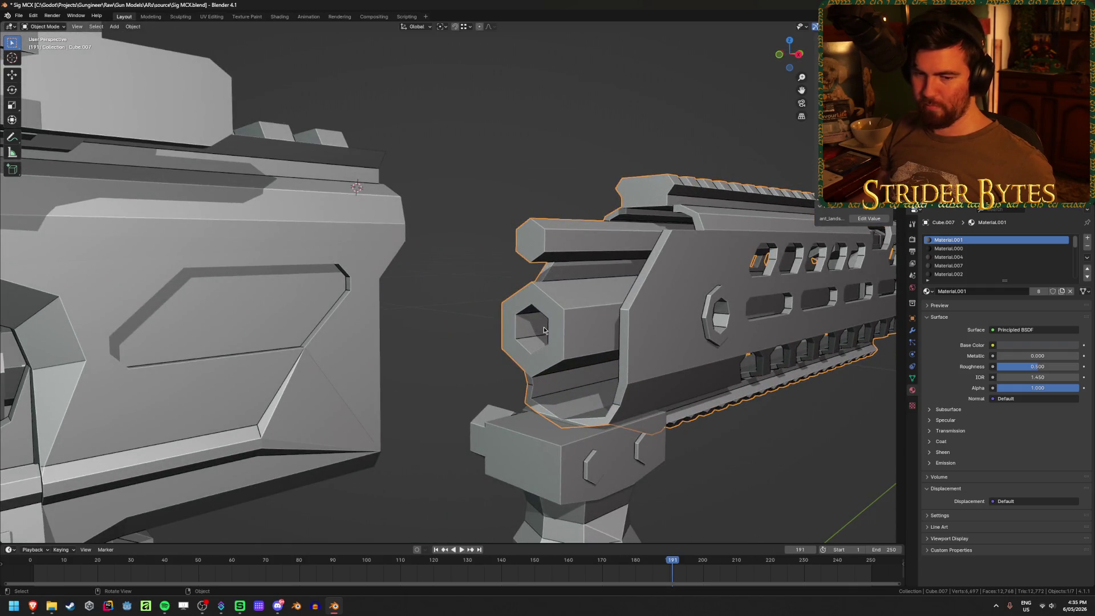
key(Tab)
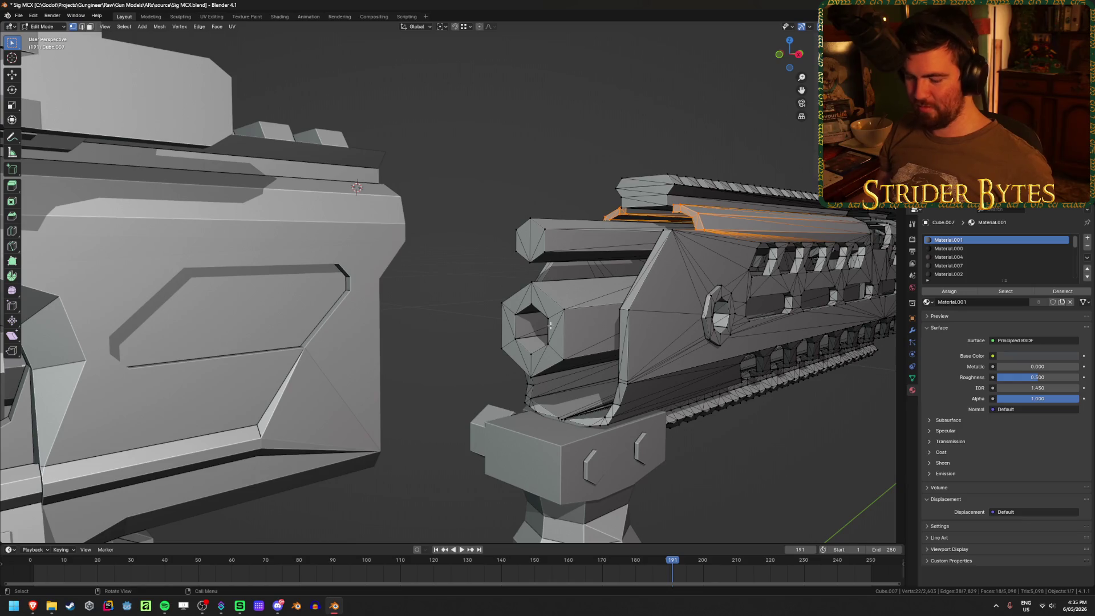
key(Tab)
scroll(550, 326, down, 6)
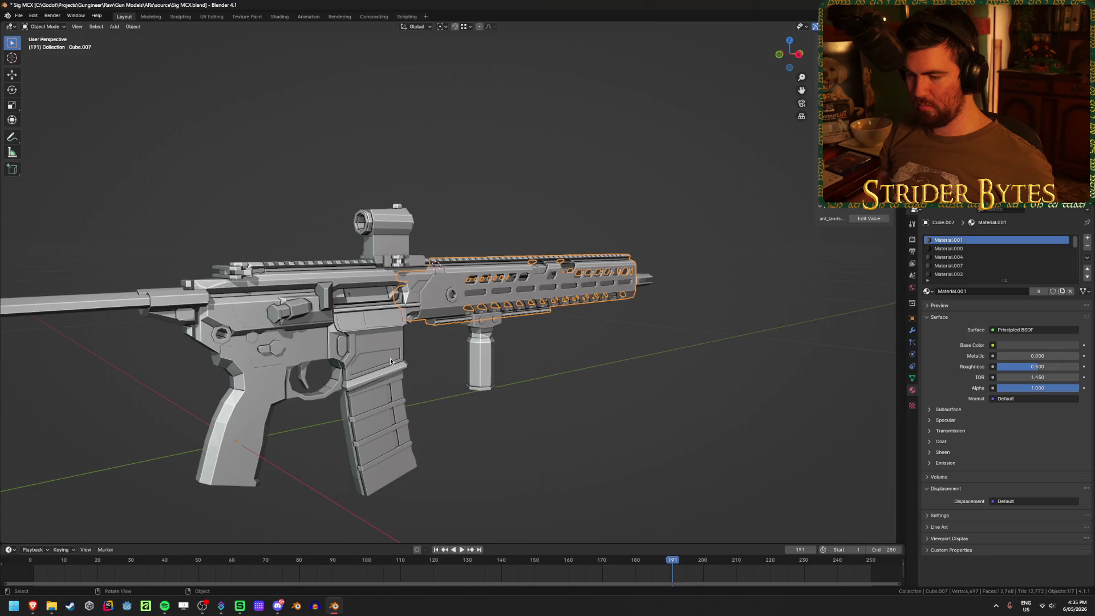
Hide the receiver and select the handguard's hexagonal ring faces in Edit Mode
scroll(390, 361, up, 6)
middle_drag(390, 361, 415, 352)
click(372, 291)
key(h)
click(480, 263)
key(Tab)
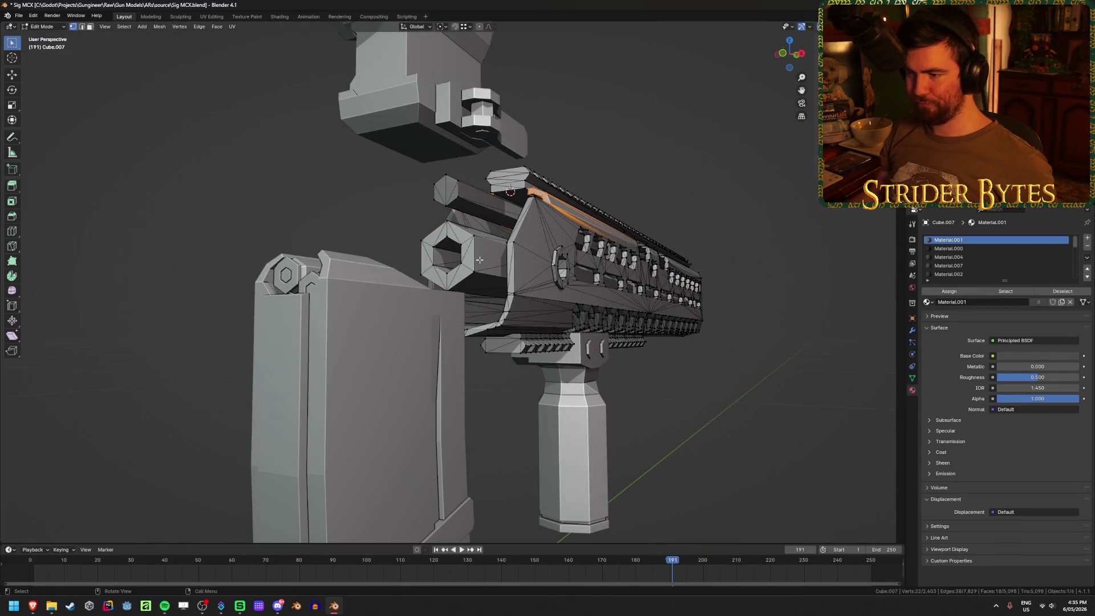
scroll(460, 241, up, 8)
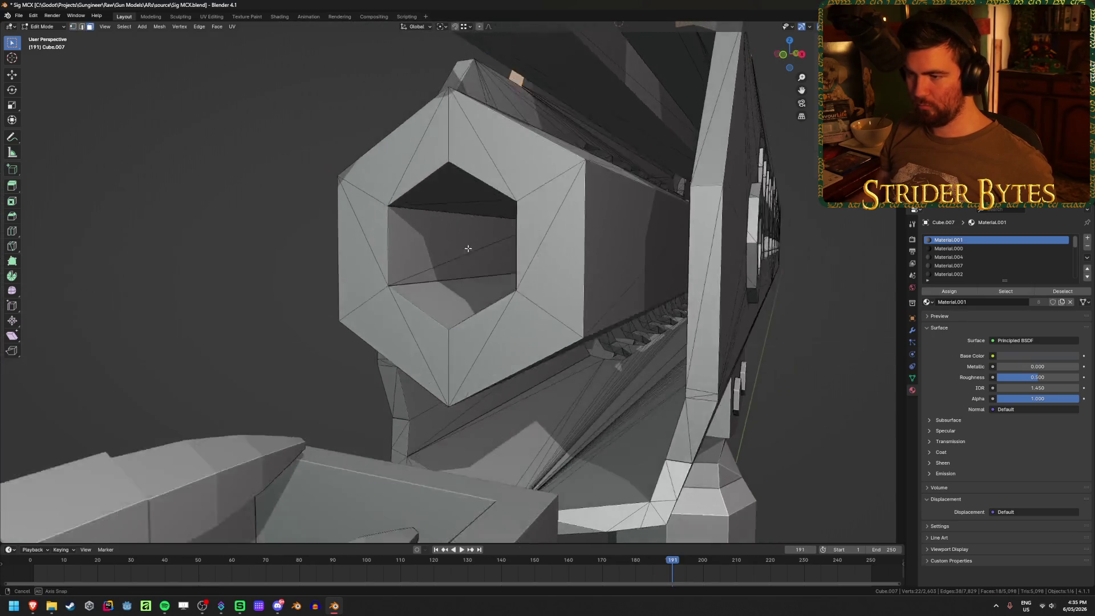
mouse_move(498, 152)
mouse_down()
mouse_move(399, 157)
mouse_move(365, 251)
mouse_move(402, 357)
mouse_move(469, 371)
mouse_move(560, 283)
mouse_up()
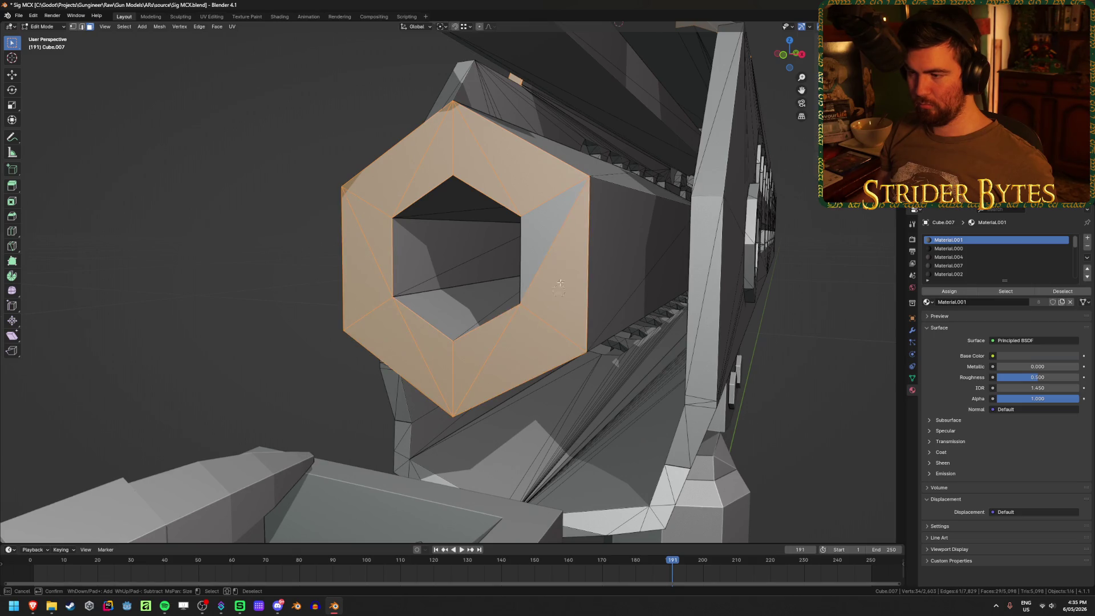
scroll(554, 225, down, 5)
Narrow the selection to just the hexagon by box-deselecting the top parts in see-through mode
key(shift+d)
right_click(616, 316)
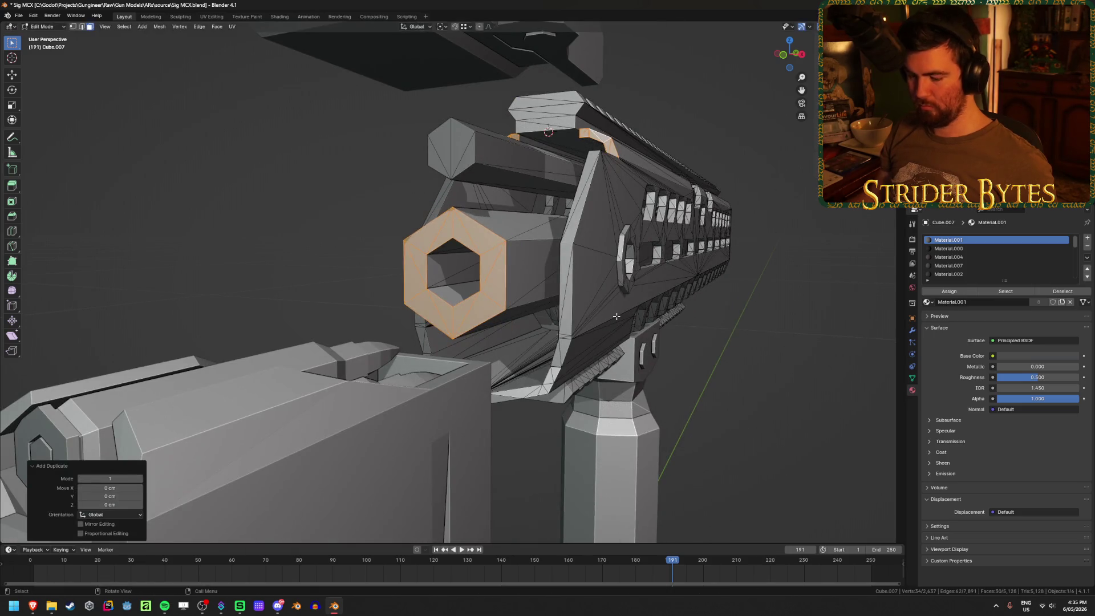
scroll(616, 316, up, 1)
key(ctrl+z)
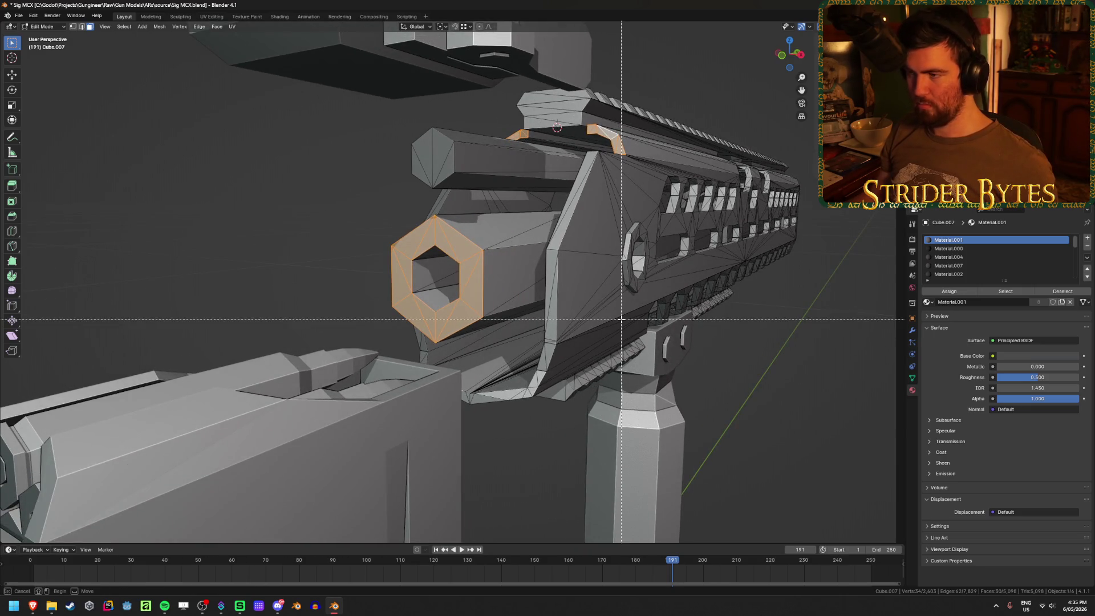
key(alt+z)
key(b)
middle_drag(462, 101, 669, 191)
key(alt+z)
Duplicate the hexagon ring in place and separate the copy into its own object
key(g)
key(Escape)
key(shift+d)
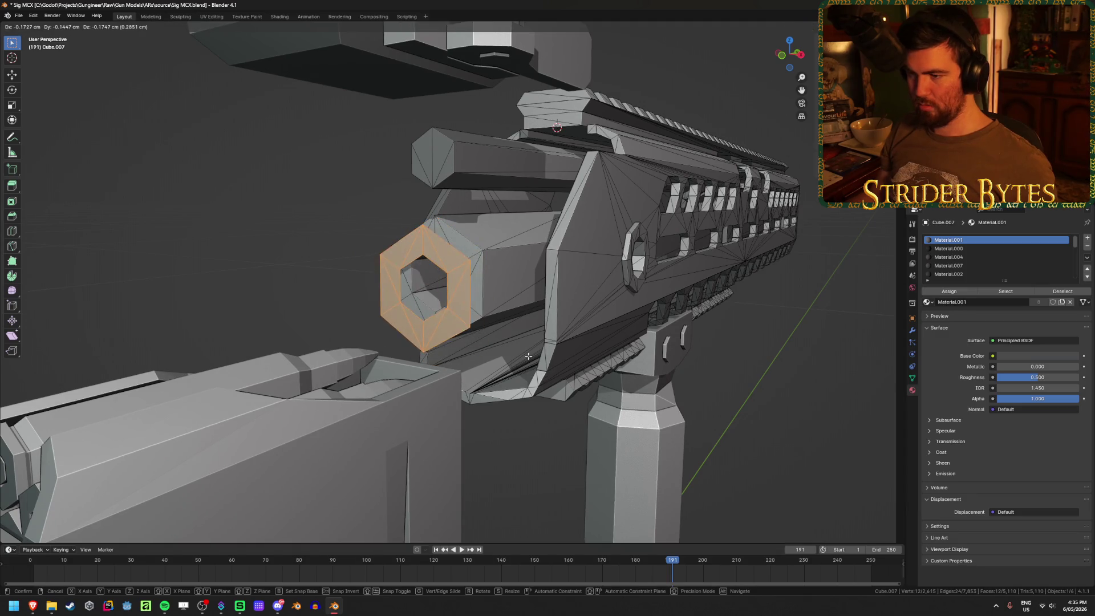
key(Escape)
key(p)
click(490, 356)
key(Tab)
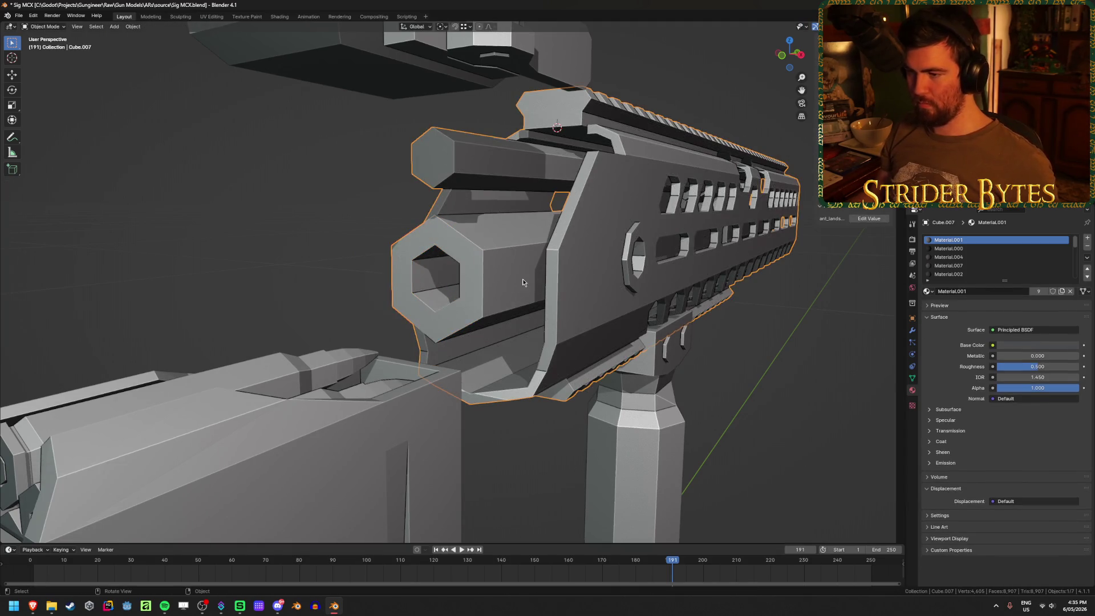
key(h)
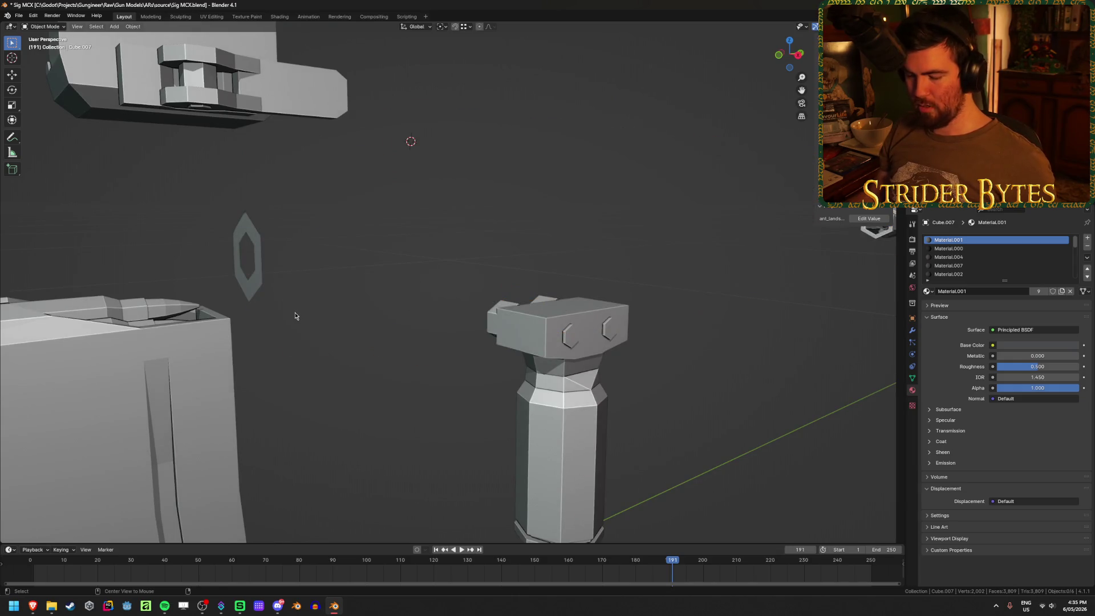
key(alt+h)
Select the separated ring in wireframe view and enter its Edit Mode
mouse_move(409, 255)
middle_down()
mouse_move(403, 269)
mouse_move(586, 316)
middle_up()
scroll(653, 326, up, 3)
key(shift+z)
mouse_move(502, 227)
middle_down()
mouse_move(532, 230)
mouse_move(485, 246)
middle_up()
click(485, 245)
click(485, 245)
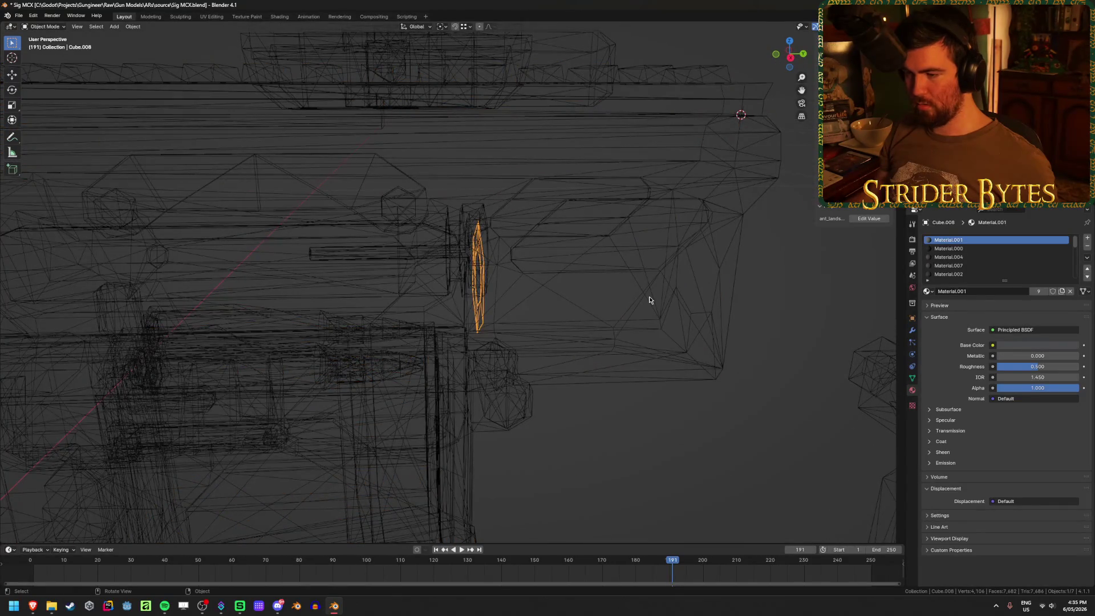
key(Tab)
Extrude the entire ring 5.313 cm forward along the Y axis
key(a)
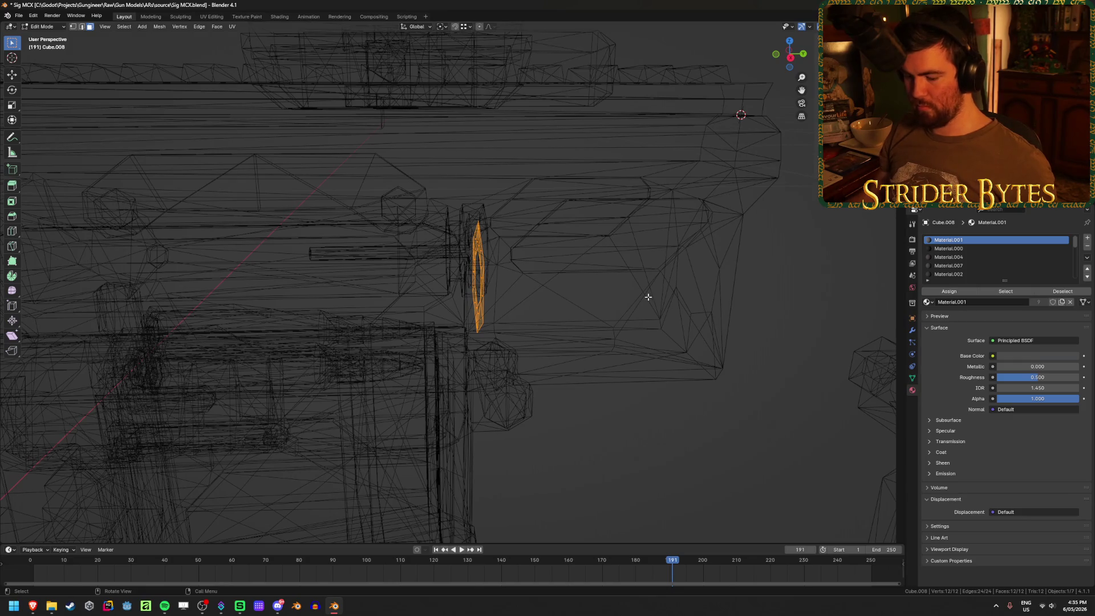
key(e)
key(y)
click(903, 299)
Check the extruded ring in solid shading, return to Object Mode and save the file
key(shift+z)
mouse_move(904, 300)
middle_down()
mouse_move(584, 313)
mouse_move(637, 307)
middle_up()
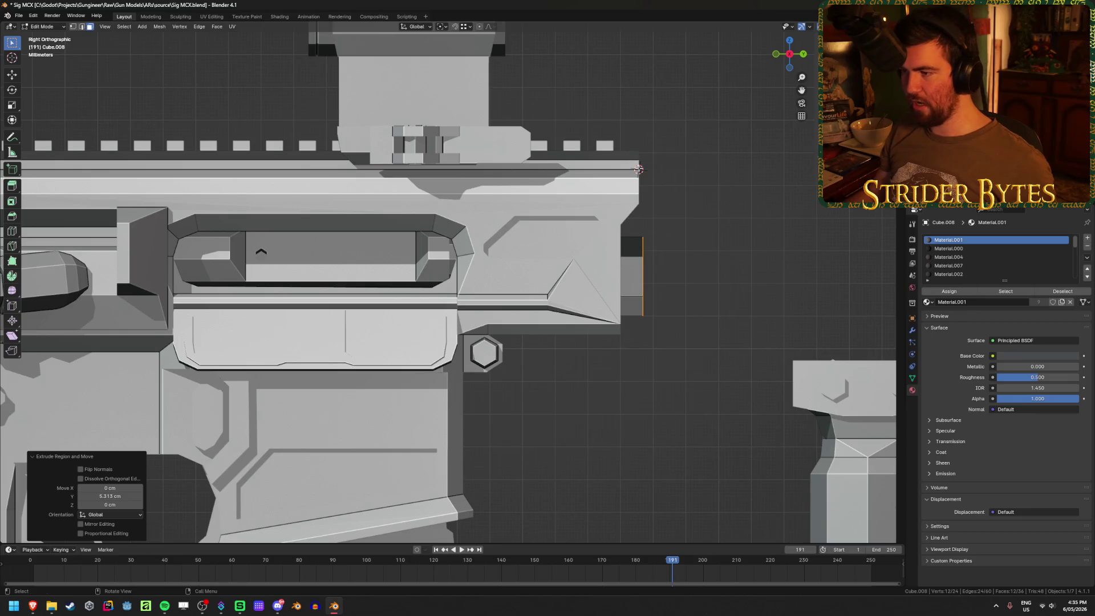
scroll(613, 281, up, 3)
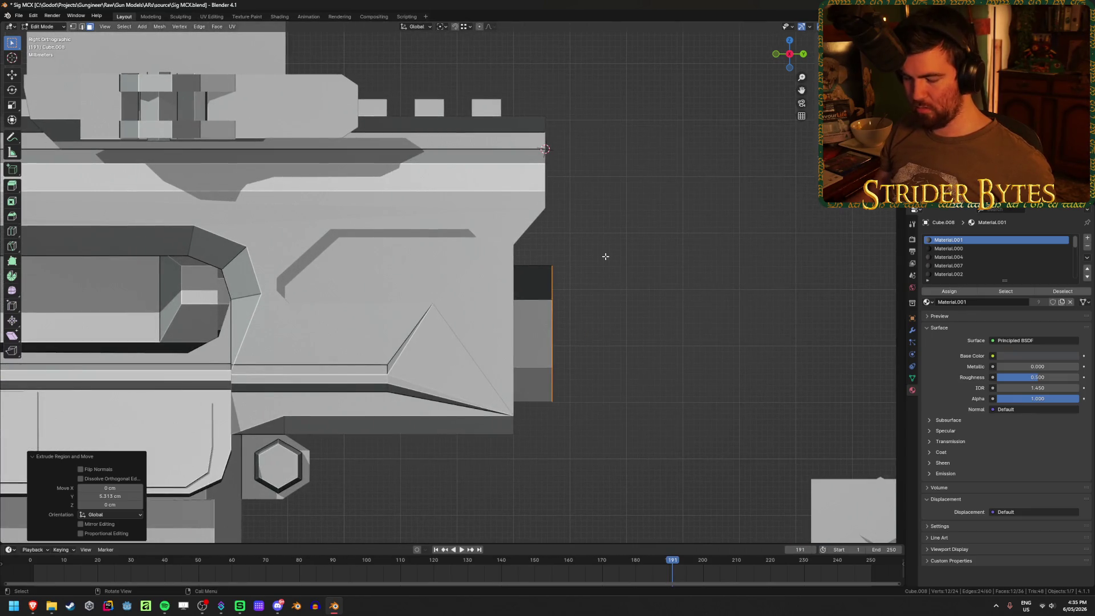
middle_drag(672, 305, 660, 342)
key(Tab)
key(alt+z)
scroll(661, 354, down, 3)
key(ctrl+s)
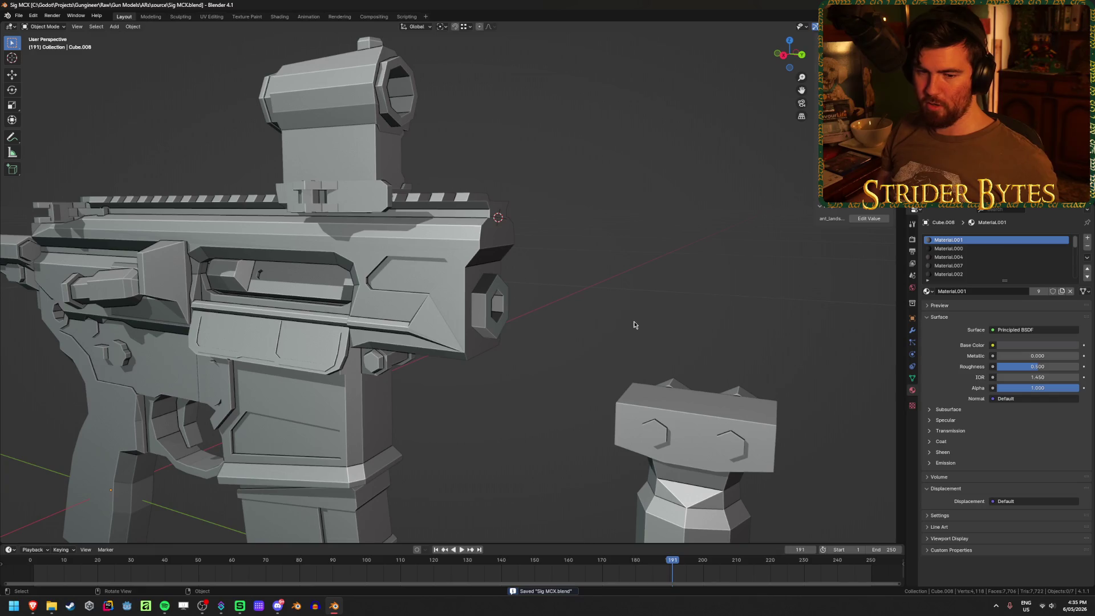
Restore the hidden handguard and rail, inspect the receiver, and save the file
scroll(635, 324, down, 2)
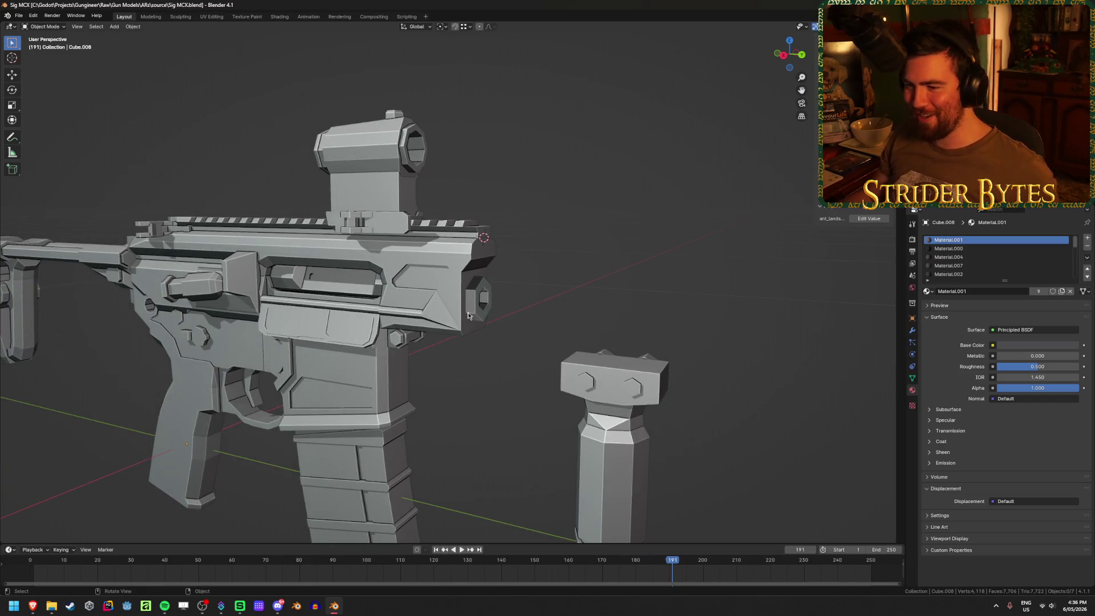
key(ctrl+z)
scroll(566, 251, up, 3)
mouse_move(565, 250)
middle_down()
mouse_move(551, 217)
mouse_move(604, 194)
mouse_move(714, 195)
mouse_move(576, 213)
mouse_move(501, 198)
middle_up()
scroll(501, 198, down, 3)
key(ctrl+s)
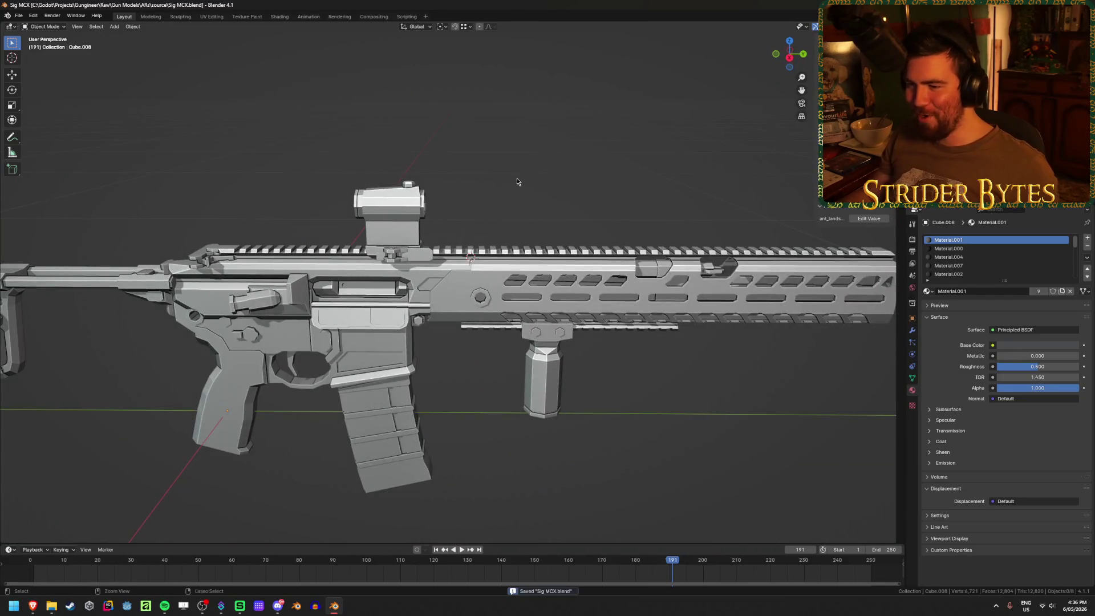
View the whole rifle at an angle and select the magazine
scroll(501, 198, down, 2)
scroll(501, 198, up, 2)
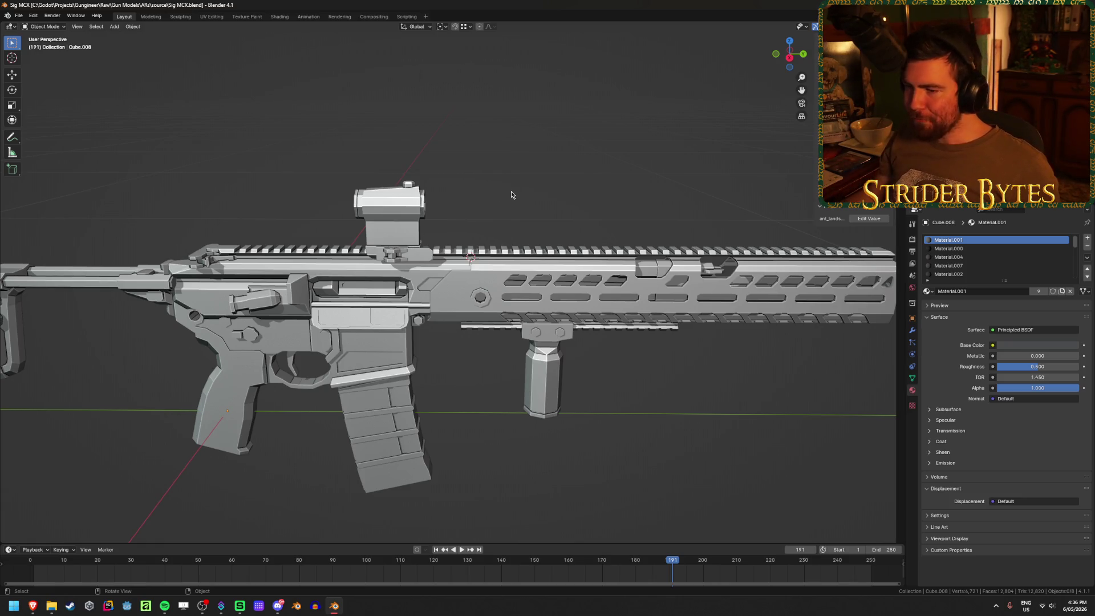
middle_drag(449, 233, 614, 219)
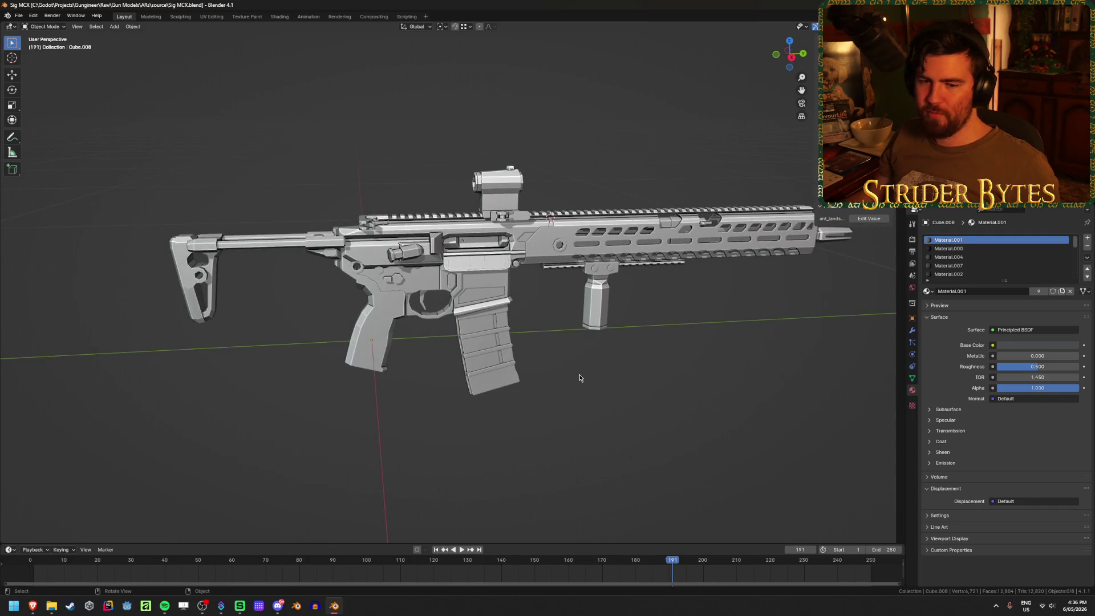
click(502, 348)
click(477, 272)
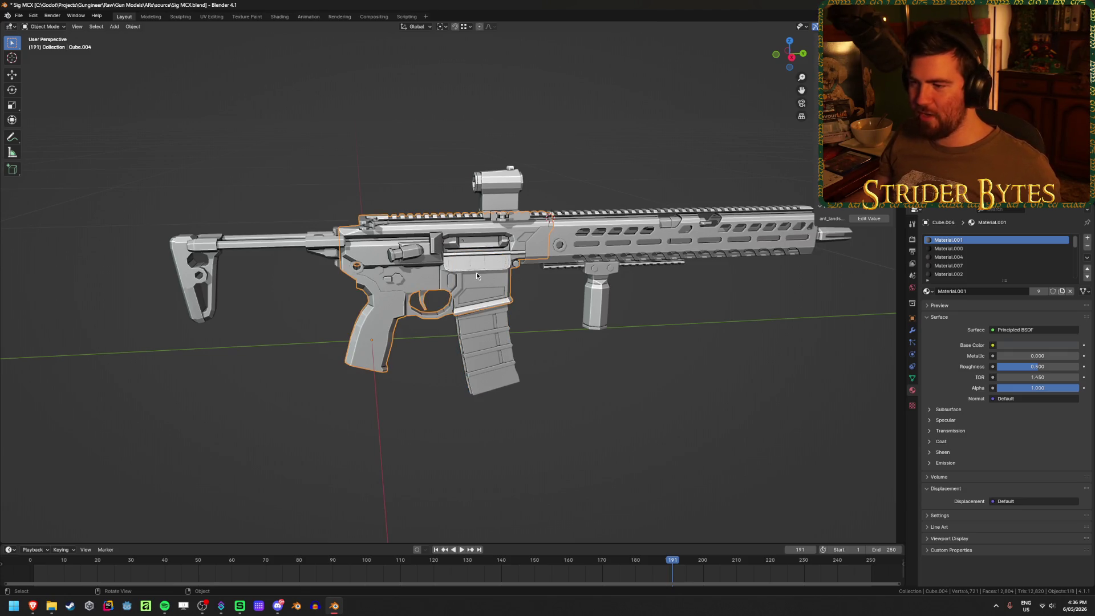
click(484, 361)
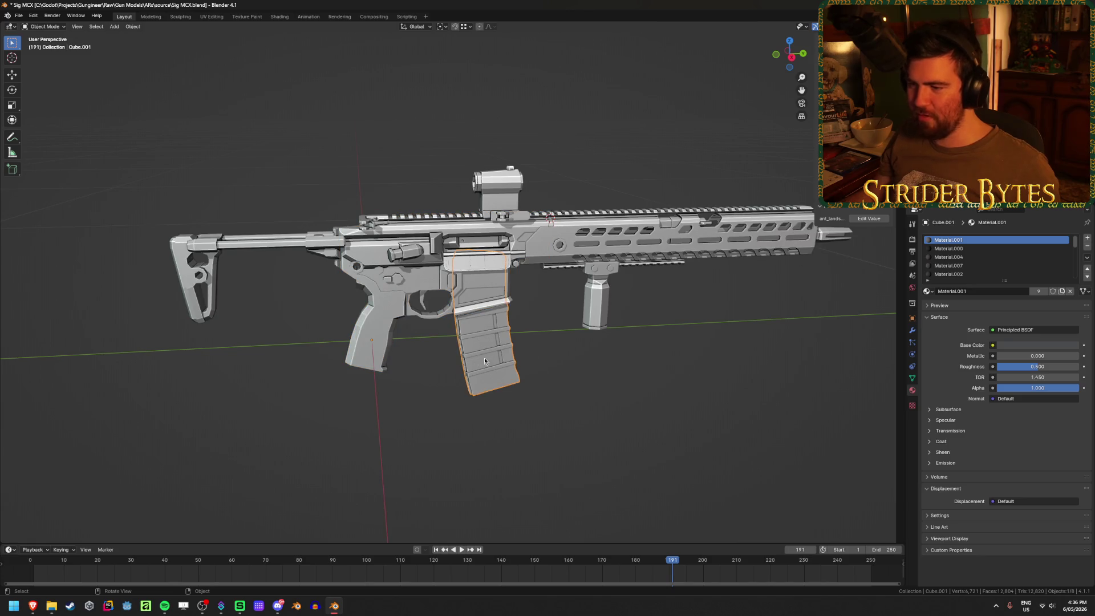
Look up under the receiver and enter Edit Mode on the magazine
scroll(494, 394, up, 5)
mouse_move(494, 393)
middle_down()
mouse_move(574, 447)
mouse_move(555, 393)
middle_up()
click(471, 254)
mouse_move(470, 254)
middle_down()
mouse_move(481, 247)
mouse_move(483, 349)
mouse_move(468, 320)
mouse_move(489, 285)
middle_up()
click(486, 381)
key(Tab)
key(shift+z)
key(shift+z)
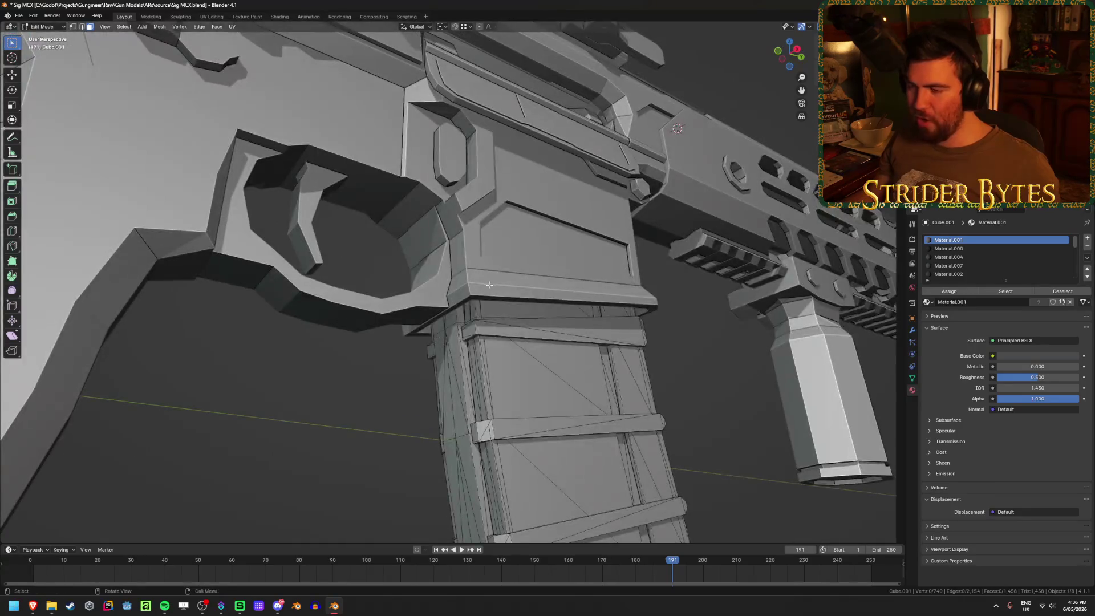
Temporarily hide the receiver to expose the magazine top, then reveal it again
click(505, 238)
key(h)
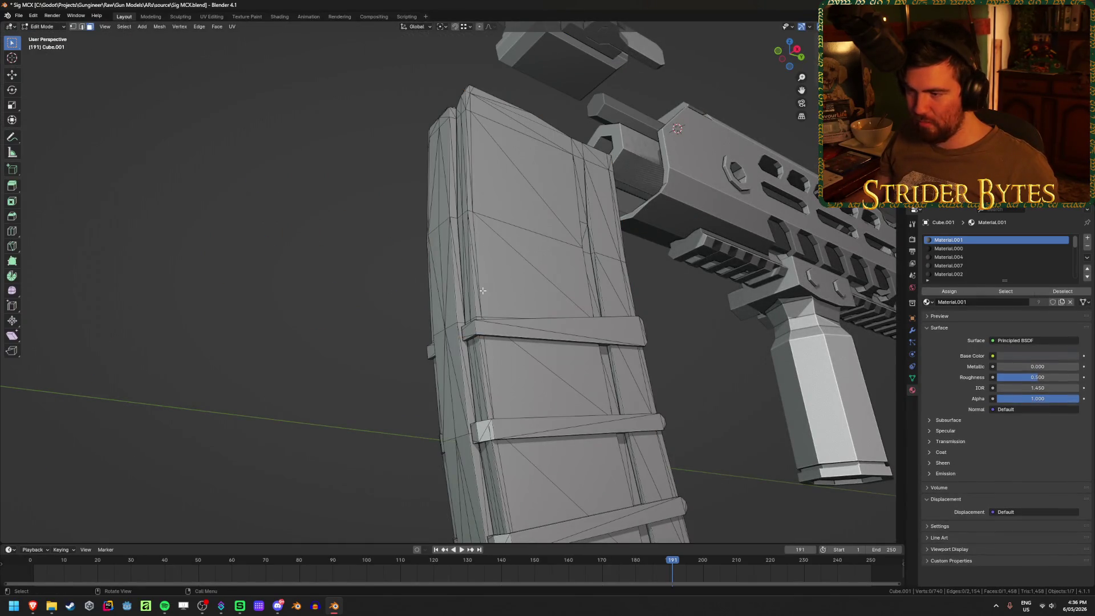
key(ctrl+Tab)
click(443, 385)
key(alt+h)
Inspect the magazine's top front edge in Edit Mode, then bring up the snap and add-object menus
mouse_move(444, 385)
middle_down()
mouse_move(433, 398)
mouse_move(504, 356)
middle_up()
click(504, 356)
key(Tab)
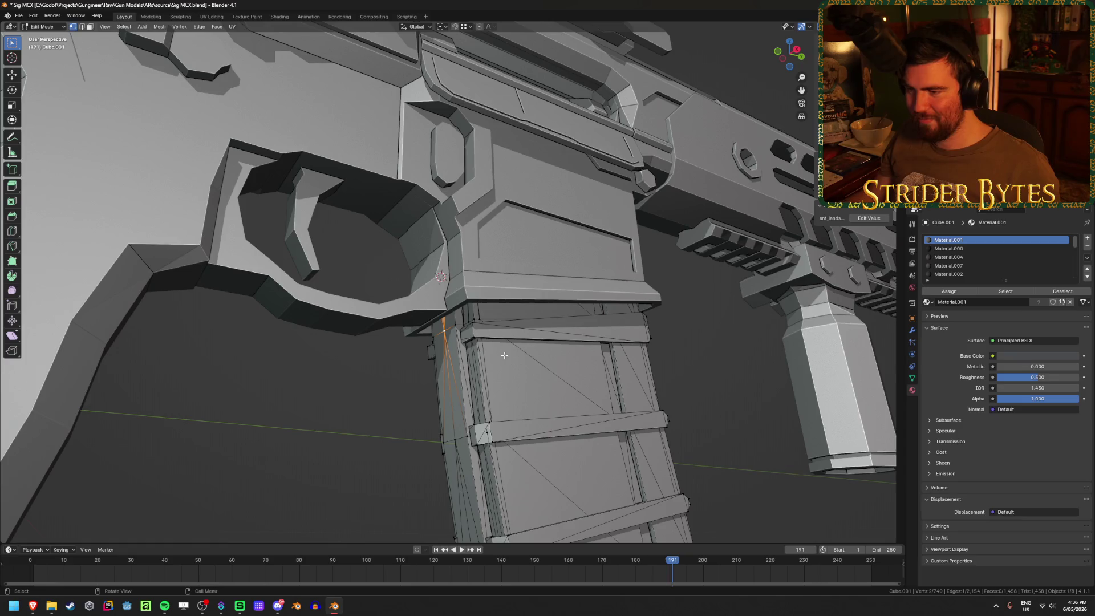
mouse_move(392, 382)
middle_down()
mouse_move(362, 399)
mouse_move(373, 395)
middle_up()
key(Tab)
scroll(357, 415, down, 5)
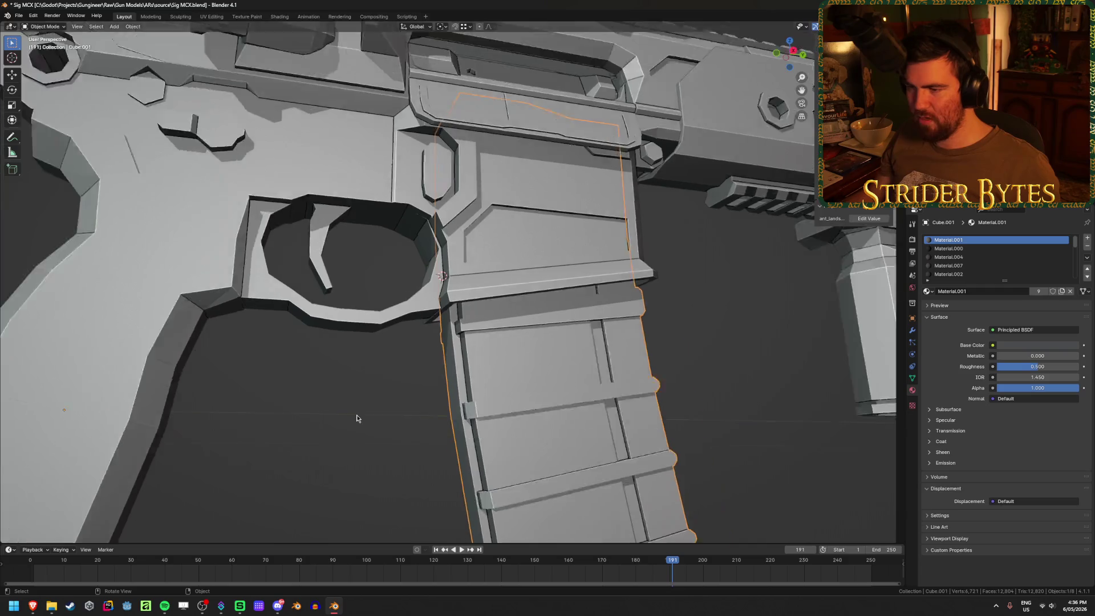
key(shift+s)
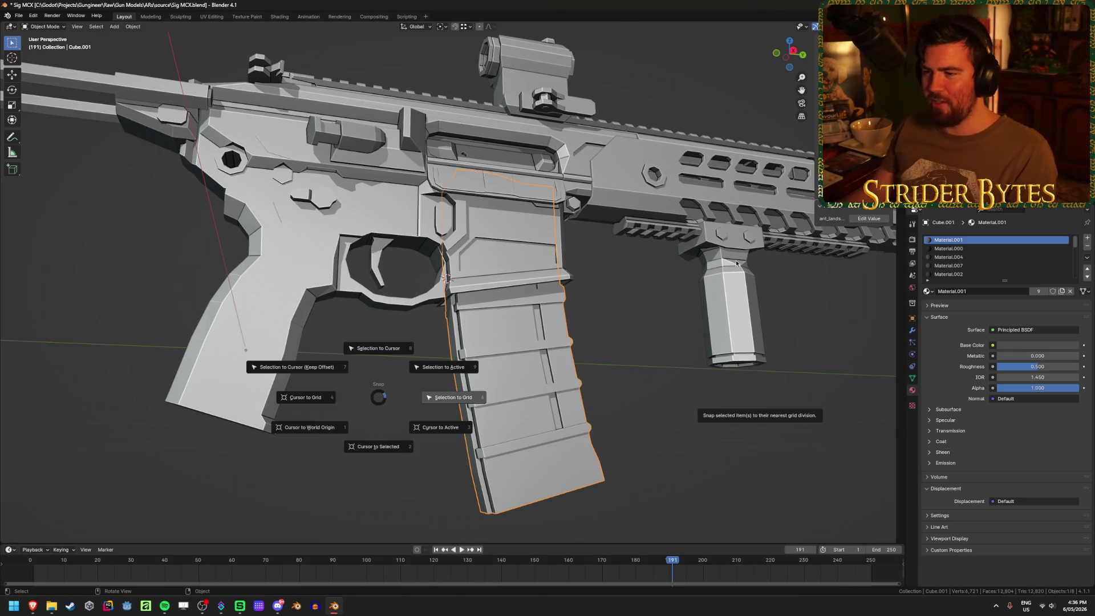
key(Escape)
key(shift+a)
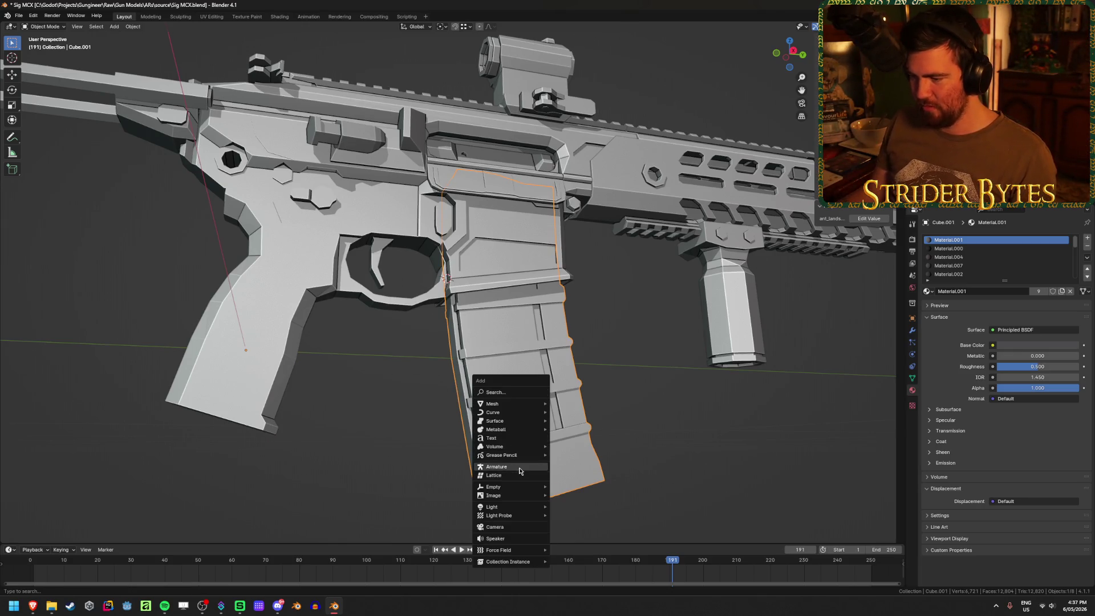
Add a plain-axes empty at the magazine top, shrink it to 0.104 and apply its scale
mouse_move(505, 492)
click(571, 487)
mouse_move(385, 399)
middle_down()
mouse_move(294, 436)
mouse_move(479, 387)
mouse_move(367, 391)
mouse_move(440, 420)
middle_up()
scroll(439, 417, down, 10)
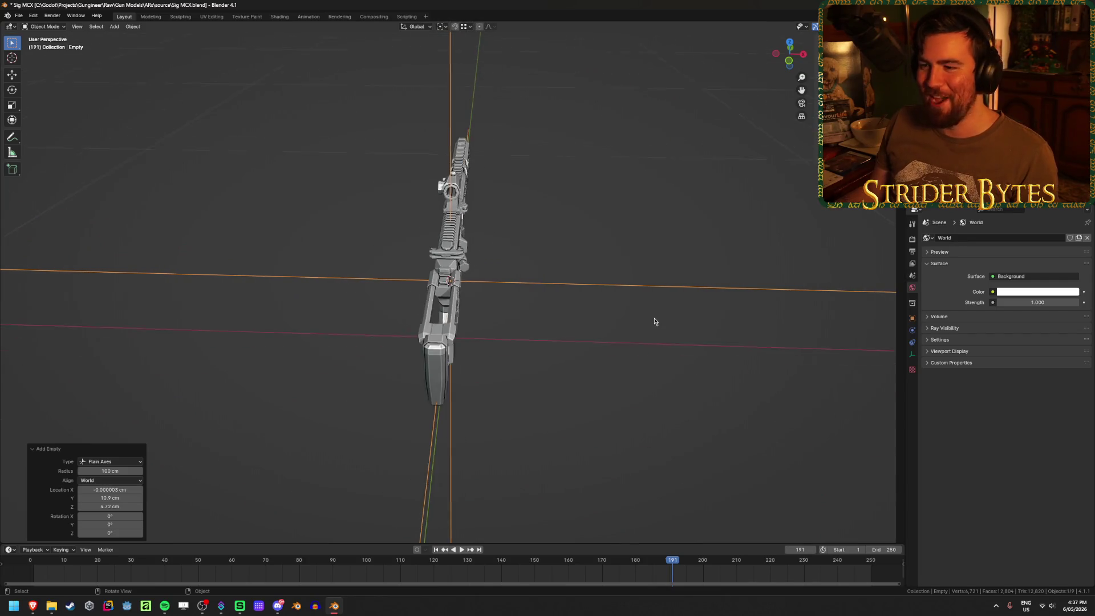
key(s)
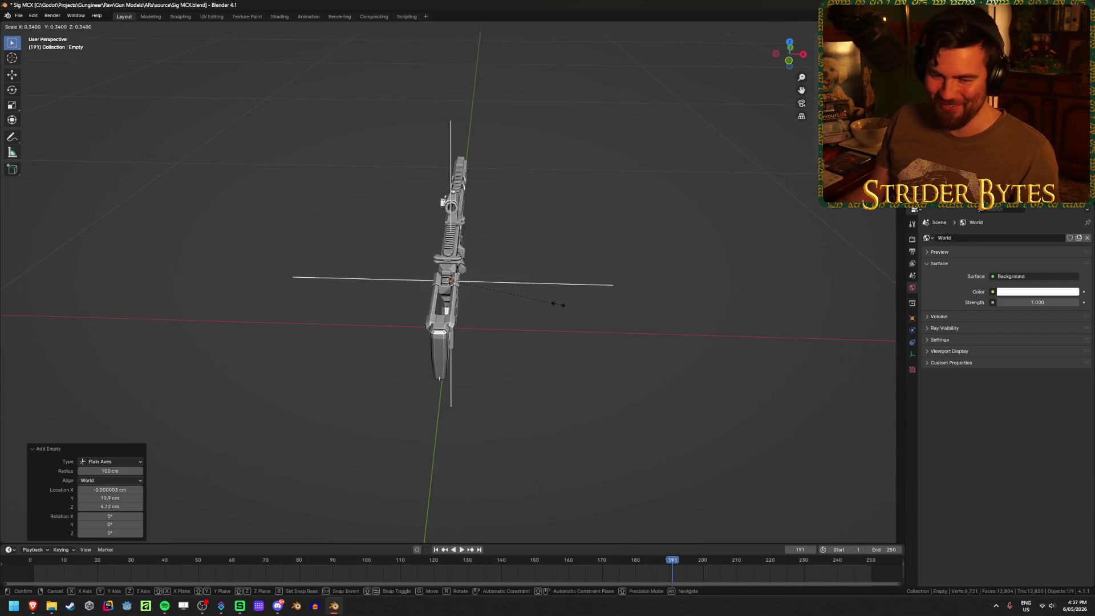
click(478, 301)
key(ctrl+a)
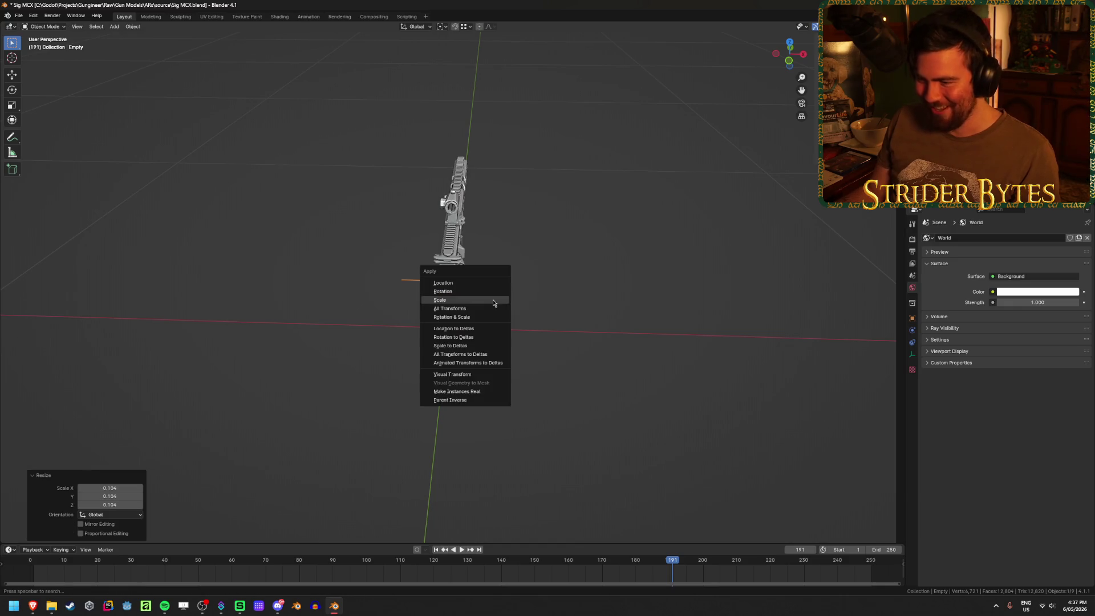
click(496, 303)
Move the magazine's origin to the 3D cursor
middle_drag(542, 310, 555, 345)
scroll(597, 416, up, 8)
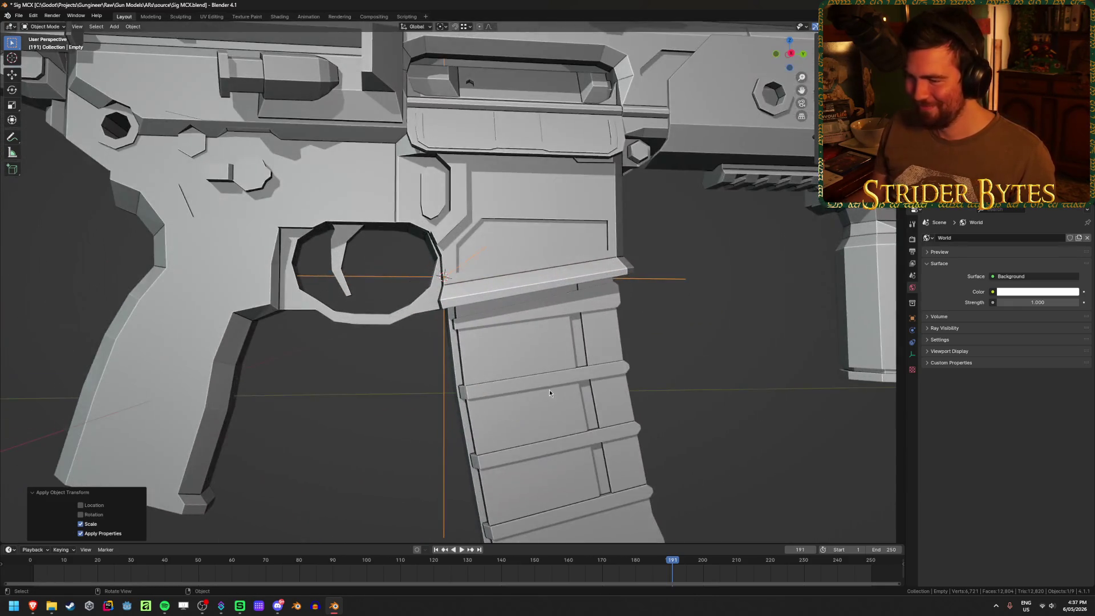
click(549, 389)
right_click(549, 389)
mouse_move(549, 389)
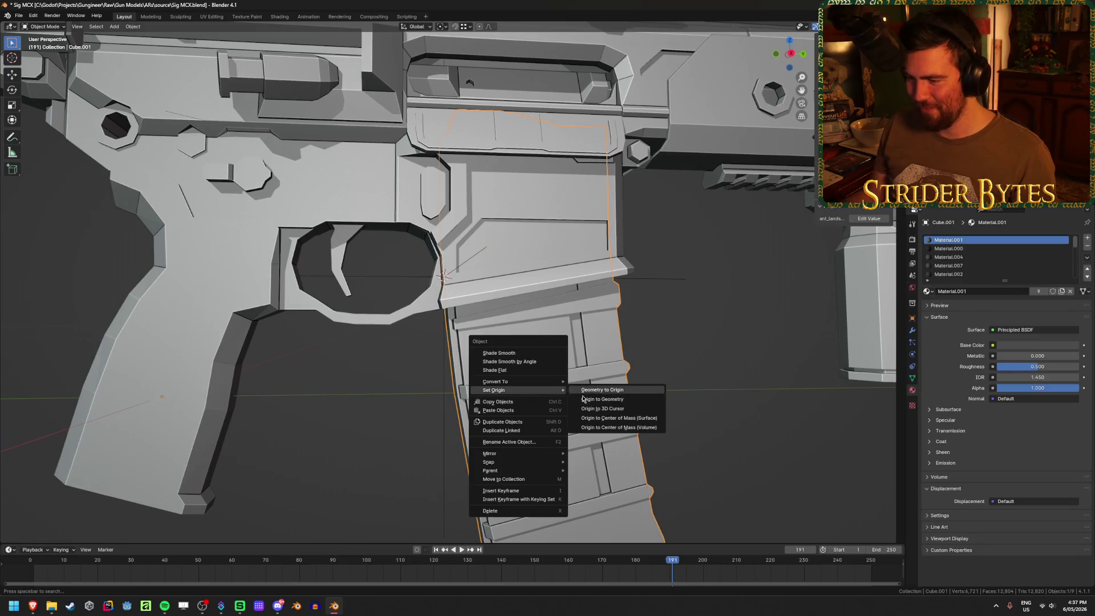
click(593, 410)
Bring the handguard area into view and select the foregrip
scroll(686, 389, down, 5)
scroll(679, 388, up, 8)
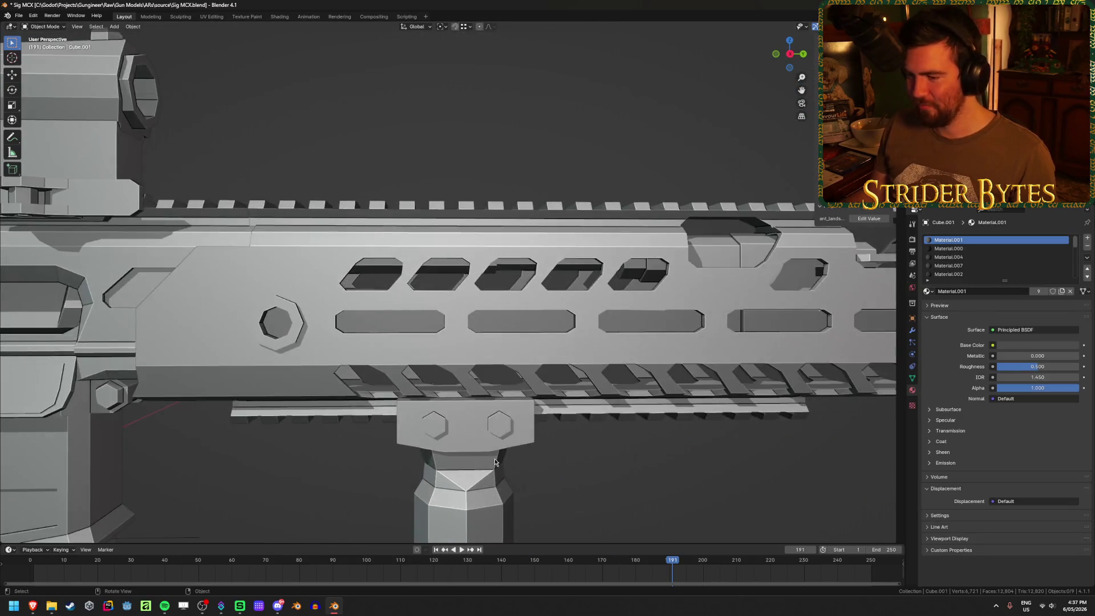
middle_drag(559, 436, 519, 453)
click(395, 409)
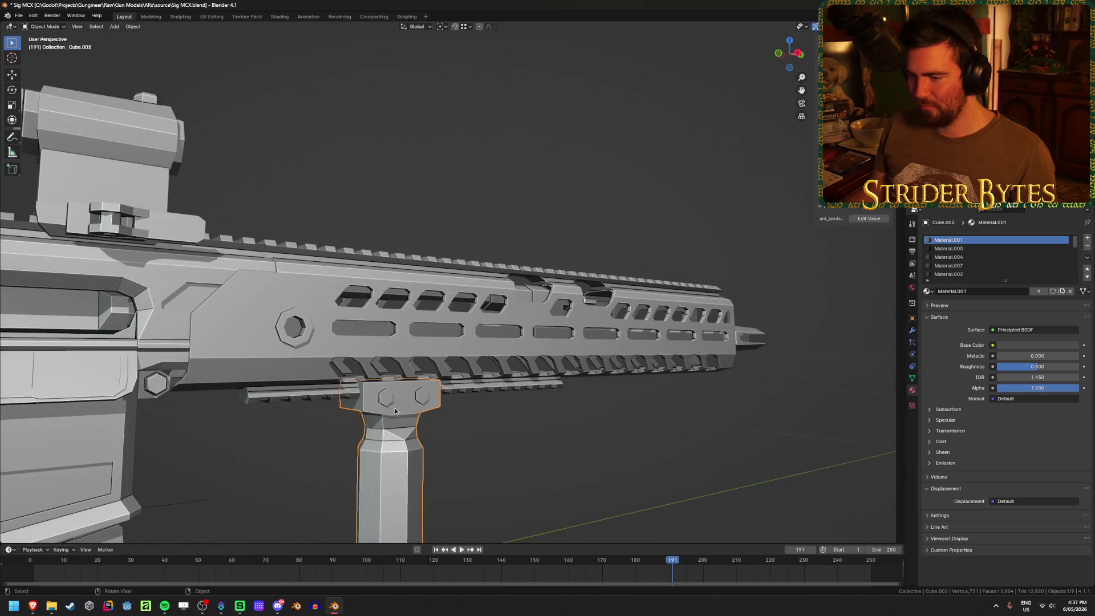
Hide the handguard and frame the top of the foregrip
key(Tab)
key(Tab)
click(358, 329)
key(h)
click(373, 400)
key(KP_Decimal)
middle_drag(373, 400, 428, 226)
key(Tab)
key(Tab)
Set the foregrip's origin to the 3D cursor at its top corner
mouse_move(668, 317)
middle_down()
mouse_move(679, 325)
mouse_move(647, 308)
mouse_move(641, 361)
middle_up()
right_click(641, 361)
mouse_move(645, 361)
click(704, 379)
Add a plain-axes empty Empty.001 there, shrink it to 0.124 and apply its scale
key(shift+a)
click(736, 381)
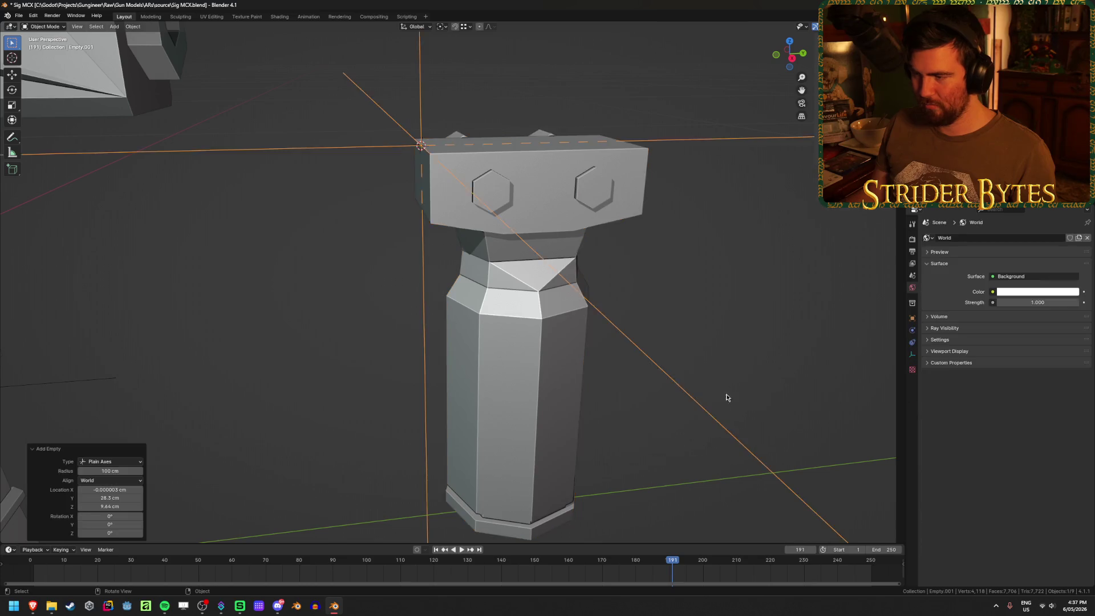
scroll(727, 393, down, 5)
mouse_move(654, 405)
middle_down()
mouse_move(451, 373)
mouse_move(486, 383)
middle_up()
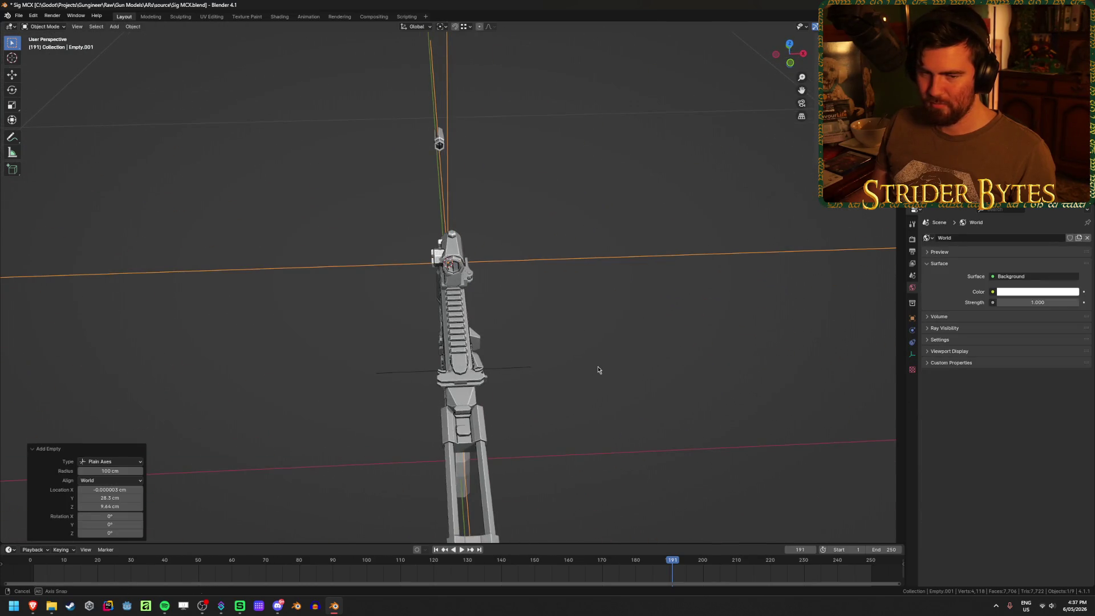
key(s)
click(496, 272)
key(ctrl+a)
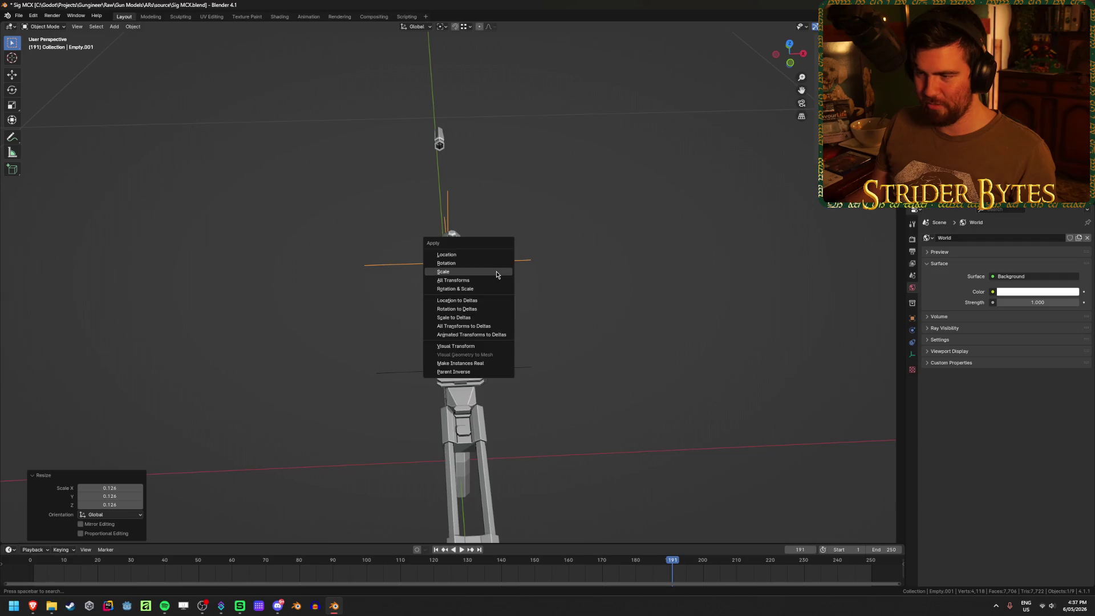
click(496, 274)
Unhide the handguard and clear the selection
mouse_move(638, 305)
middle_down()
mouse_move(590, 289)
mouse_move(559, 303)
mouse_move(594, 348)
middle_up()
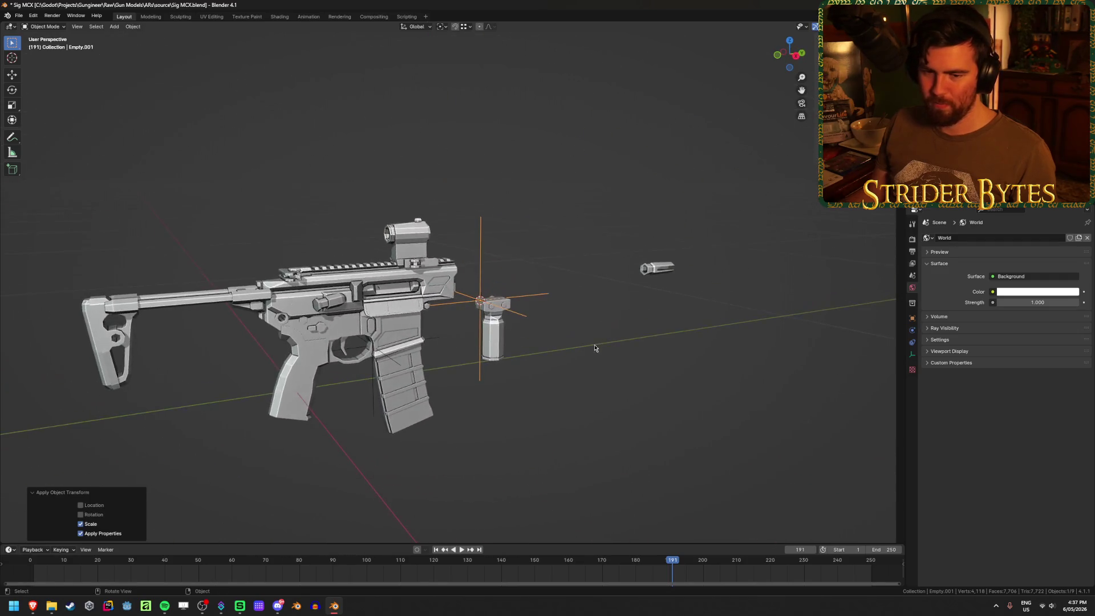
click(630, 402)
mouse_move(630, 403)
middle_down()
mouse_move(539, 415)
mouse_move(645, 419)
mouse_move(697, 406)
middle_up()
key(alt+h)
click(653, 418)
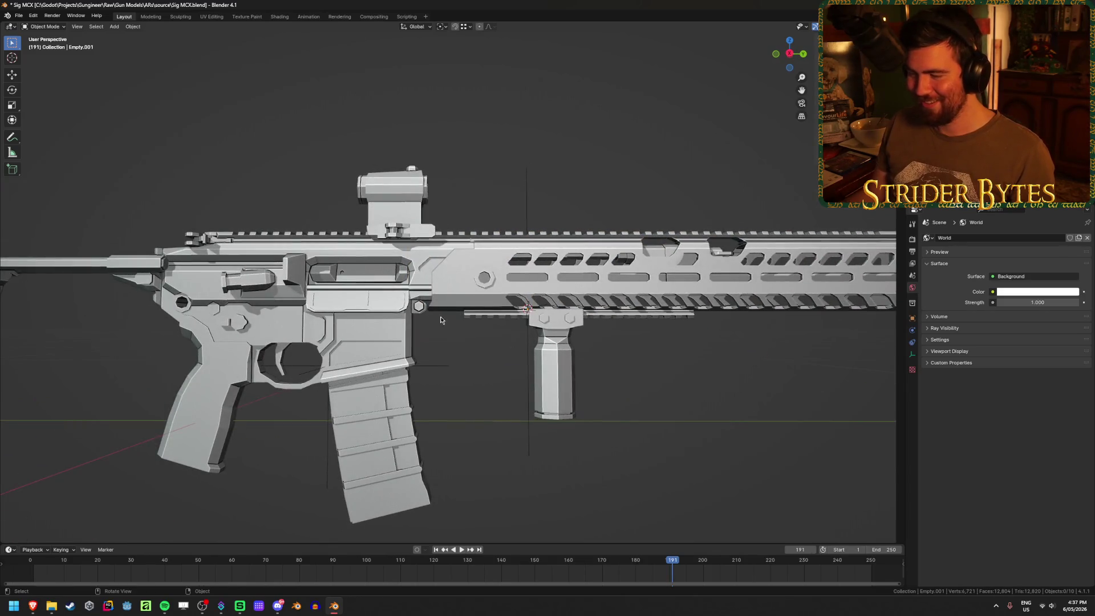
Hide the handguard and join the hex insert into the receiver with Ctrl+J
scroll(445, 291, up, 3)
click(504, 287)
scroll(504, 287, up, 2)
key(h)
click(501, 283)
scroll(471, 287, up, 3)
key(Tab)
middle_drag(471, 289, 447, 278)
key(alt+z)
key(alt+z)
key(Tab)
shift+click(371, 241)
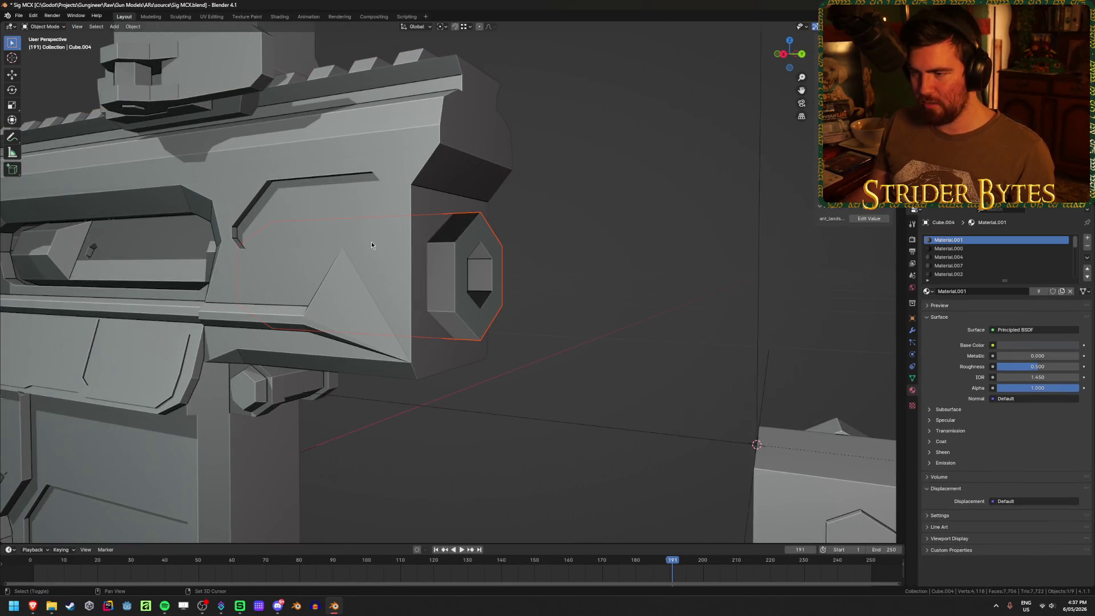
shift+click(421, 157)
key(ctrl+j)
Reselect the receiver and line the view up head-on with the hexagonal part
click(642, 340)
click(474, 315)
click(591, 302)
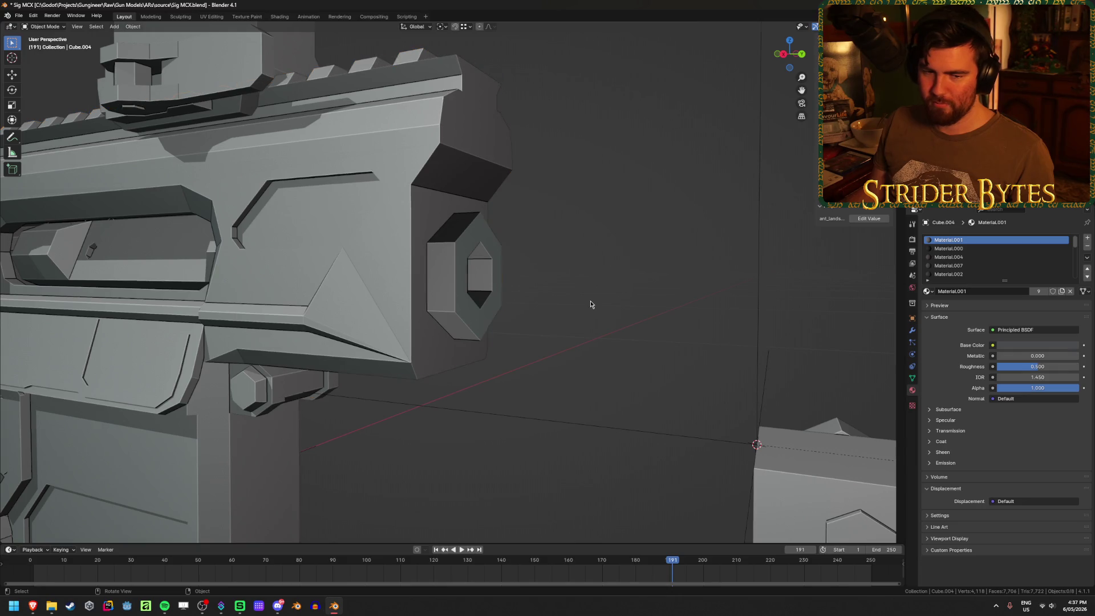
click(393, 302)
key(Tab)
mouse_move(532, 296)
middle_down()
mouse_move(525, 308)
mouse_move(483, 296)
middle_up()
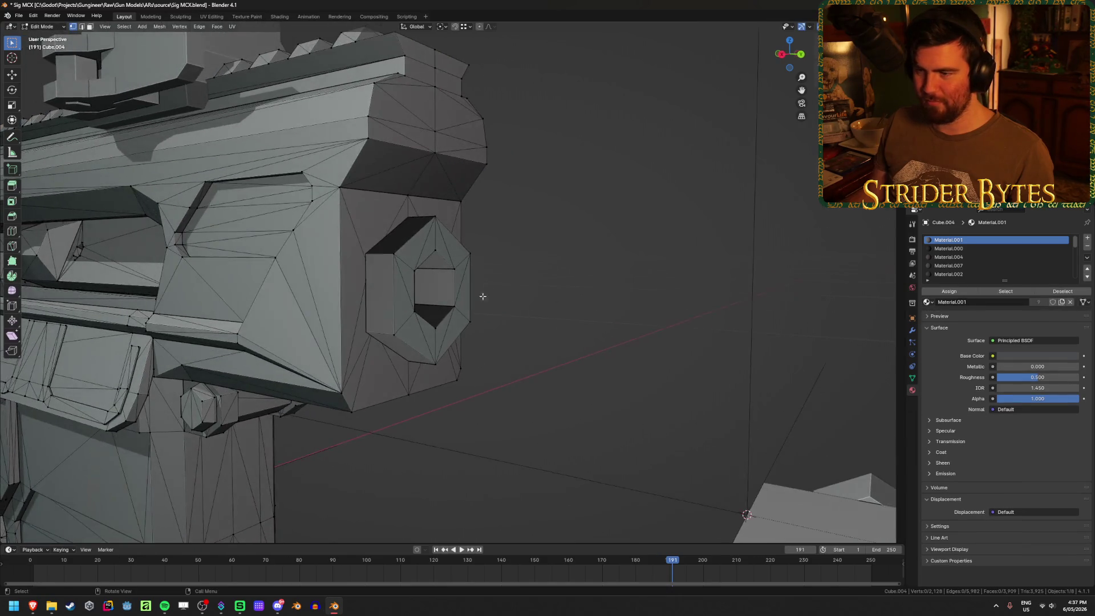
key(grave)
mouse_move(513, 433)
middle_down()
mouse_move(430, 430)
mouse_move(528, 435)
middle_up()
key(ctrl+Tab)
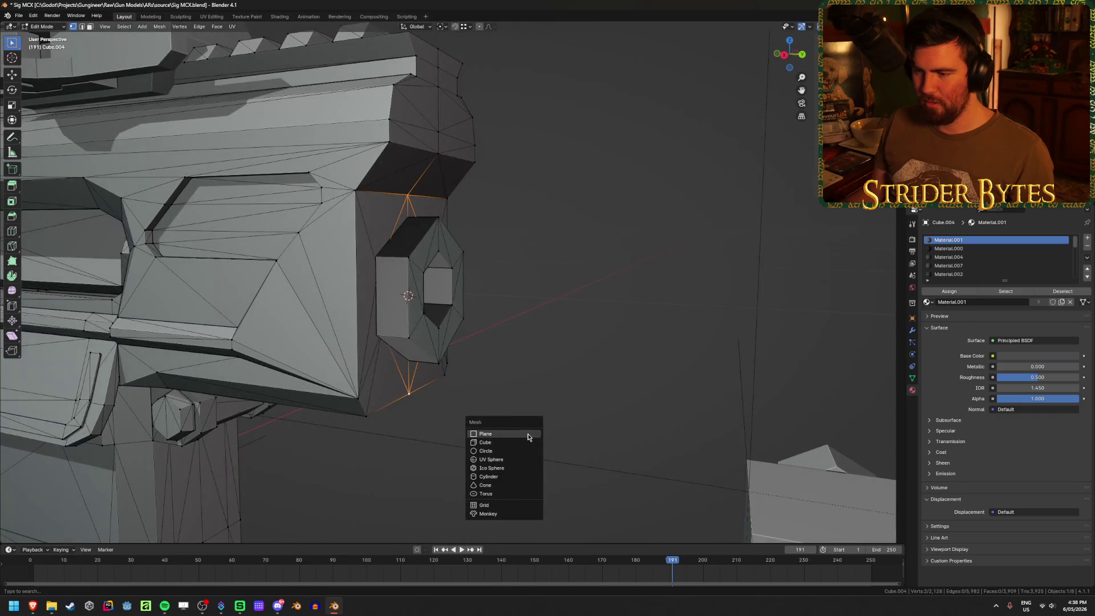
click(491, 425)
Add plain-axes empty Empty.002 at the hexagon, scale it to 0.122 and apply the scale
key(shift+a)
mouse_move(618, 290)
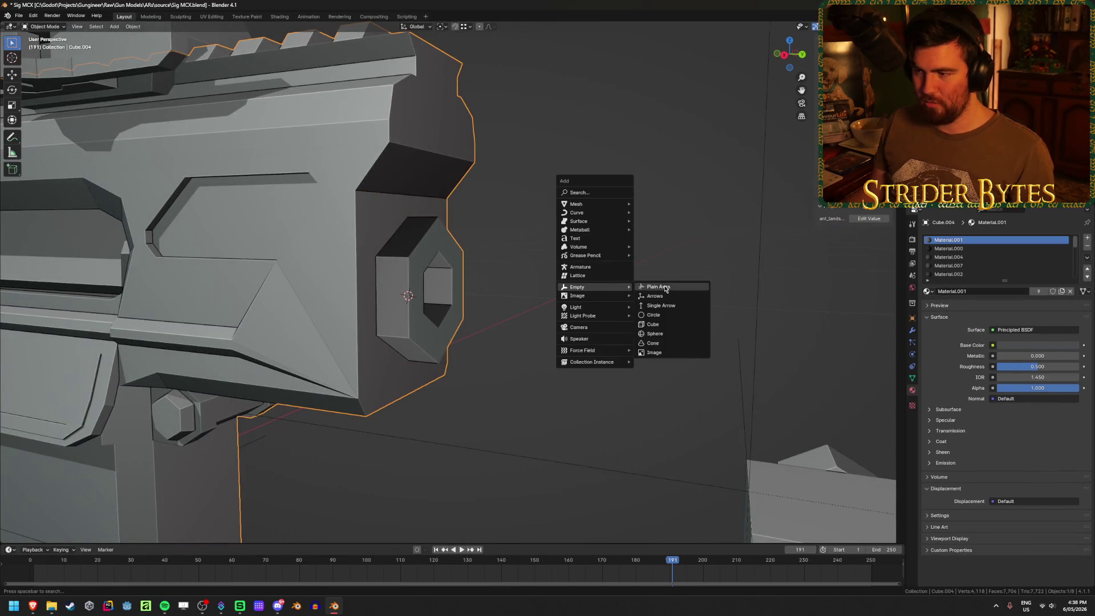
click(666, 289)
scroll(665, 289, down, 5)
mouse_move(665, 289)
middle_down()
mouse_move(719, 413)
mouse_move(814, 383)
middle_up()
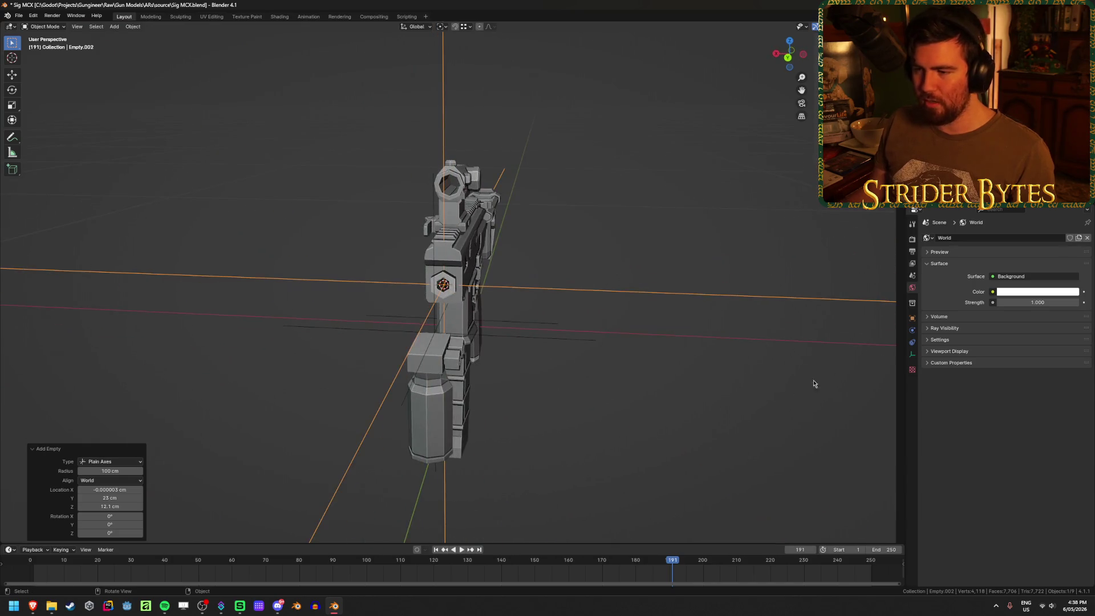
key(s)
click(517, 308)
key(s)
click(679, 326)
key(ctrl+a)
click(653, 314)
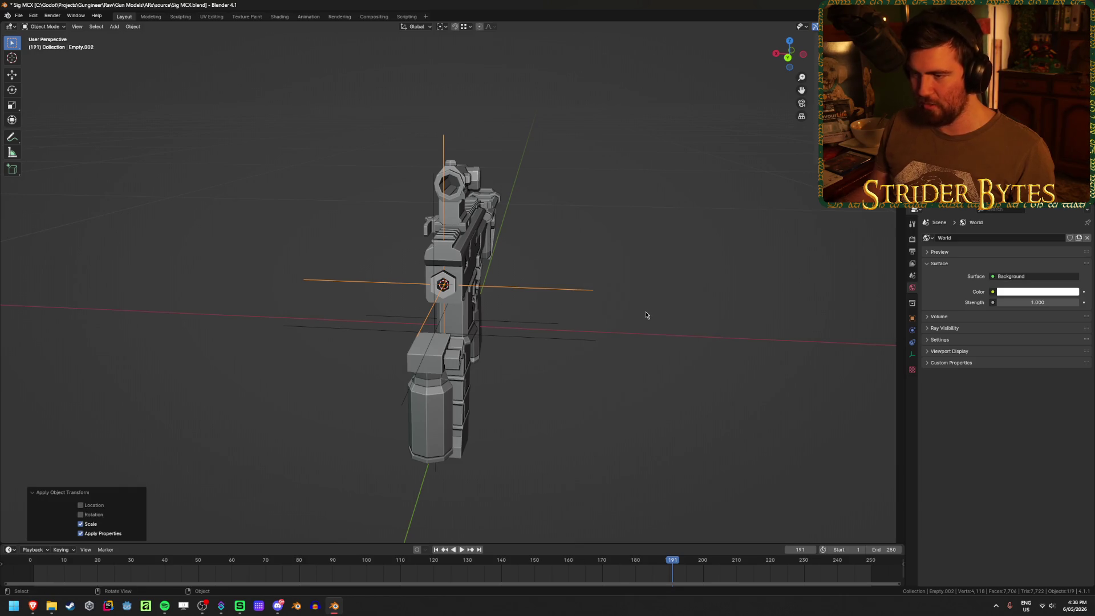
Select the gun body mesh Cube.004 and enter Edit Mode
scroll(579, 313, up, 5)
middle_drag(580, 313, 541, 291)
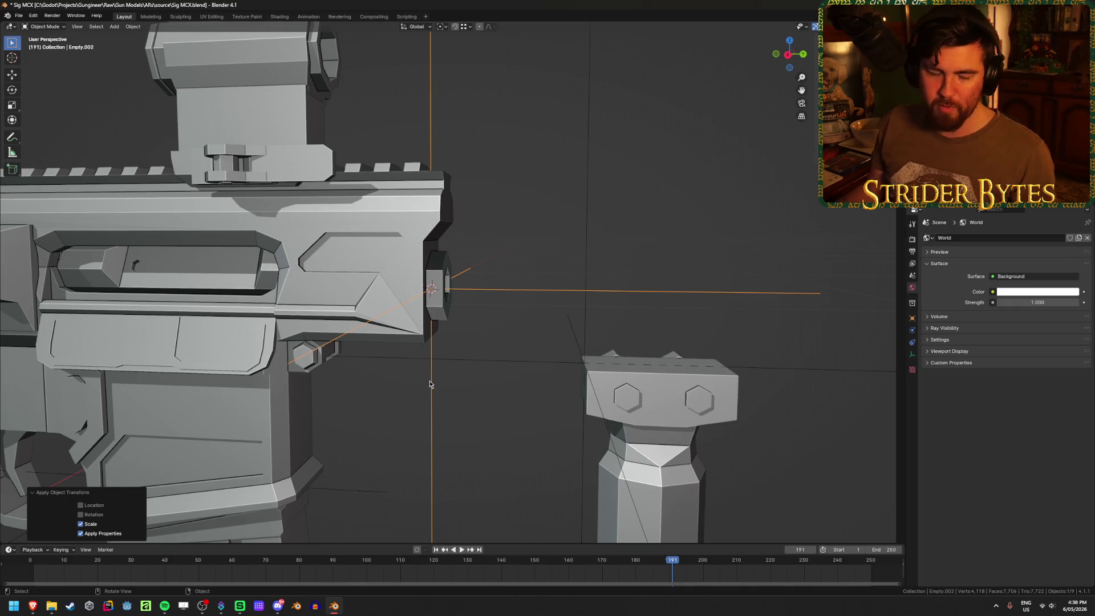
mouse_move(430, 384)
middle_down()
mouse_move(570, 294)
mouse_move(511, 294)
mouse_move(575, 309)
mouse_move(465, 320)
mouse_move(504, 319)
middle_up()
scroll(549, 309, up, 2)
scroll(549, 308, up, 2)
click(455, 282)
key(Tab)
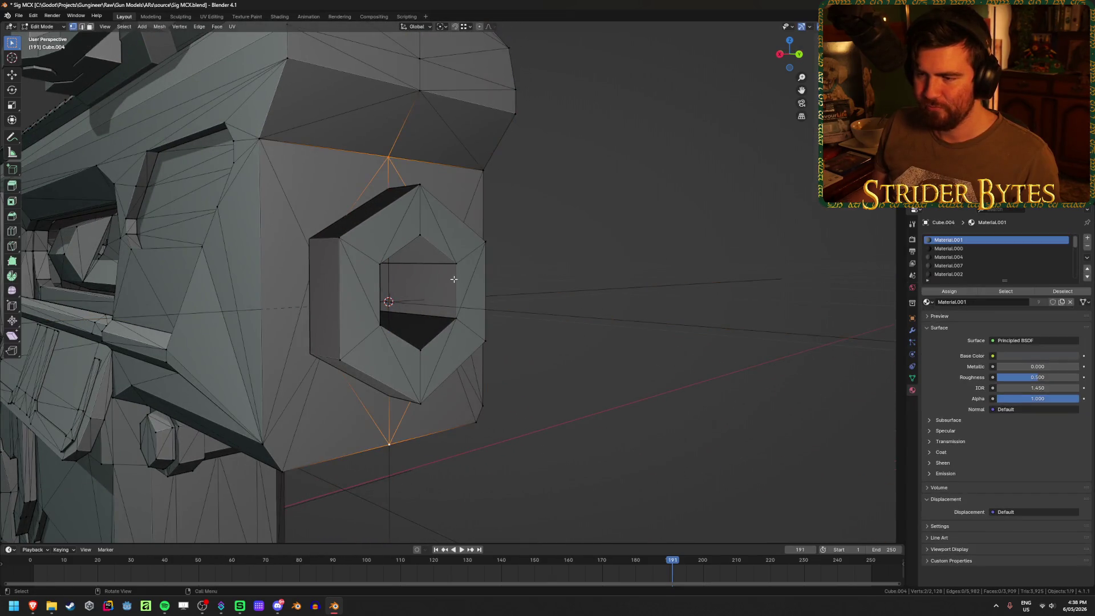
Snap the 3D cursor to the selected hex-hole vertex
click(455, 266)
key(ctrl+Tab)
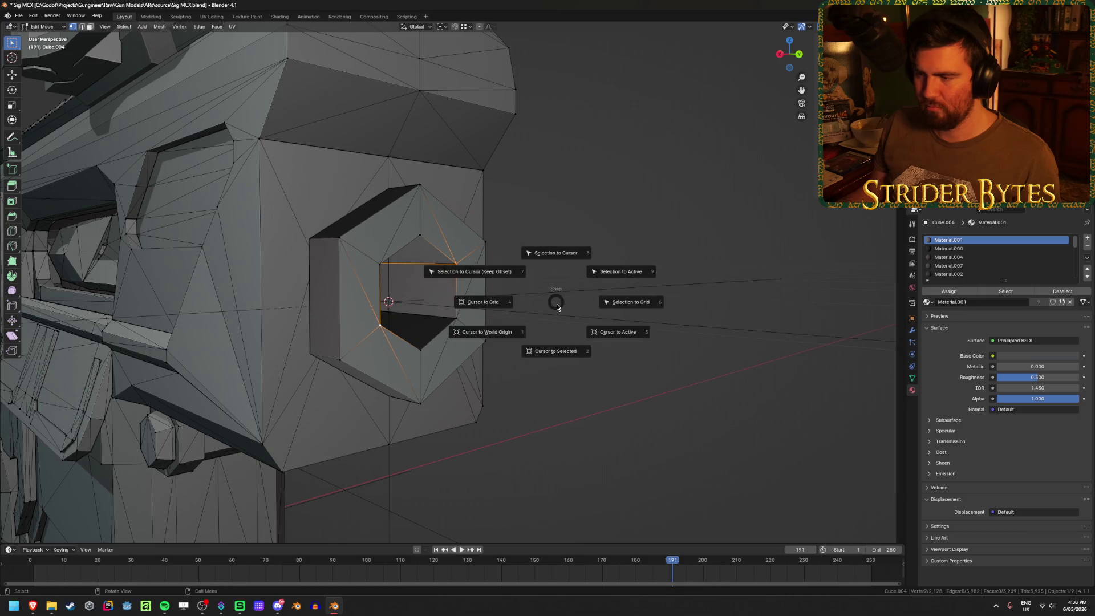
click(575, 344)
Inspect the hex hole and cursor position from several angles around the gun
scroll(570, 345, up, 3)
key(Tab)
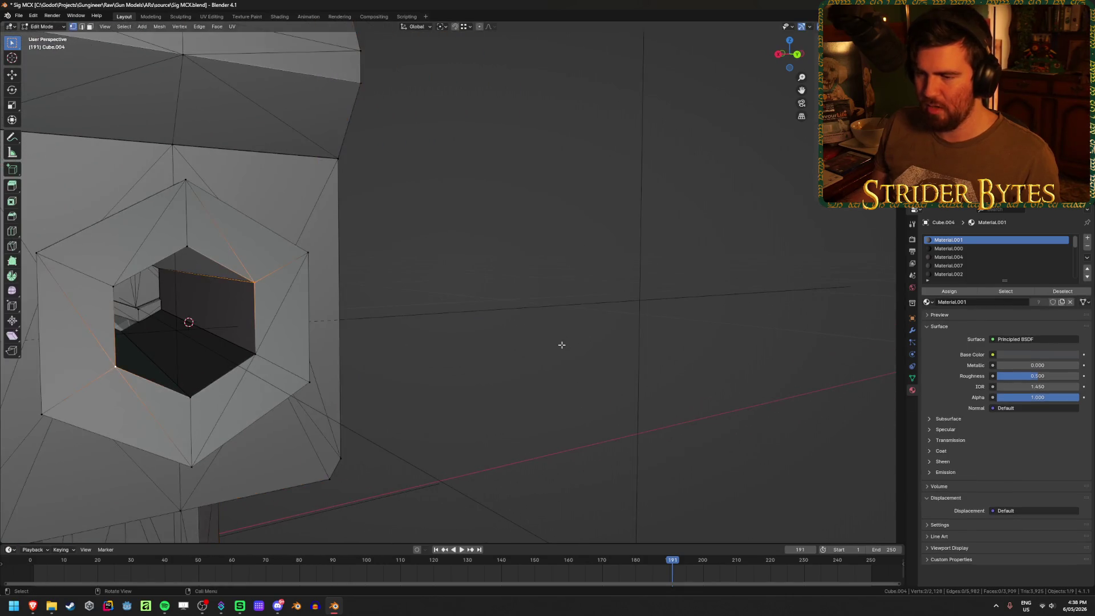
key(KP_Decimal)
scroll(536, 318, down, 3)
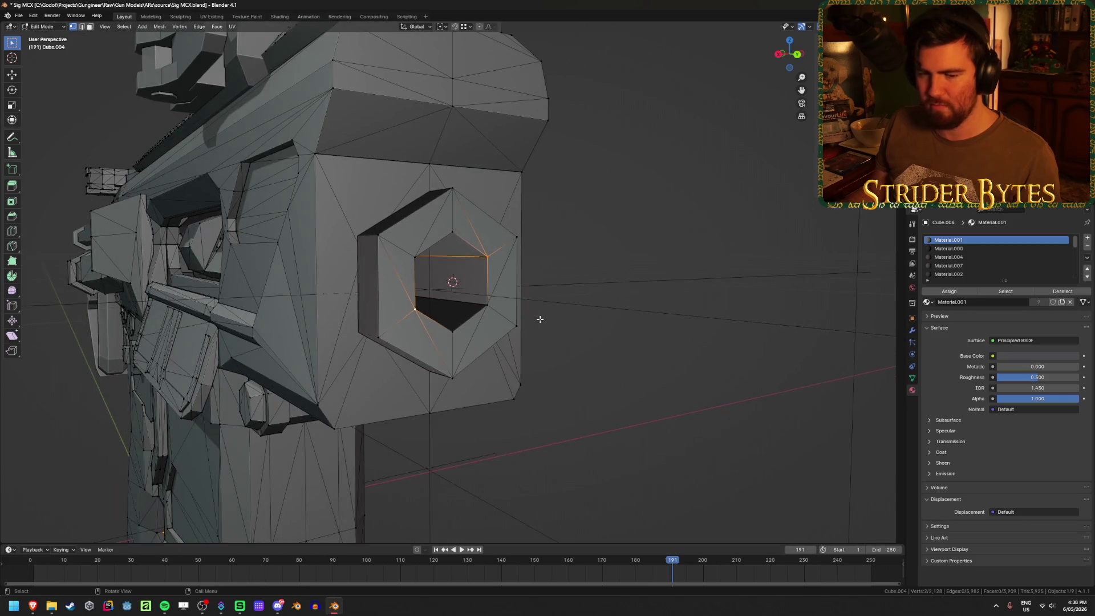
key(KP_4)
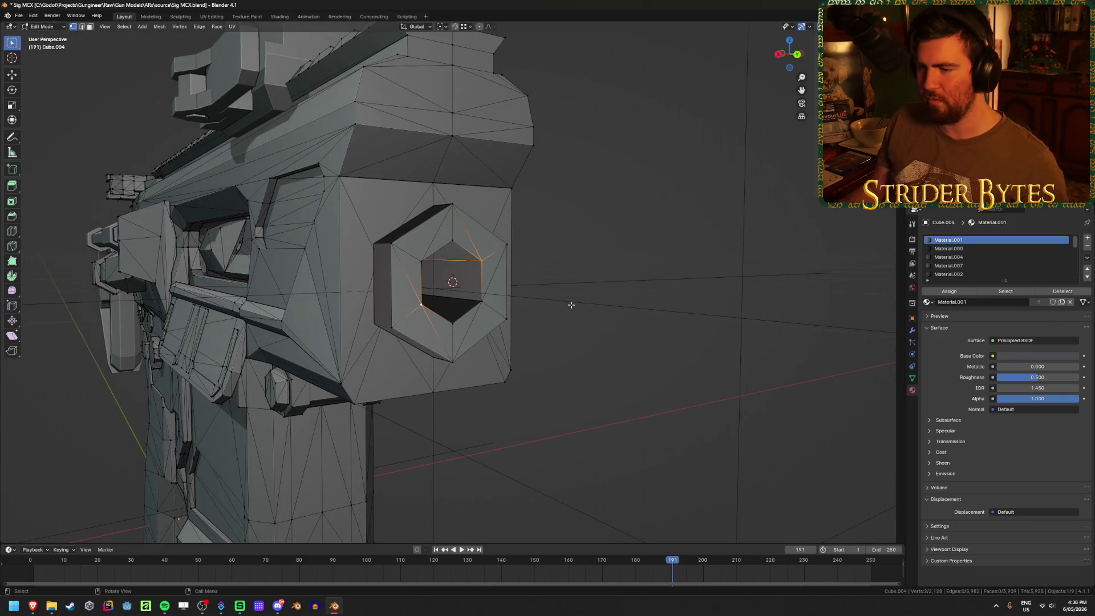
middle_drag(558, 306, 741, 331)
scroll(741, 331, down, 5)
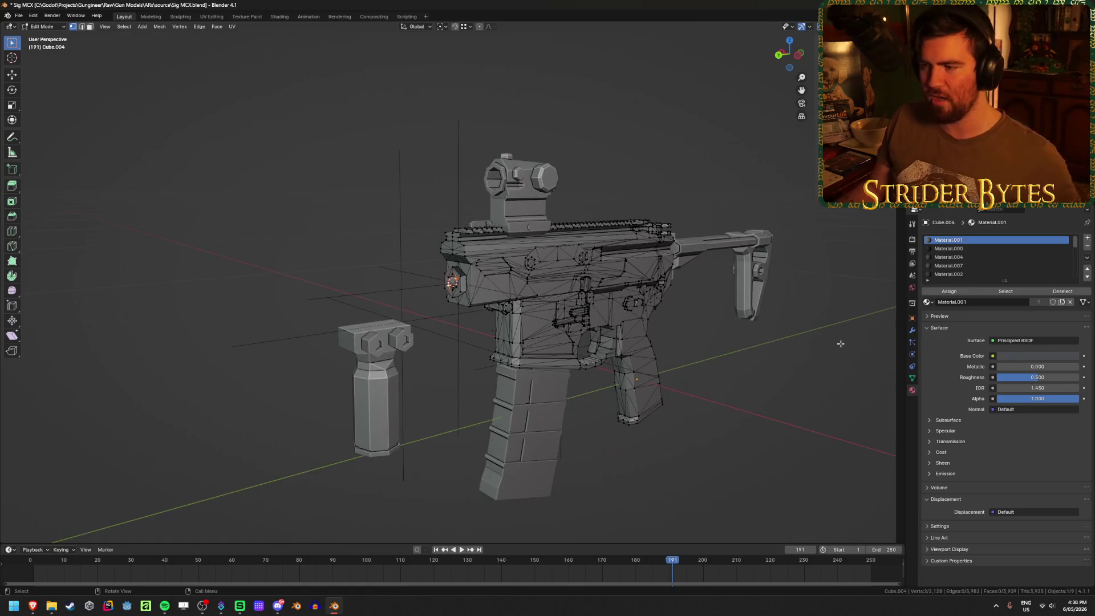
scroll(330, 339, up, 3)
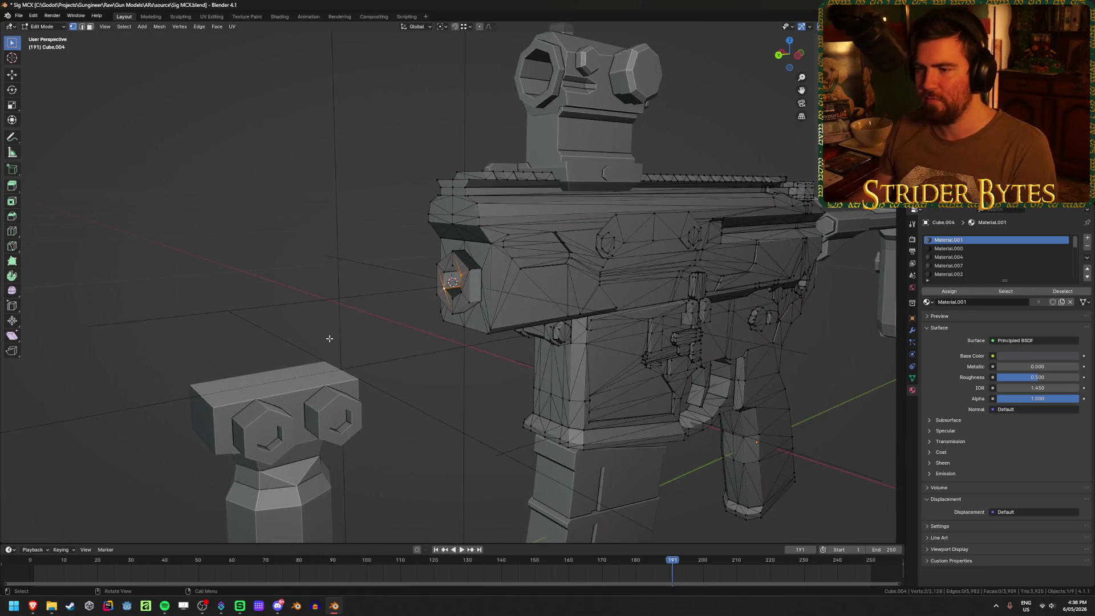
scroll(384, 245, up, 3)
middle_drag(384, 244, 486, 242)
scroll(486, 242, up, 5)
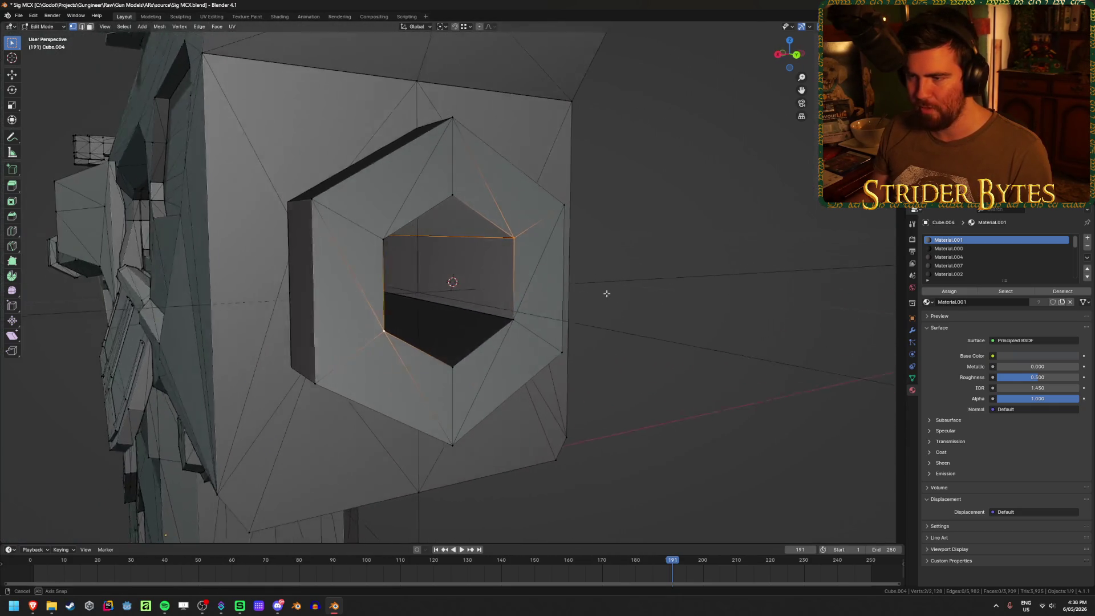
mouse_move(601, 294)
middle_down()
mouse_move(666, 285)
mouse_move(618, 297)
mouse_move(542, 292)
middle_up()
Check the barrel empty sits at the hex hole in front and side views
key(Tab)
click(623, 294)
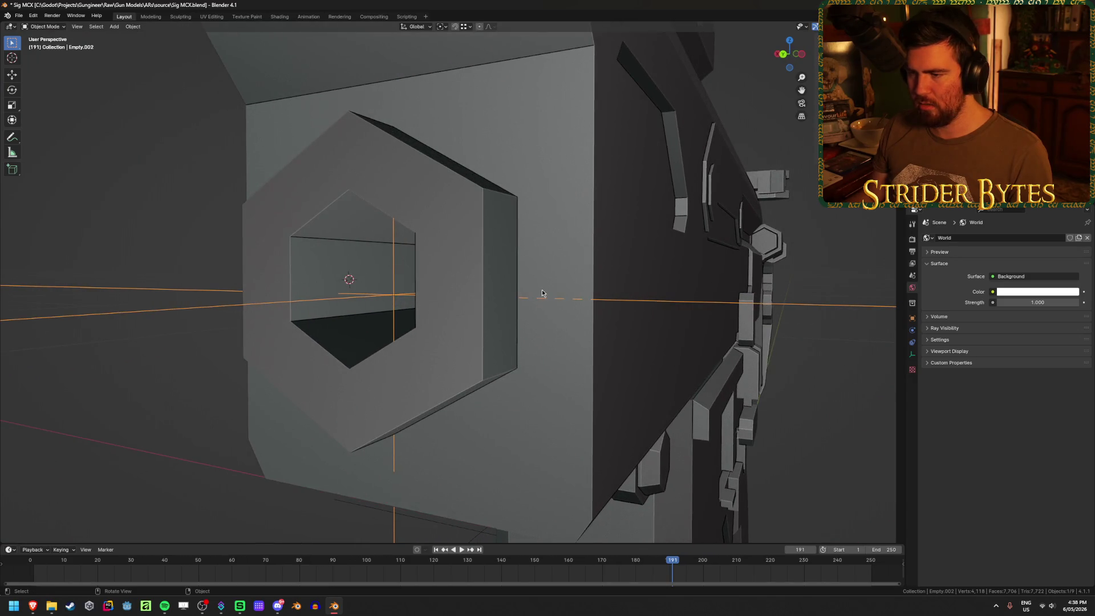
key(KP_1)
key(KP_3)
key(KP_1)
mouse_move(543, 291)
middle_down()
mouse_move(464, 287)
mouse_move(443, 154)
middle_up()
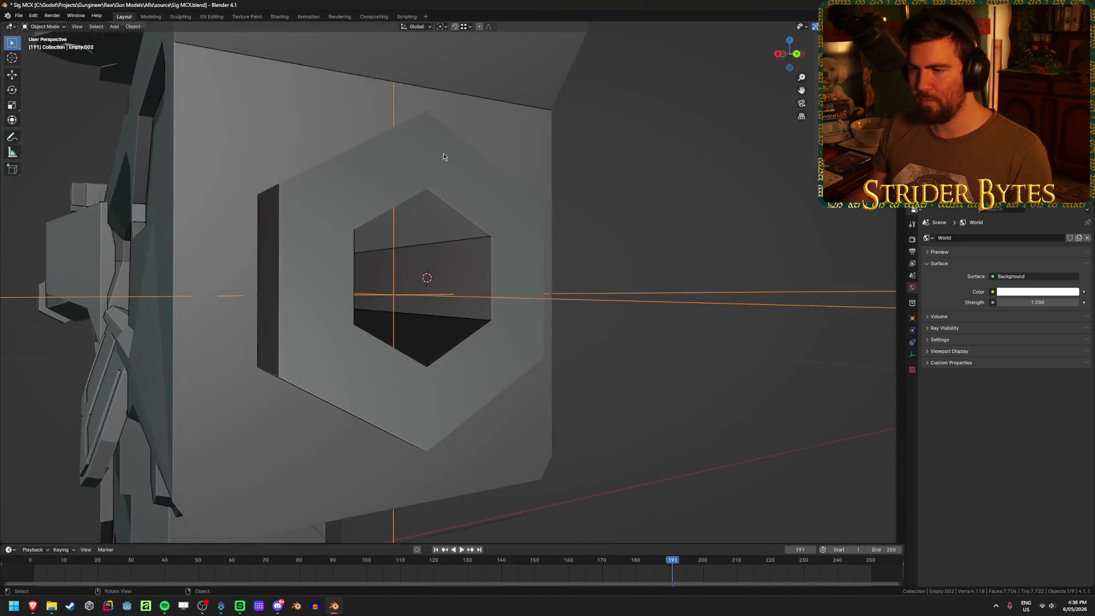
click(443, 154)
key(Tab)
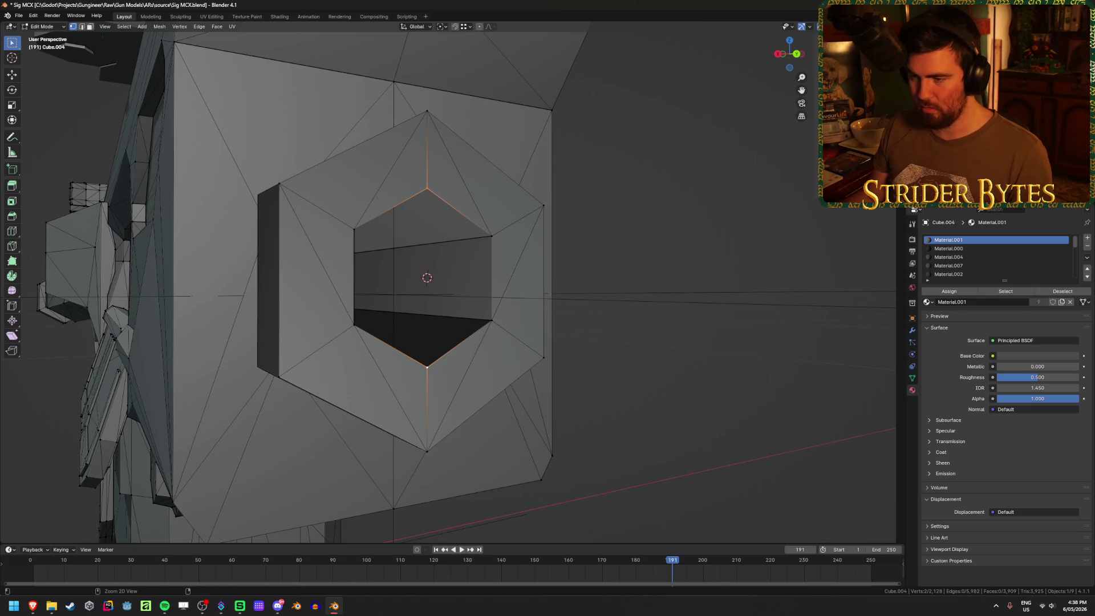
key(Tab)
Select the barrel empty Empty.002 and open its name field for renaming
click(411, 300)
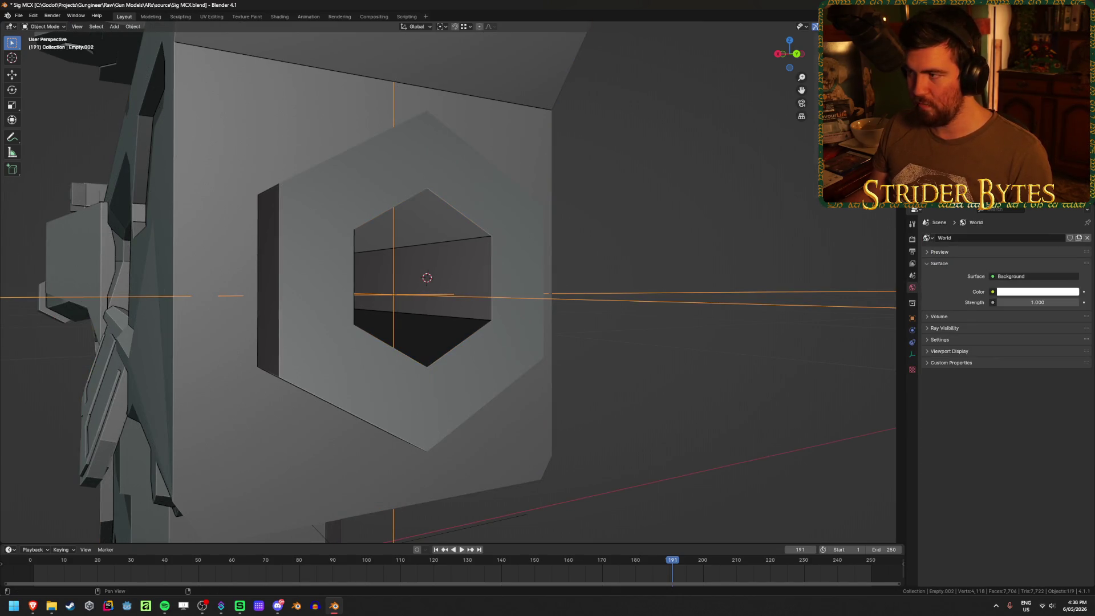
mouse_move(577, 256)
middle_down()
mouse_move(567, 281)
mouse_move(622, 268)
mouse_move(602, 303)
mouse_move(729, 267)
mouse_move(703, 273)
middle_up()
scroll(622, 268, down, 4)
scroll(639, 268, down, 5)
key(F2)
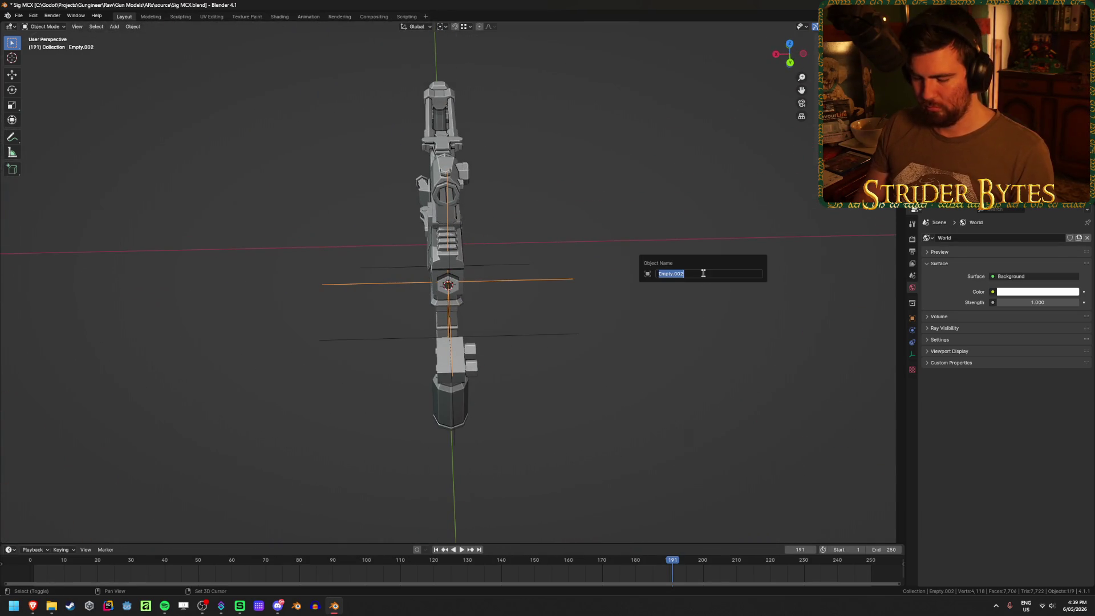
Rename the barrel empty to 'BarrelAttach' and save the file
text(BarrelA)
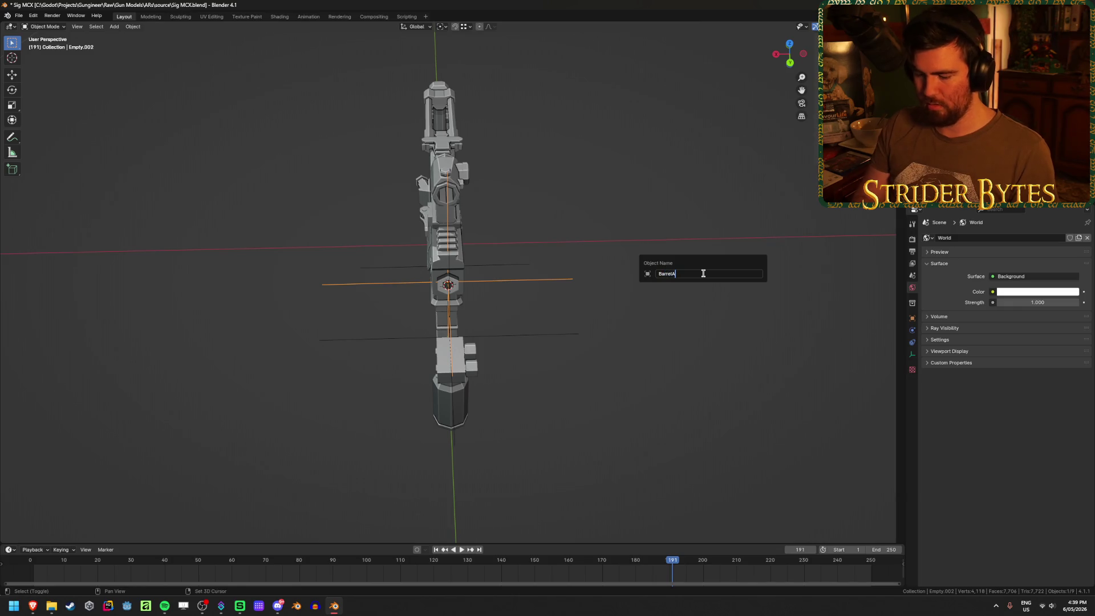
text(ttach)
key(Return)
key(ctrl+s)
Rename the foregrip empty to 'ForegripAttach'
middle_drag(616, 301, 584, 261)
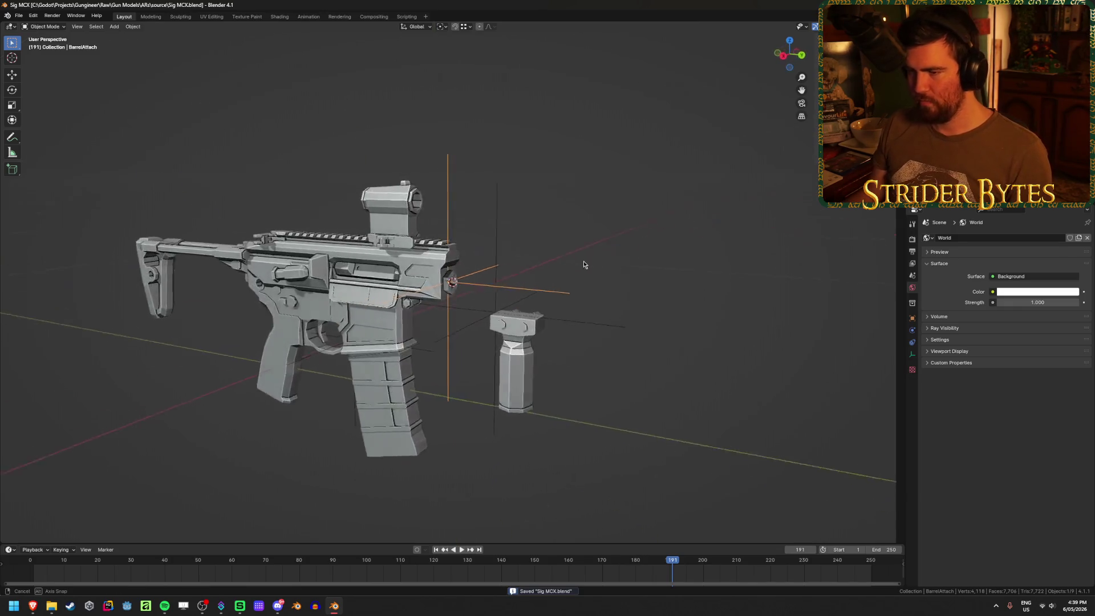
scroll(586, 259, up, 3)
click(546, 235)
click(533, 236)
key(F2)
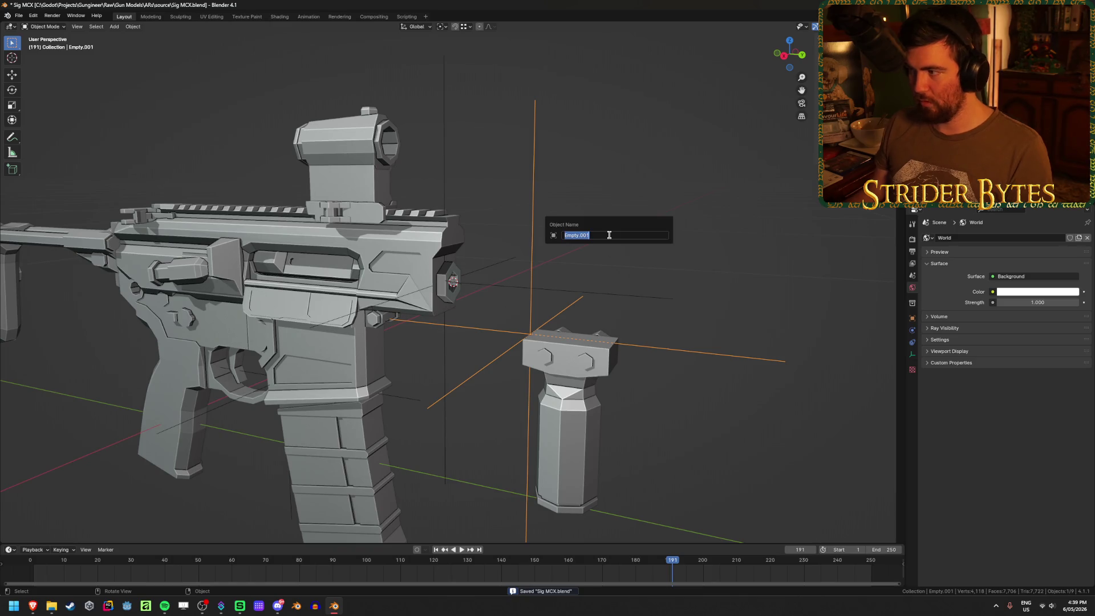
text(Foregrip)
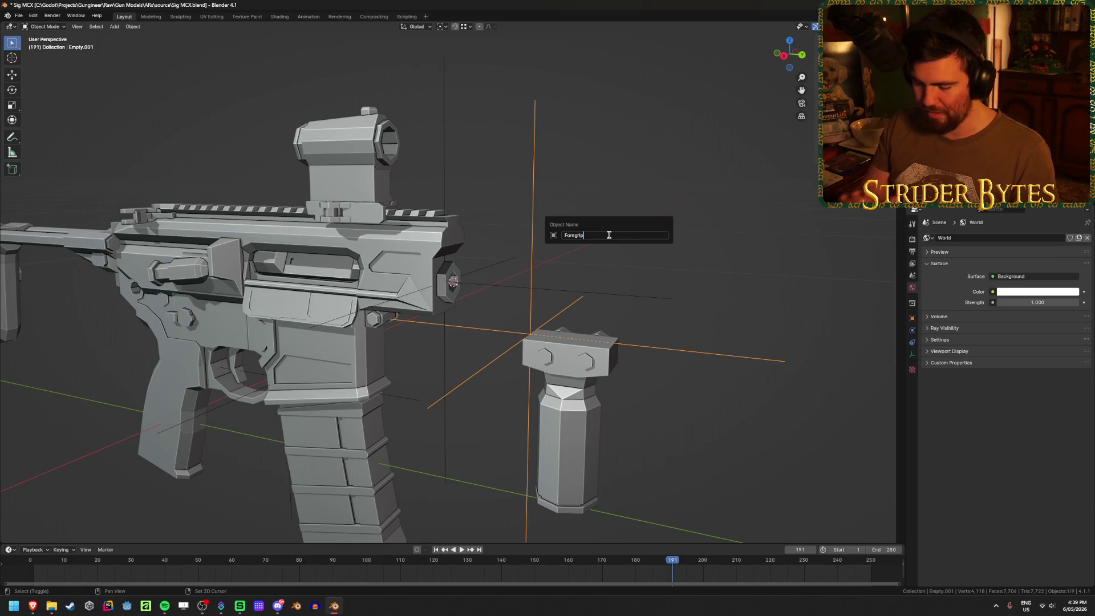
text(Attach)
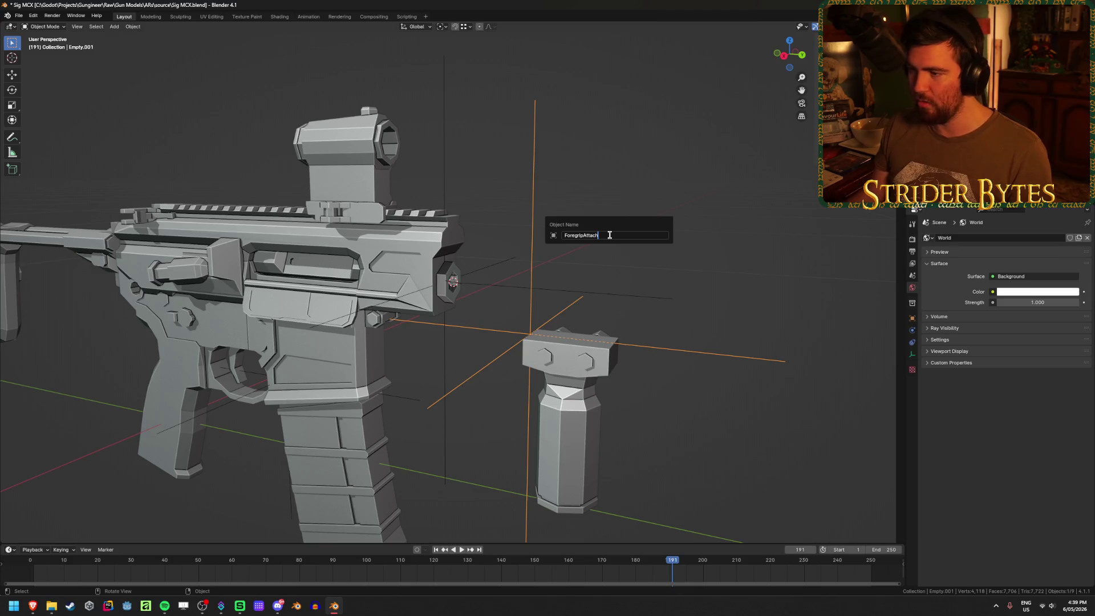
key(Return)
Select the magazine empty and start renaming it, typing 'M'
click(508, 297)
middle_drag(424, 352, 556, 344)
click(430, 363)
middle_drag(430, 363, 535, 371)
scroll(535, 377, up, 2)
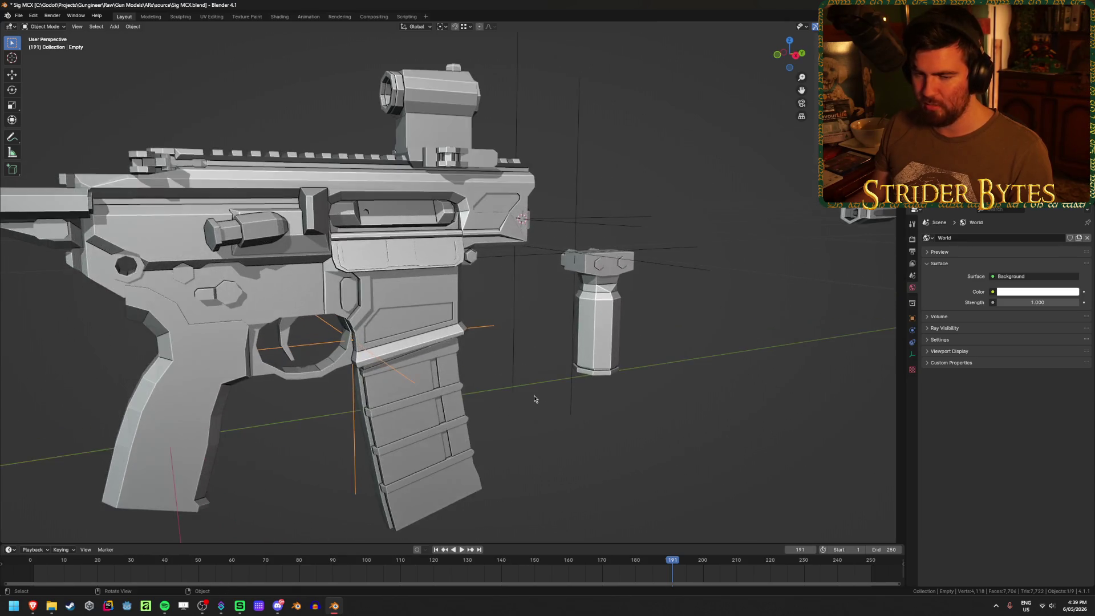
scroll(535, 399, down, 1)
key(F2)
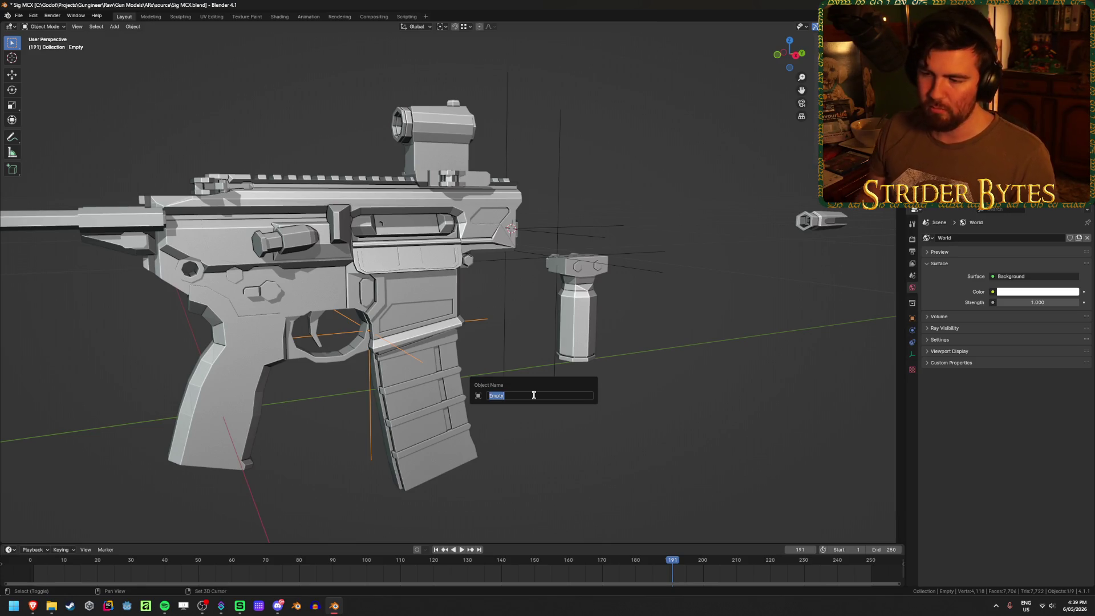
text(MagazineA)
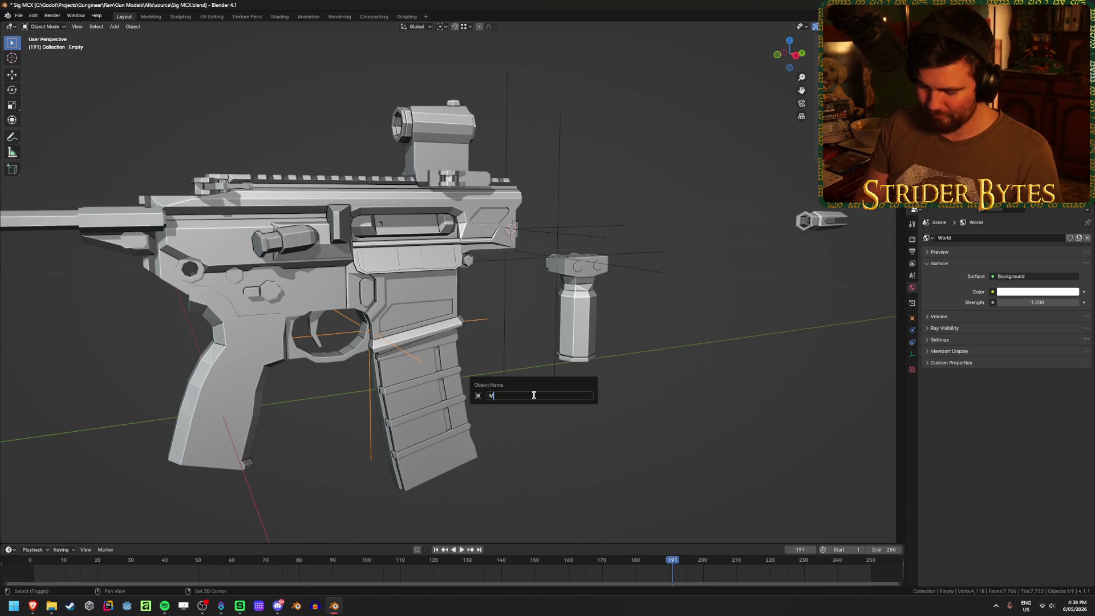
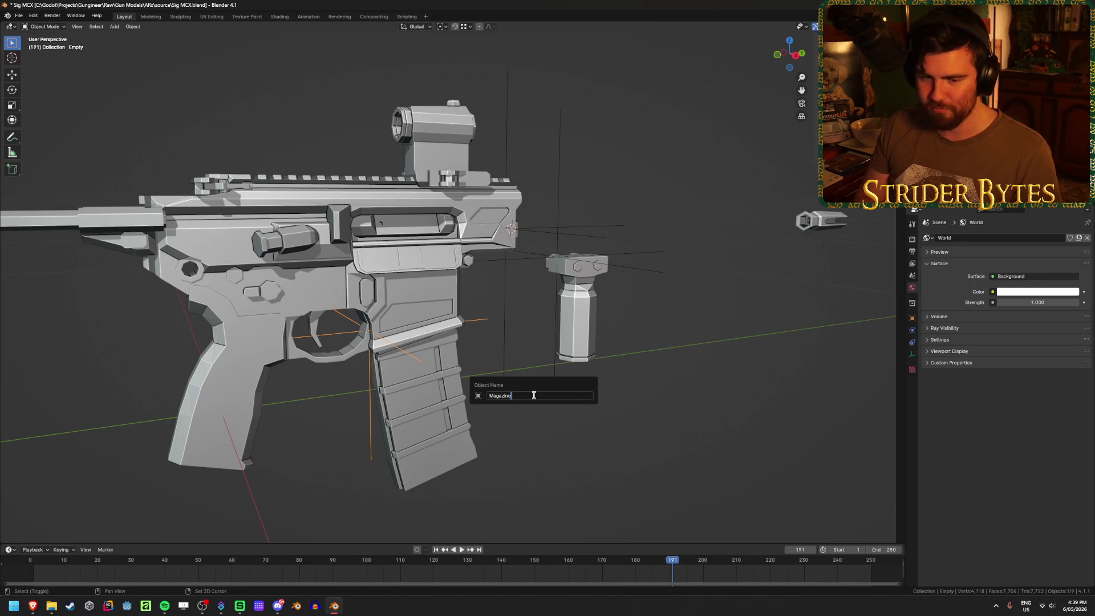
Finish naming the magazine empty MagazineAttach and save the file
text(ttach)
key(Return)
key(ctrl+s)
Unhide all gun parts, then hide the handguard (Cube.007) to expose the muzzle device
key(alt+h)
mouse_move(571, 408)
middle_down()
mouse_move(693, 309)
mouse_move(473, 342)
mouse_move(607, 296)
middle_up()
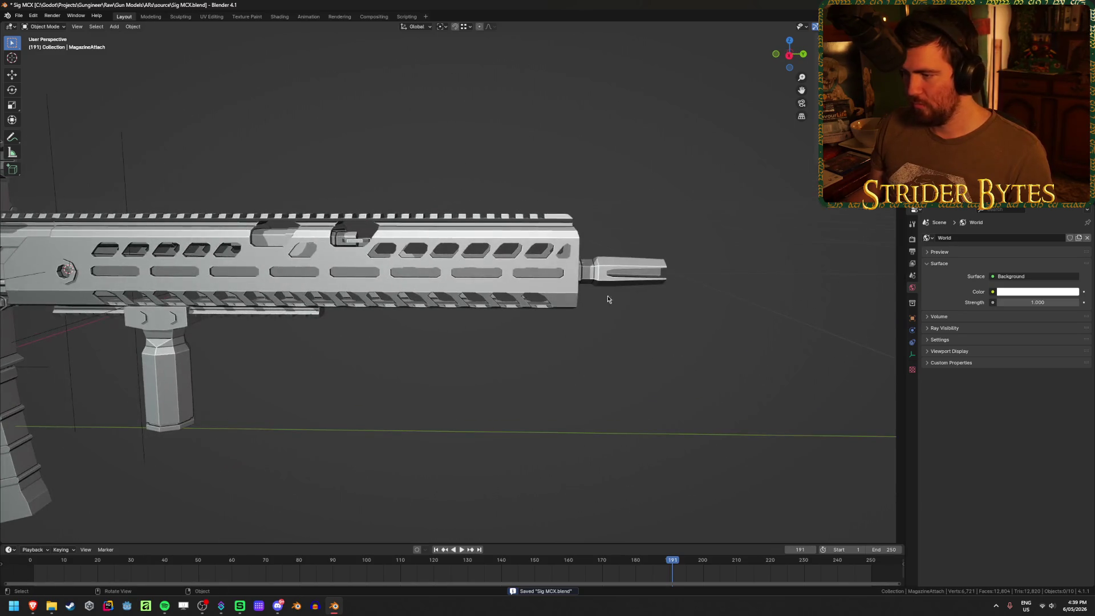
click(628, 270)
scroll(641, 340, up, 3)
middle_drag(519, 342, 536, 321)
scroll(537, 321, up, 2)
right_click(554, 329)
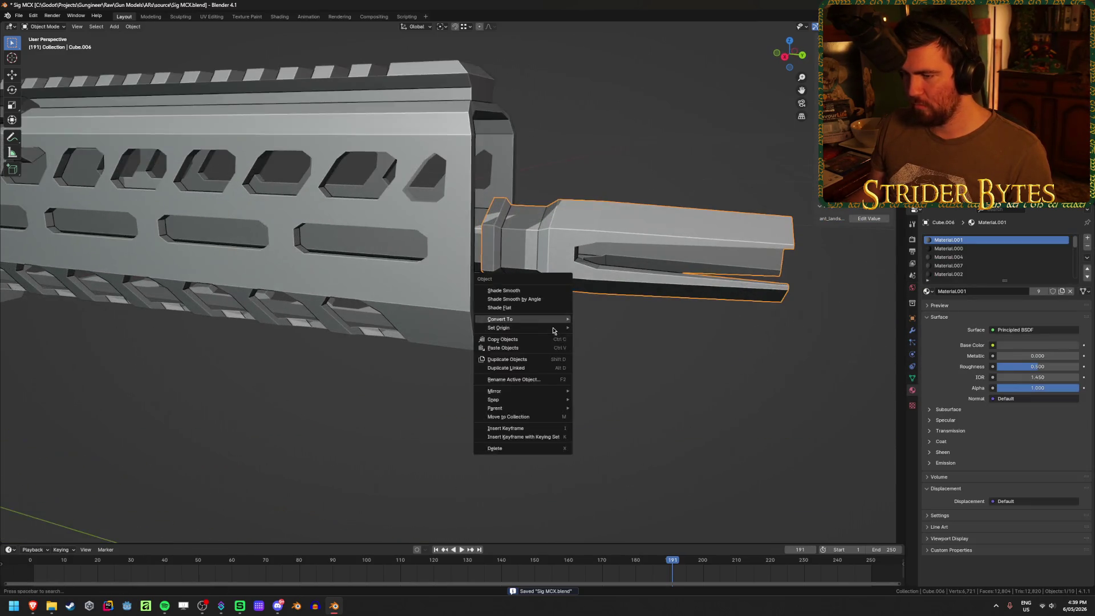
scroll(673, 356, up, 4)
click(330, 285)
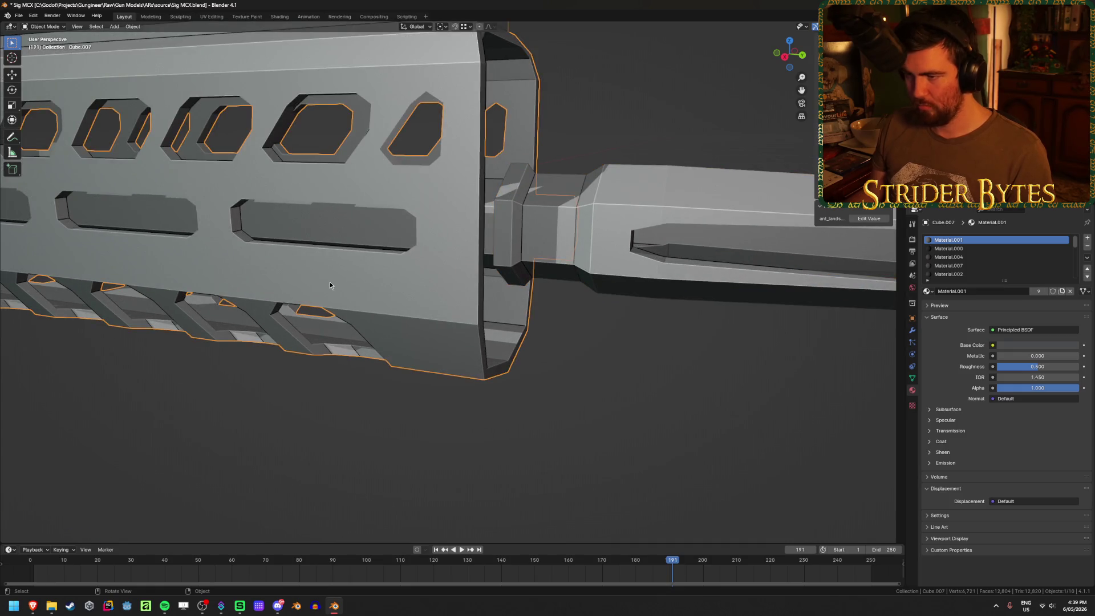
key(h)
Enter Edit Mode on the muzzle device (Cube.006) and view its open hex end
mouse_move(330, 282)
middle_down()
mouse_move(618, 227)
mouse_move(599, 234)
middle_up()
click(618, 229)
key(Tab)
scroll(591, 234, up, 2)
click(537, 151)
mouse_move(537, 150)
middle_down()
mouse_move(550, 172)
mouse_move(633, 179)
mouse_move(647, 148)
mouse_move(611, 164)
mouse_move(631, 177)
middle_up()
Select both inner hex edge loops and bridge them to close the muzzle opening
key(2)
alt+click(653, 122)
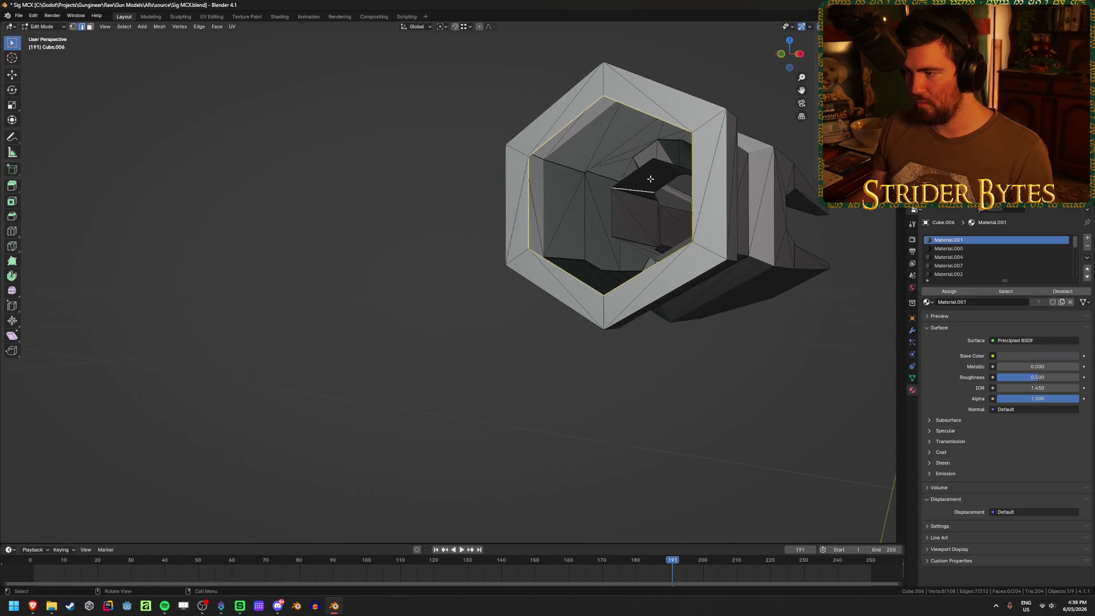
alt+shift+click(632, 177)
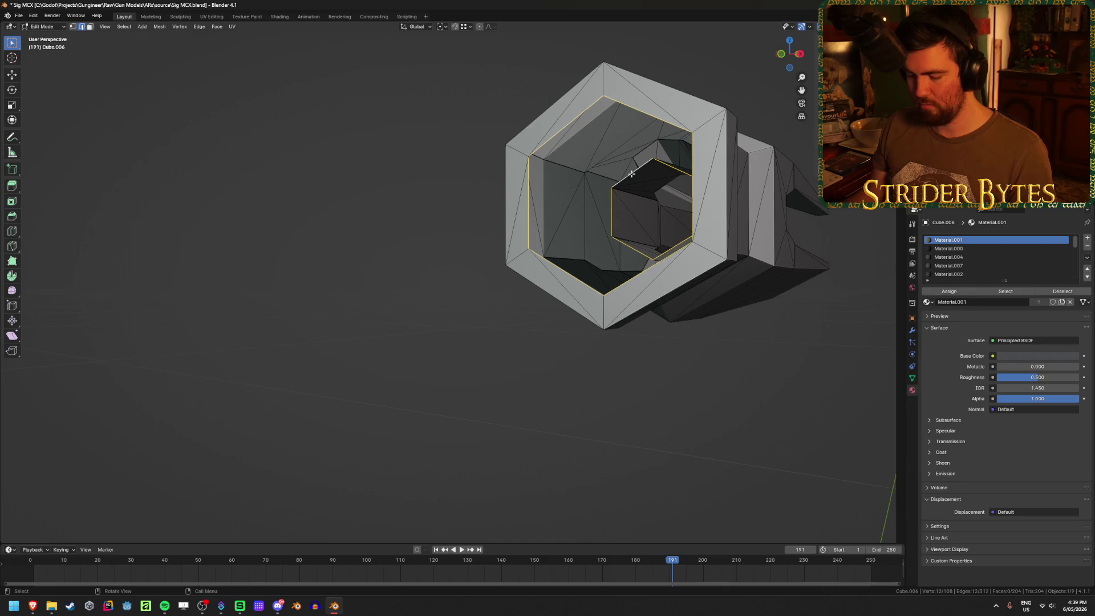
key(ctrl+e)
click(625, 203)
key(alt+a)
mouse_move(626, 204)
middle_down()
mouse_move(436, 313)
mouse_move(610, 331)
mouse_move(631, 315)
mouse_move(503, 330)
mouse_move(393, 321)
middle_up()
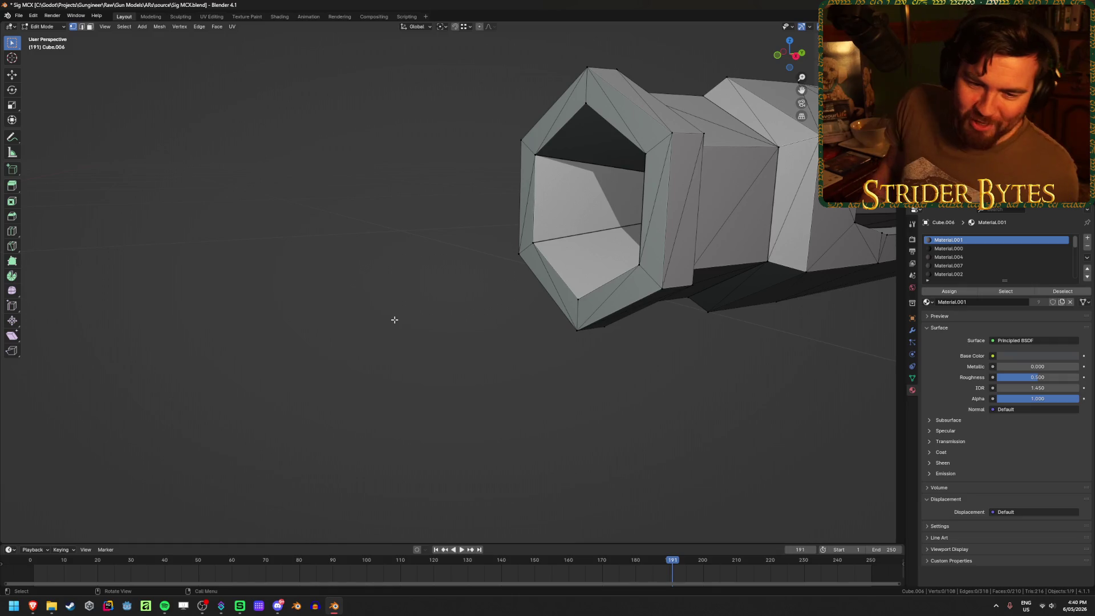
Return to Object Mode and set the muzzle device's origin to the 3D cursor
click(590, 109)
key(ctrl+Tab)
click(575, 358)
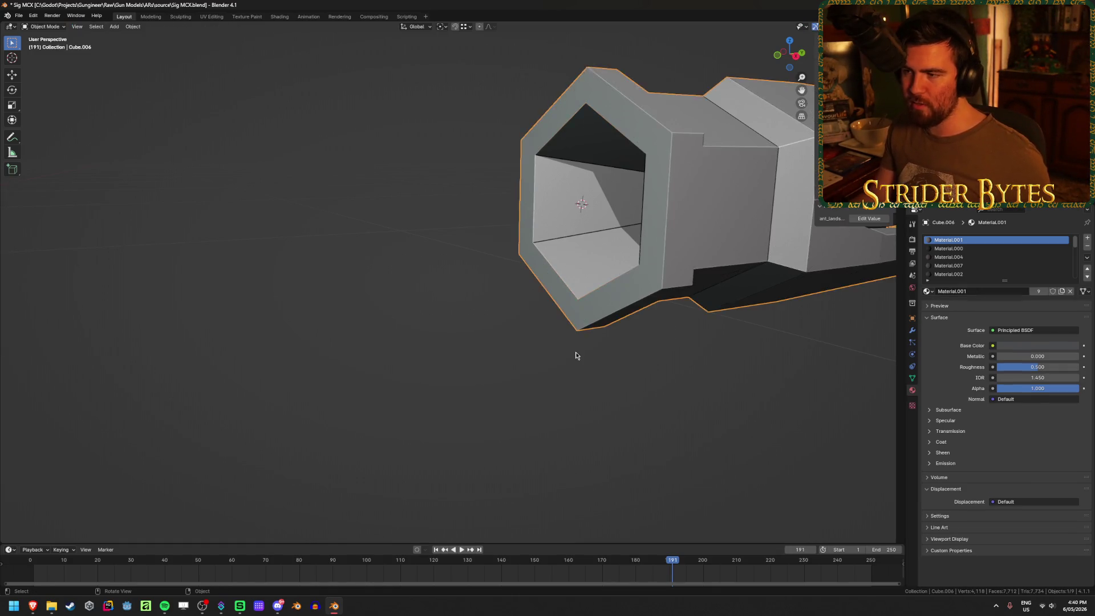
key(KP_Decimal)
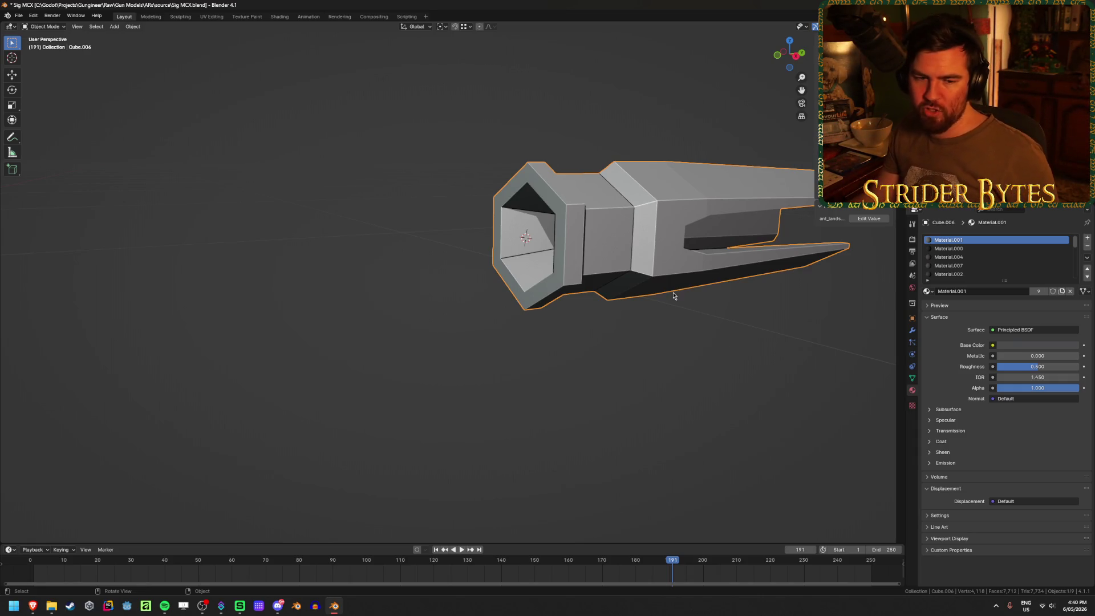
right_click(544, 398)
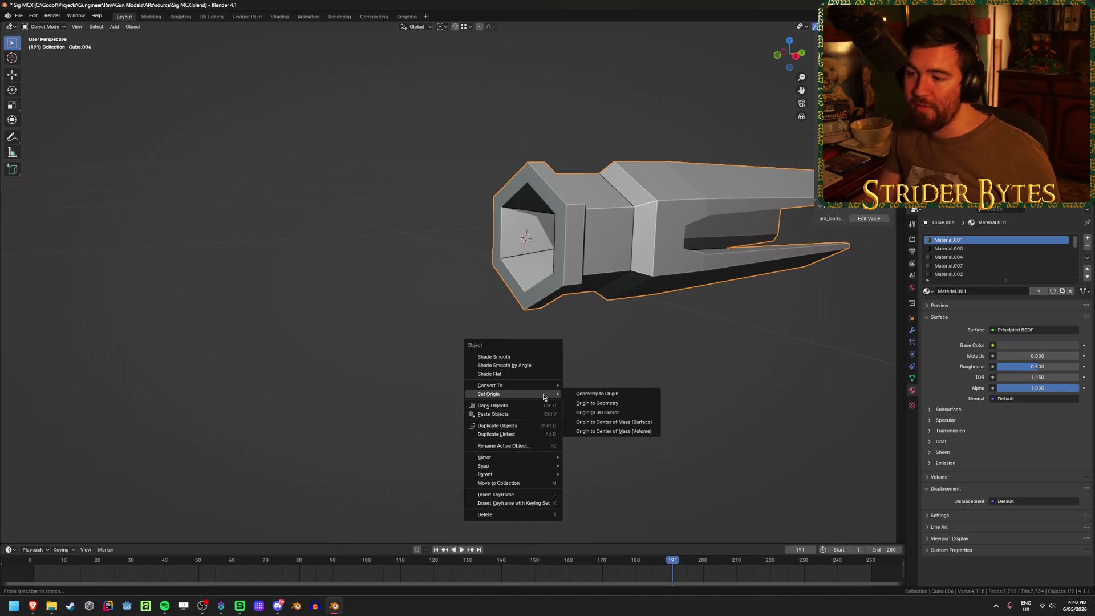
click(605, 413)
click(672, 389)
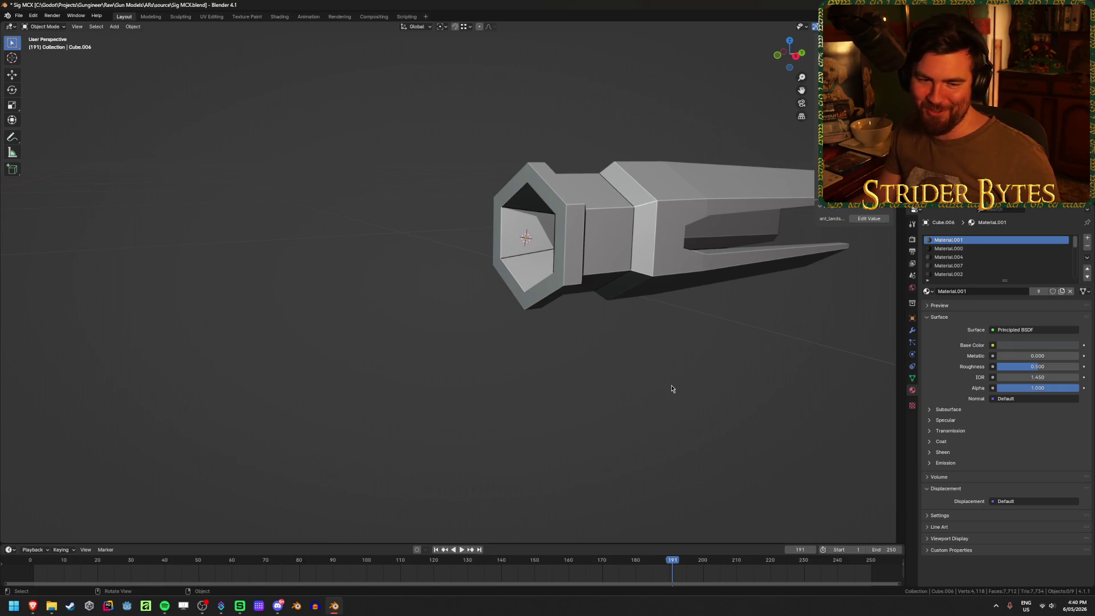
Unhide the handguard and add a Plain Axes empty at the muzzle's base
key(alt+h)
click(682, 388)
mouse_move(689, 387)
middle_down()
mouse_move(638, 383)
mouse_move(611, 421)
mouse_move(677, 362)
middle_up()
key(shift+a)
mouse_move(637, 383)
click(673, 380)
scroll(670, 382, down, 6)
Scale the new muzzle empty down and apply its scale
key(s)
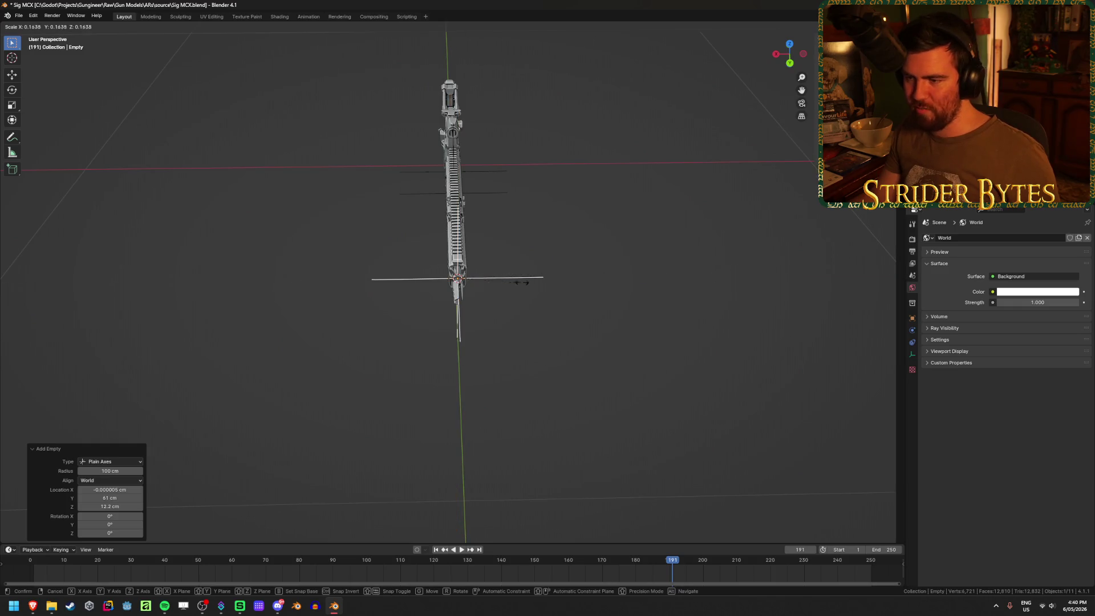
click(518, 282)
key(ctrl+a)
click(508, 286)
scroll(502, 354, up, 4)
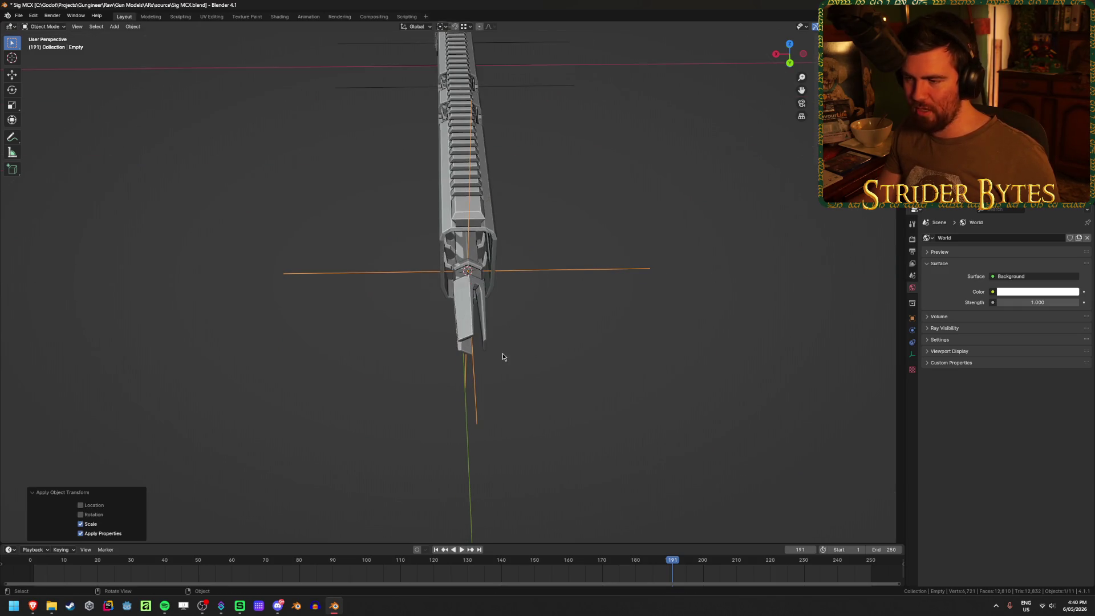
middle_drag(502, 354, 557, 337)
scroll(550, 354, up, 6)
Rename the muzzle empty BarrelAttach.001 and save the file
key(F2)
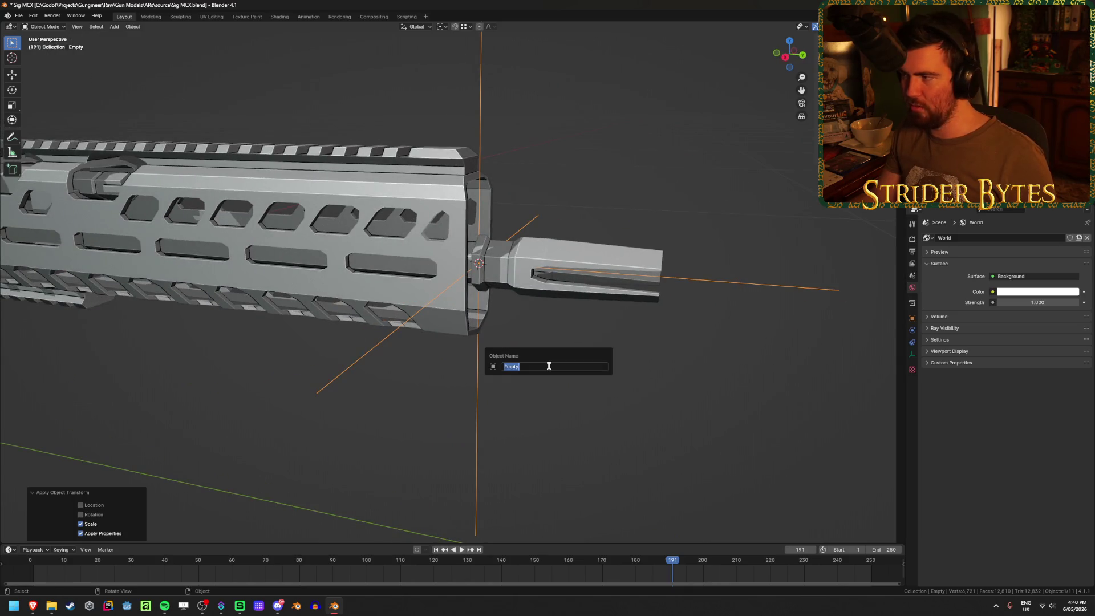
text(BarrelAttach)
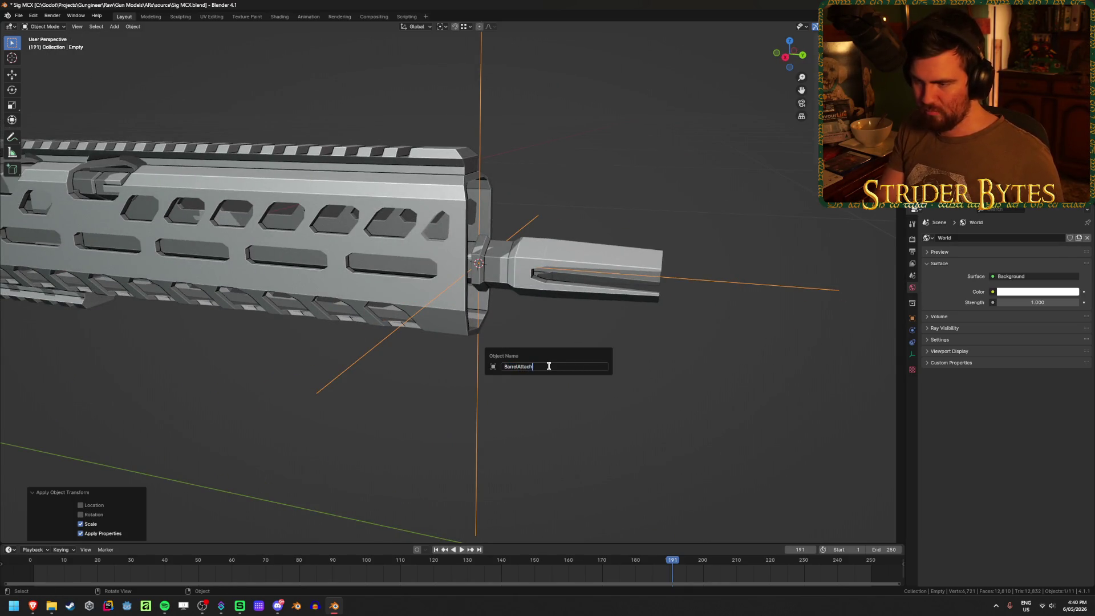
key(Return)
key(ctrl+s)
scroll(543, 367, down, 2)
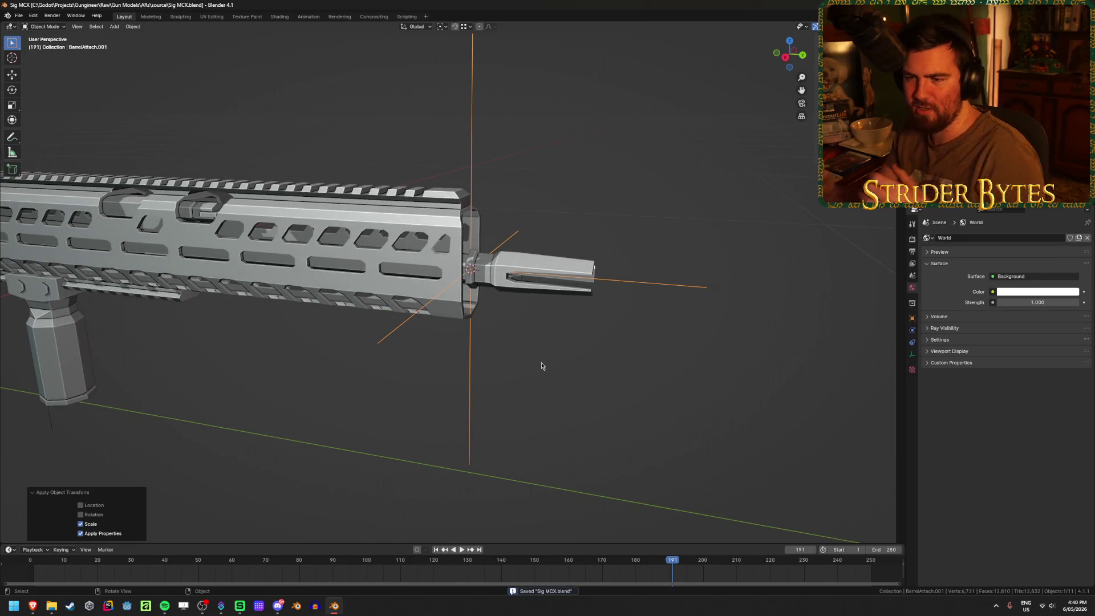
mouse_move(542, 367)
middle_down()
mouse_move(526, 353)
mouse_move(468, 348)
mouse_move(514, 337)
mouse_move(548, 353)
middle_up()
scroll(549, 353, down, 2)
scroll(541, 384, down, 2)
key(ctrl+s)
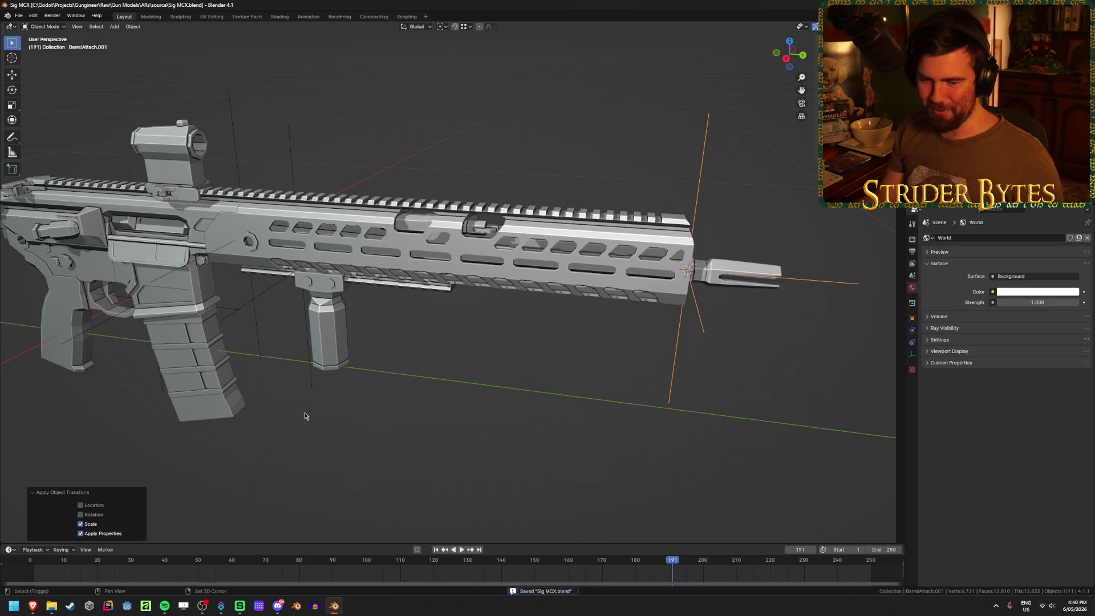
scroll(304, 457, up, 3)
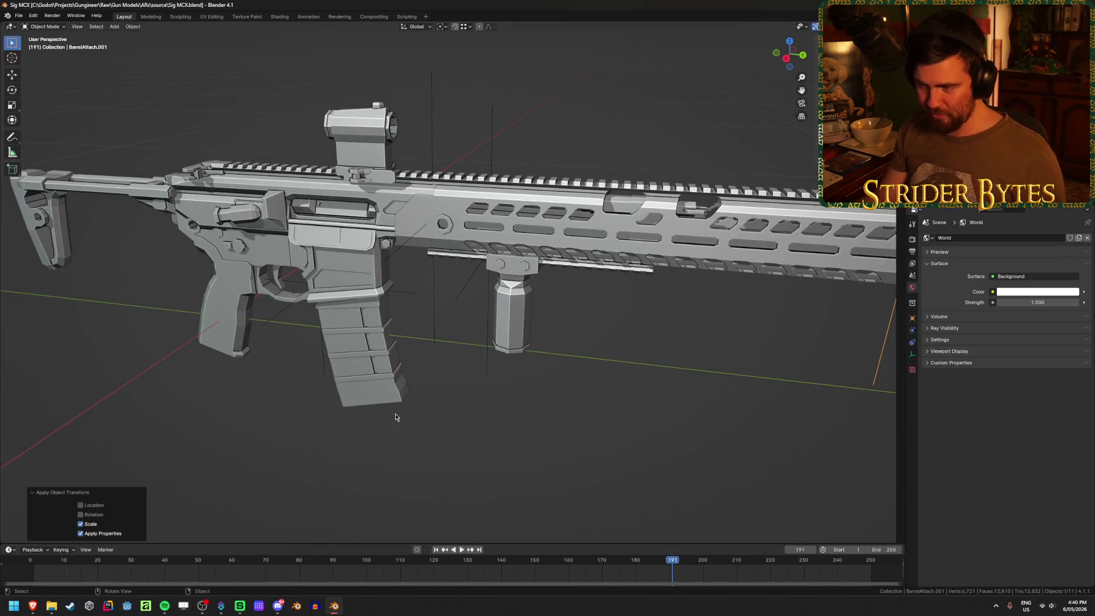
scroll(396, 417, up, 4)
scroll(713, 332, down, 4)
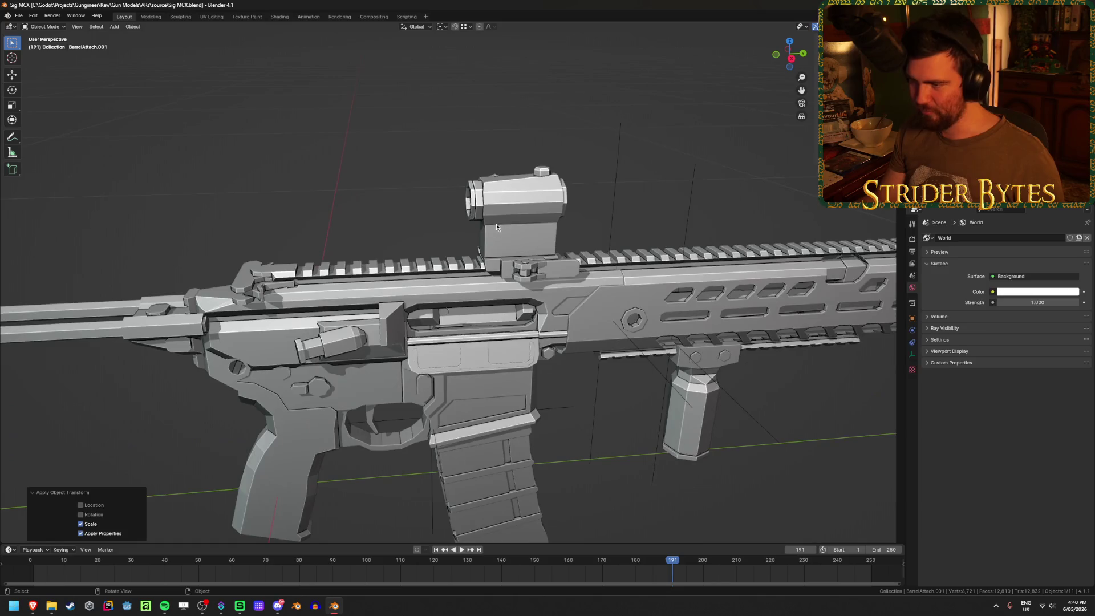
Select the red-dot sight (Cube.005) and enter Edit Mode on its mesh
click(496, 224)
mouse_move(496, 223)
middle_down()
mouse_move(560, 296)
mouse_move(577, 285)
middle_up()
scroll(577, 283, up, 5)
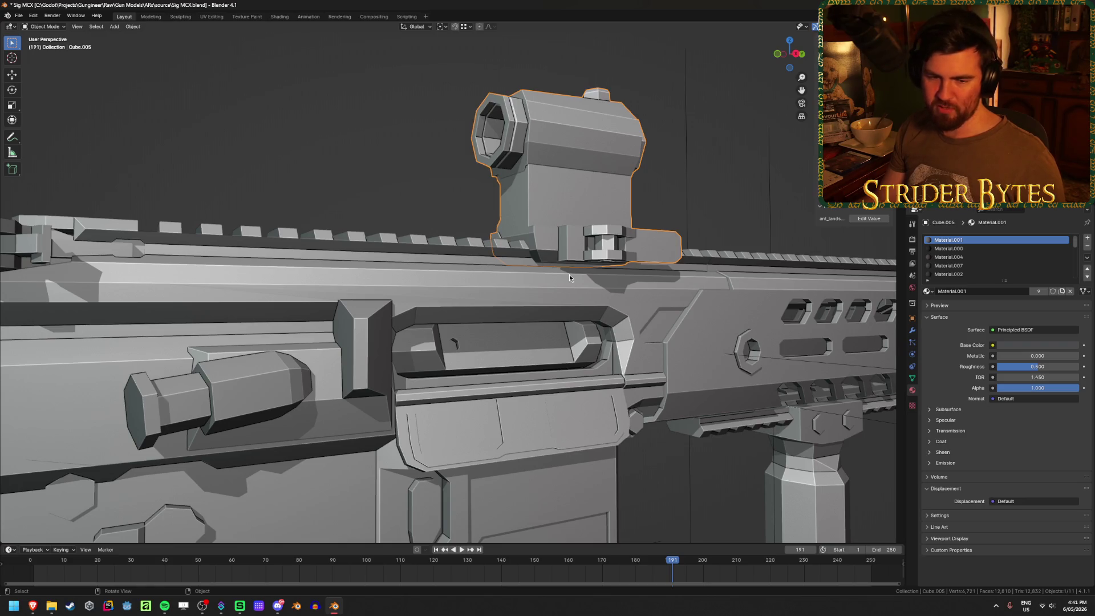
mouse_move(572, 278)
middle_down()
mouse_move(592, 284)
mouse_move(562, 296)
middle_up()
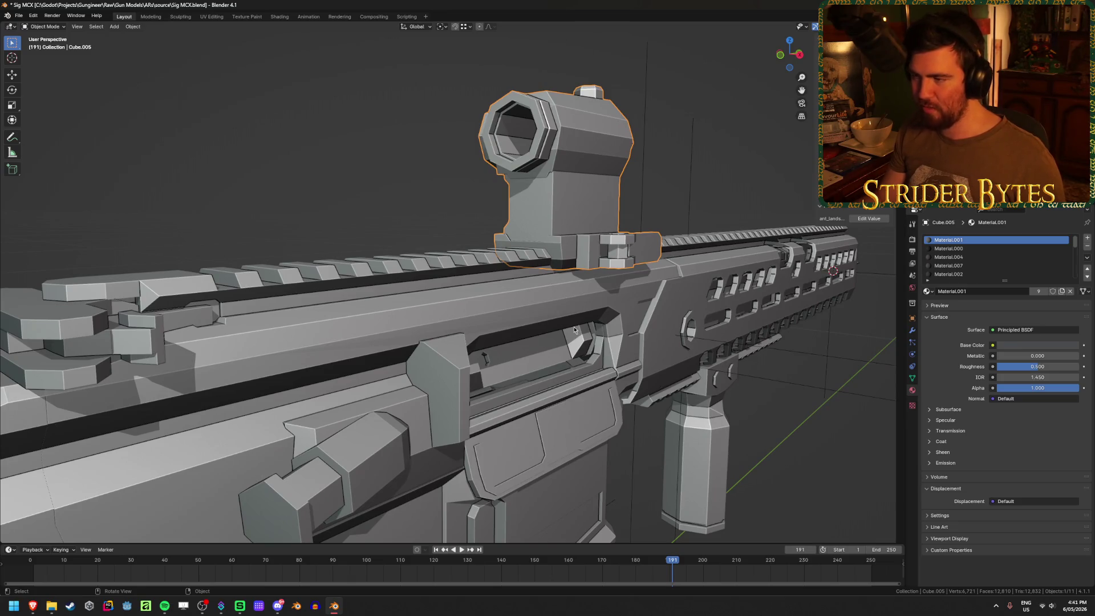
click(531, 293)
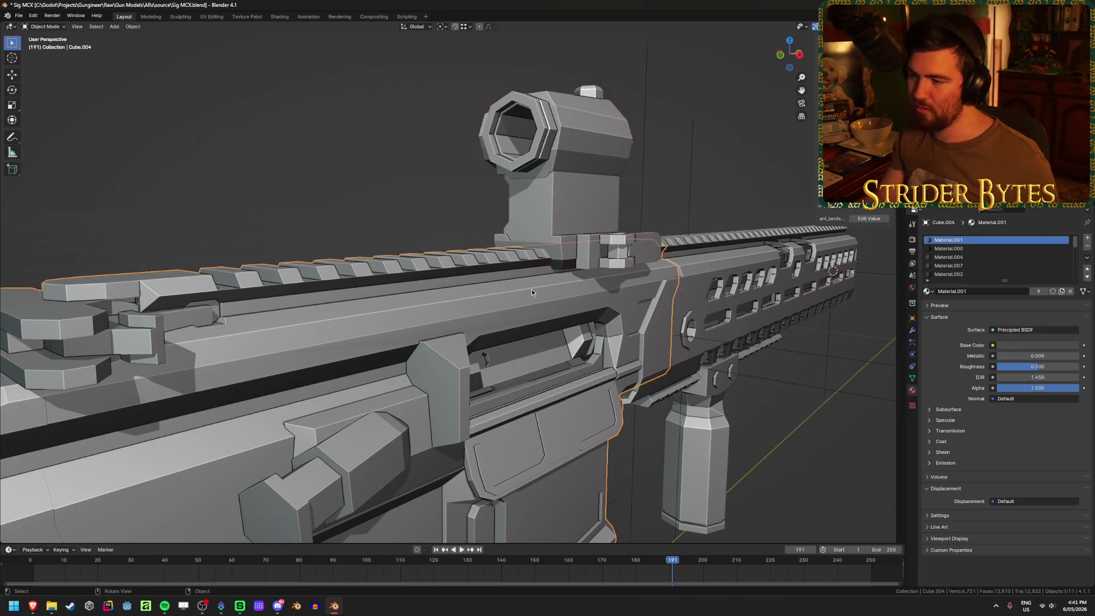
scroll(531, 293, up, 2)
middle_drag(531, 293, 629, 242)
click(629, 242)
key(Tab)
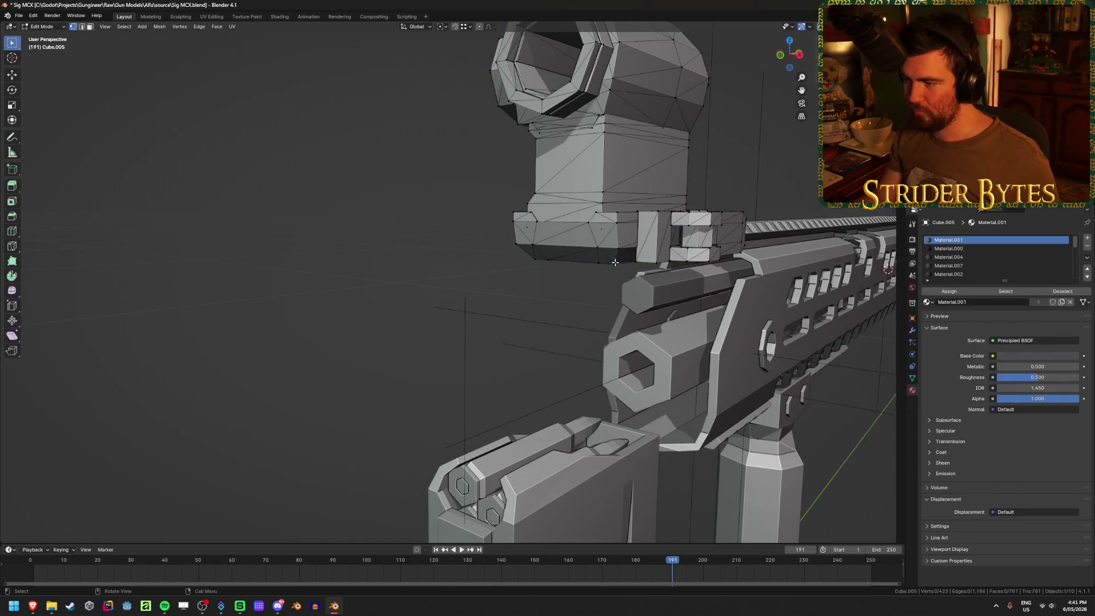
Snap the 3D cursor to the sight's mount base and move the sight's origin there
middle_drag(524, 262, 602, 212)
key(shift+s)
click(598, 252)
key(Tab)
mouse_move(598, 253)
middle_down()
mouse_move(675, 289)
mouse_move(627, 292)
middle_up()
right_click(628, 292)
mouse_move(654, 295)
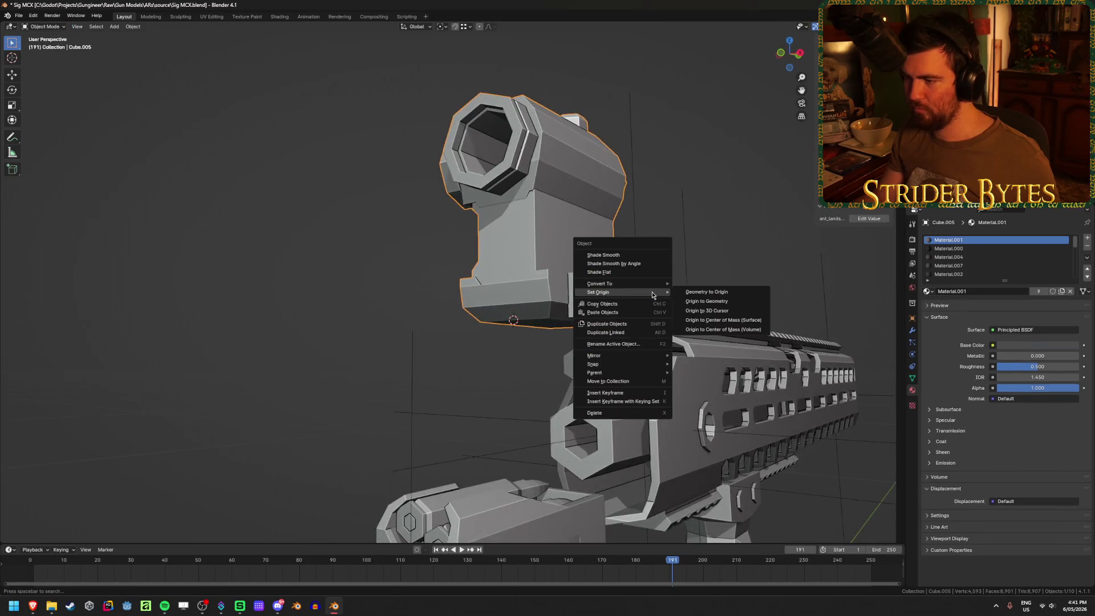
click(708, 310)
middle_drag(707, 310, 647, 341)
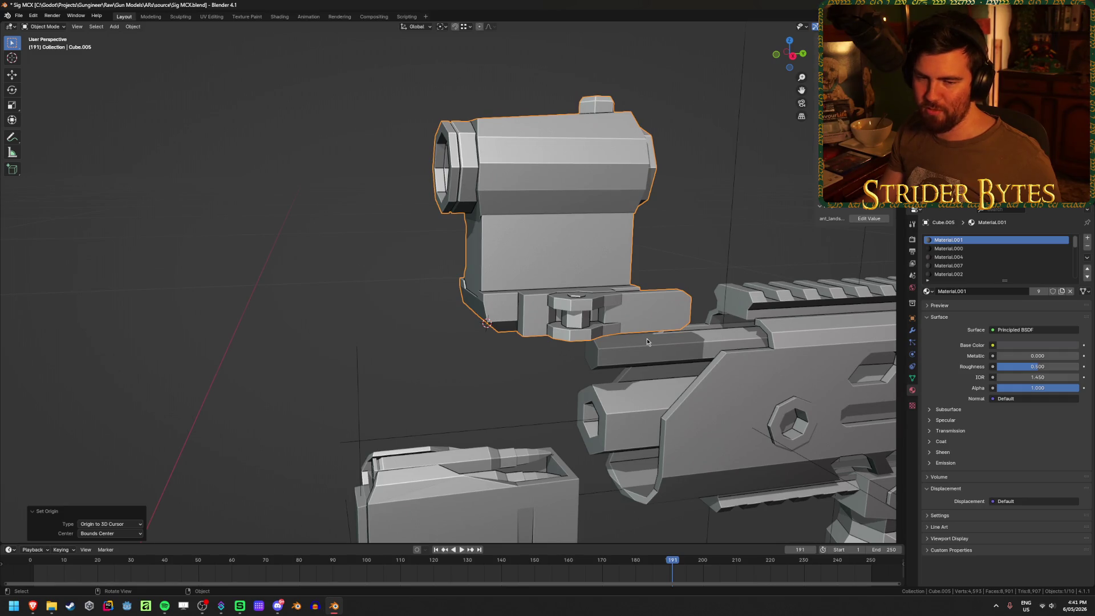
scroll(647, 341, down, 2)
Unhide the upper receiver and add a Plain Axes empty at the sight's base
click(268, 242)
key(alt+h)
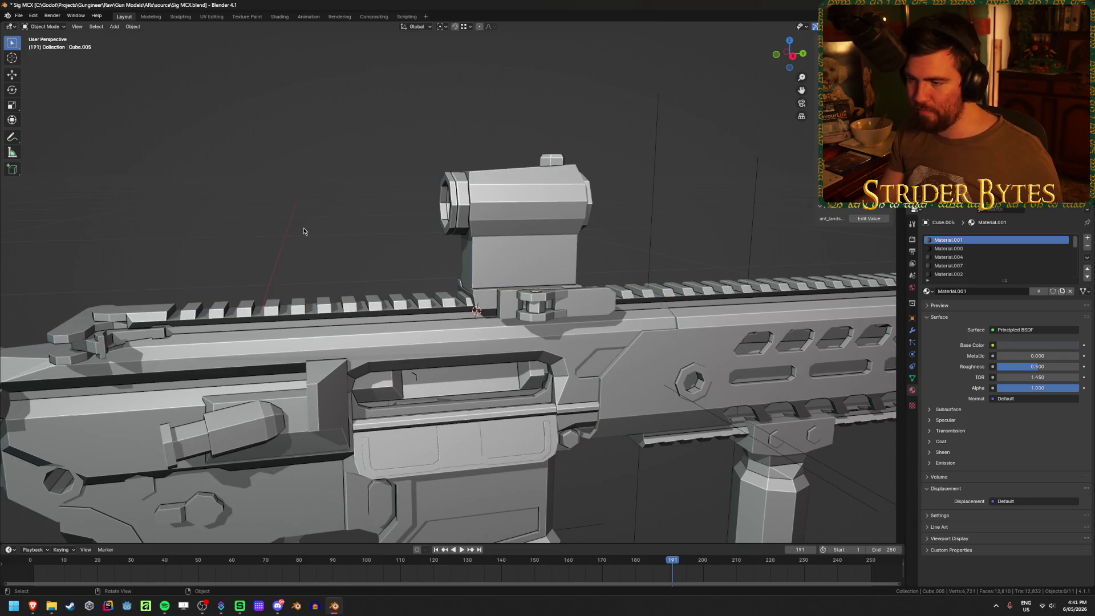
key(shift+a)
mouse_move(308, 231)
click(376, 230)
Scale the sight's new empty down and apply its scale
mouse_move(364, 296)
middle_down()
mouse_move(307, 297)
mouse_move(334, 311)
middle_up()
key(s)
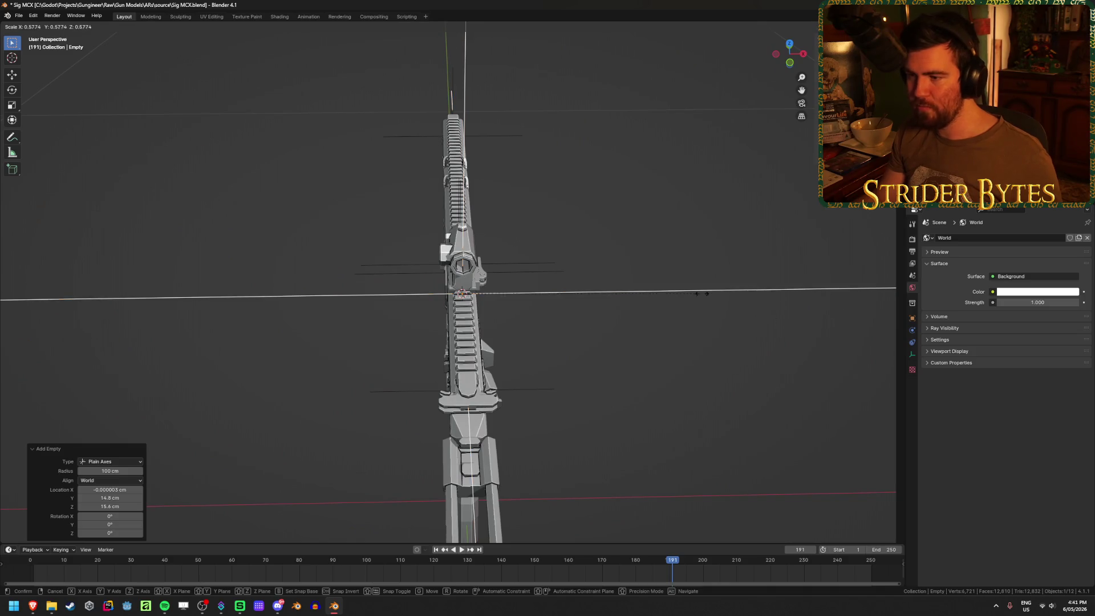
click(511, 295)
key(ctrl+a)
click(511, 295)
middle_drag(510, 294, 596, 310)
Rename the sight's empty SightAttach, then deselect it
key(F2)
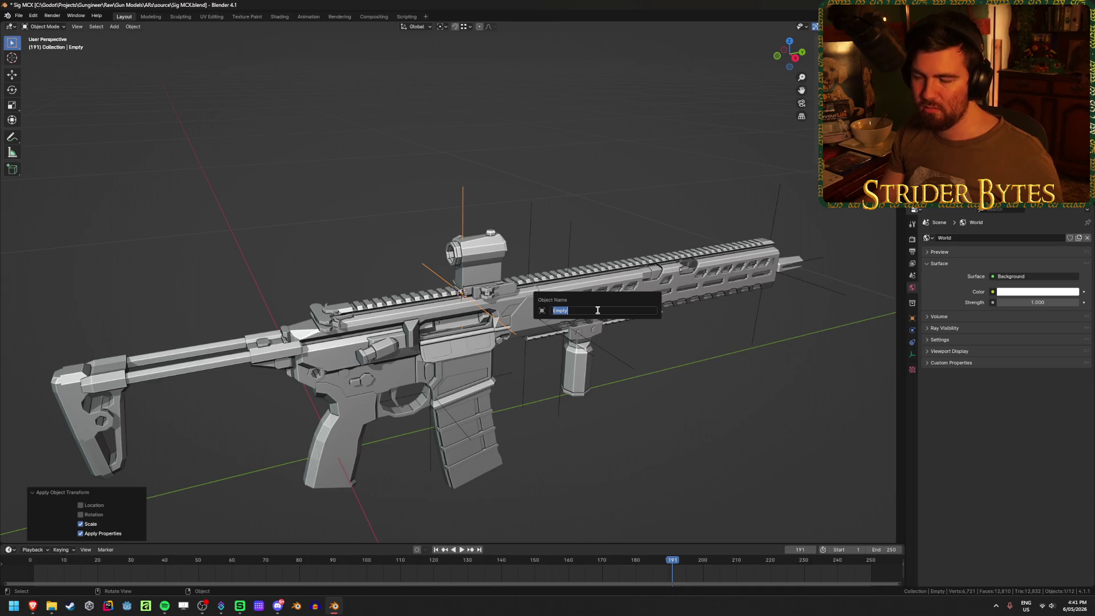
text(sAttach)
key(Return)
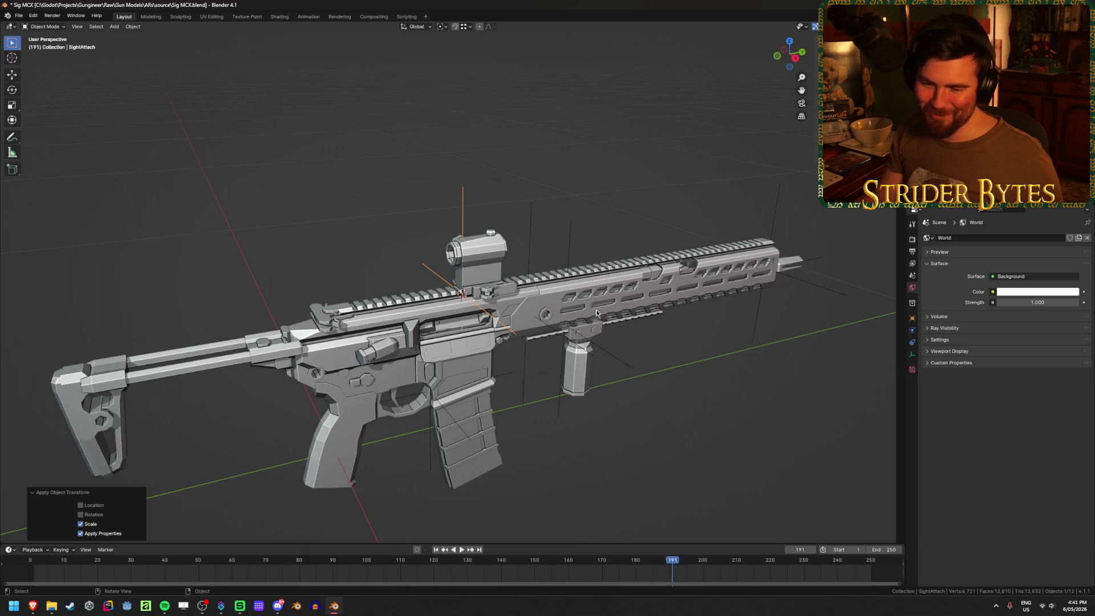
click(257, 280)
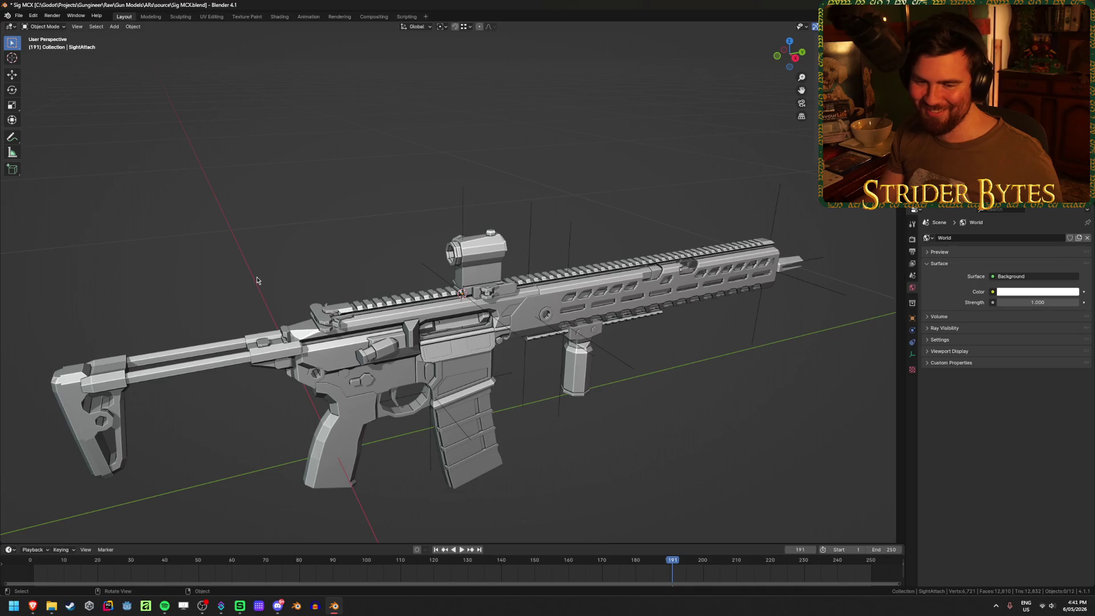
shift+middle_drag(257, 281, 398, 247)
scroll(515, 396, up, 3)
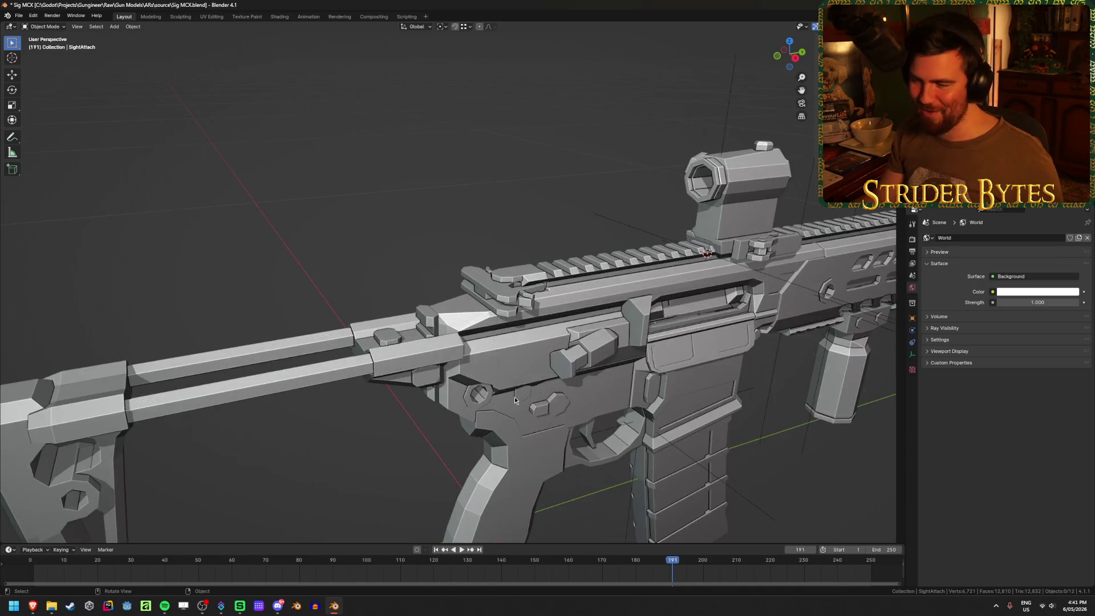
Hide the receiver body to isolate the stock, then select the stock
click(358, 369)
scroll(453, 404, down, 2)
click(480, 354)
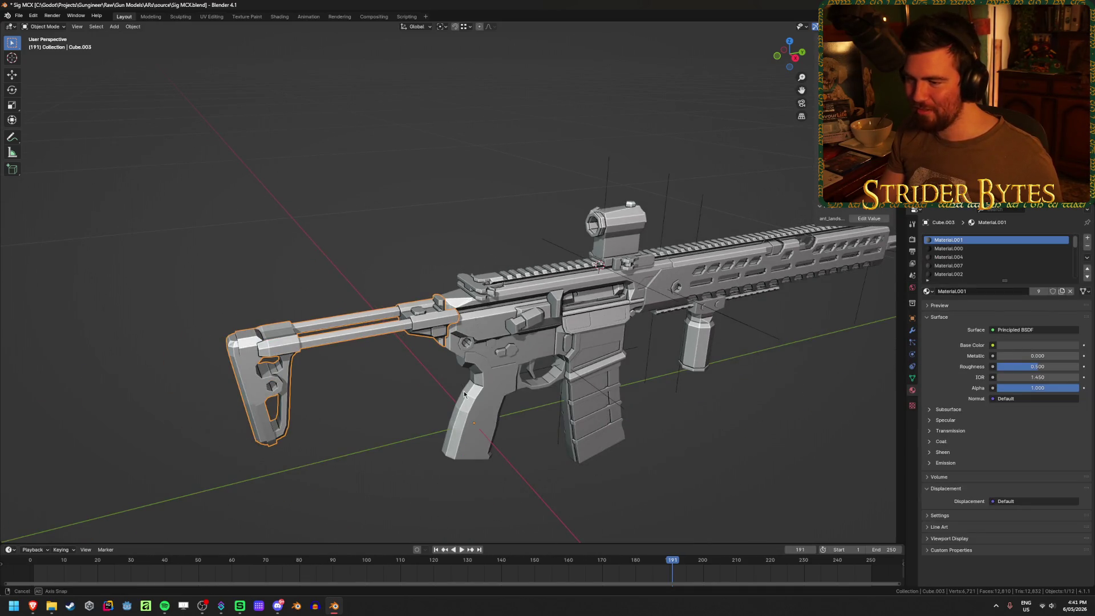
scroll(479, 359, up, 4)
mouse_move(478, 365)
middle_down()
mouse_move(471, 387)
mouse_move(495, 412)
mouse_move(489, 419)
middle_up()
key(h)
scroll(479, 400, up, 3)
click(491, 413)
In Edit Mode, snap the 3D cursor to the stock's selected mounting edge
key(Tab)
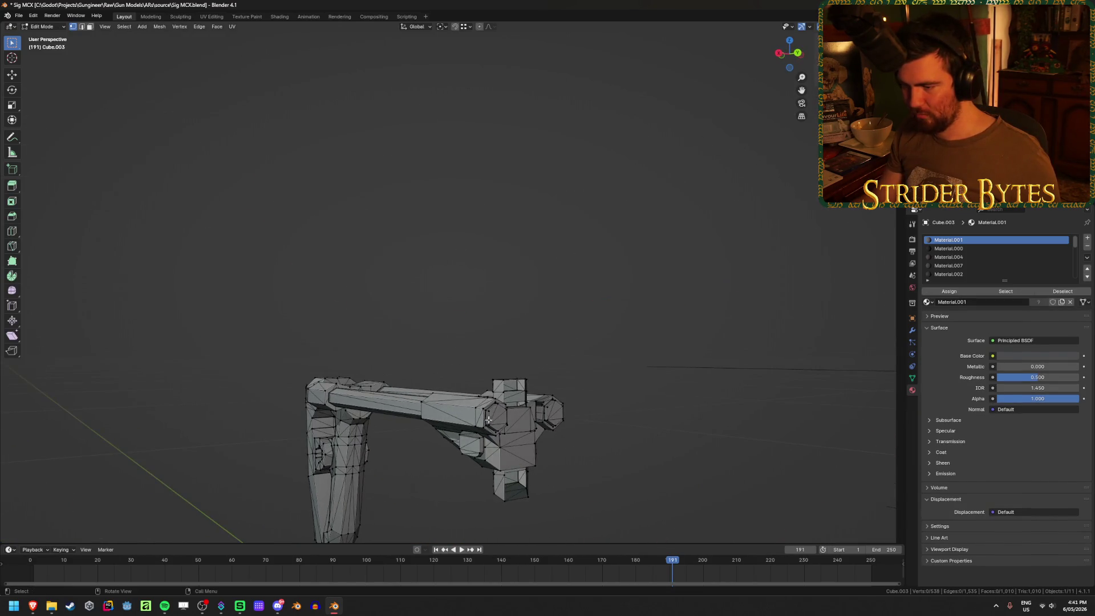
key(KP_Decimal)
scroll(571, 318, down, 5)
scroll(570, 318, up, 5)
mouse_move(571, 318)
middle_down()
mouse_move(582, 306)
mouse_move(532, 310)
mouse_move(599, 293)
middle_up()
shift+click(625, 283)
key(shift+s)
click(622, 335)
middle_drag(622, 334, 576, 320)
Set the stock's origin to the 3D cursor on that edge
key(Tab)
right_click(599, 305)
mouse_move(627, 350)
click(730, 365)
mouse_move(447, 385)
middle_down()
mouse_move(489, 366)
mouse_move(417, 380)
middle_up()
right_click(417, 380)
mouse_move(416, 378)
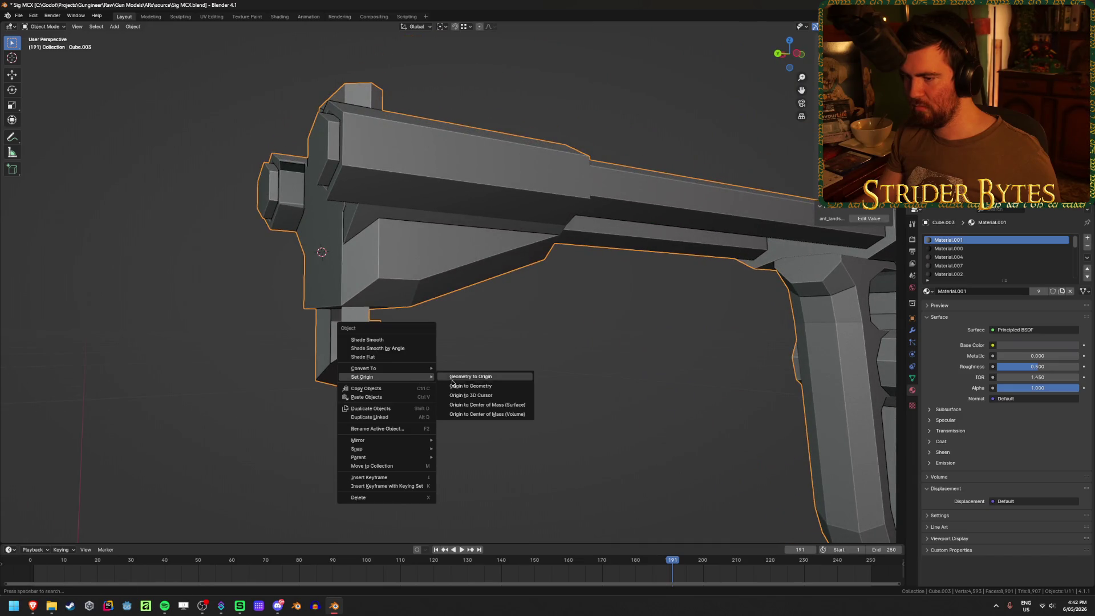
click(499, 396)
middle_drag(420, 340, 406, 326)
Fill an open gap on the stock's underside with a new face
key(Tab)
key(KP_Decimal)
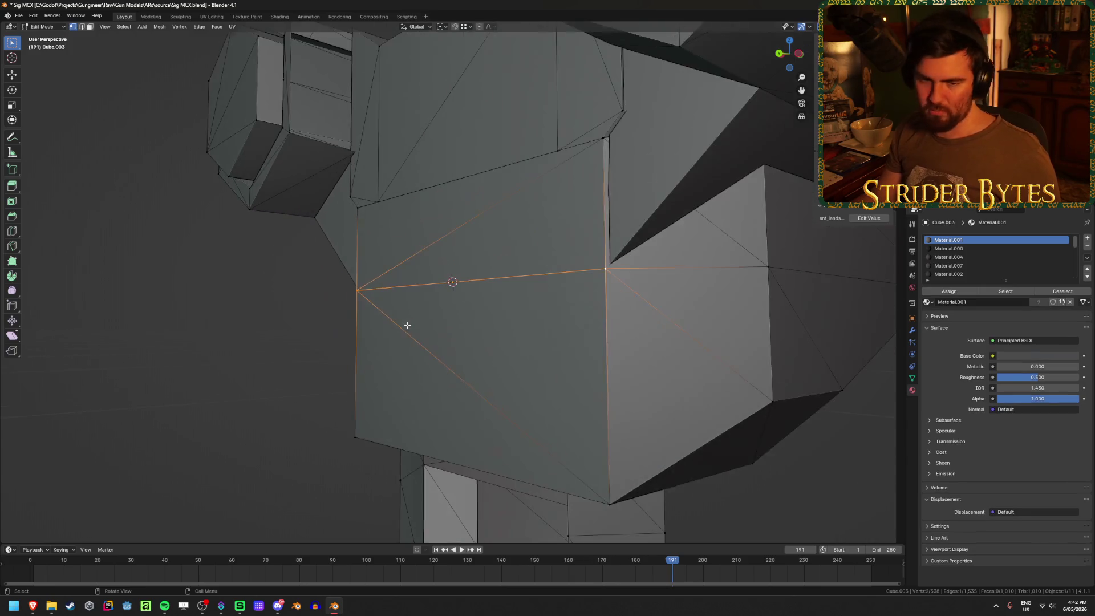
scroll(407, 325, down, 3)
mouse_move(407, 325)
middle_down()
mouse_move(497, 343)
mouse_move(502, 328)
mouse_move(481, 311)
mouse_move(522, 306)
mouse_move(448, 386)
mouse_move(487, 366)
mouse_move(581, 372)
middle_up()
click(445, 390)
key(alt+z)
key(alt+z)
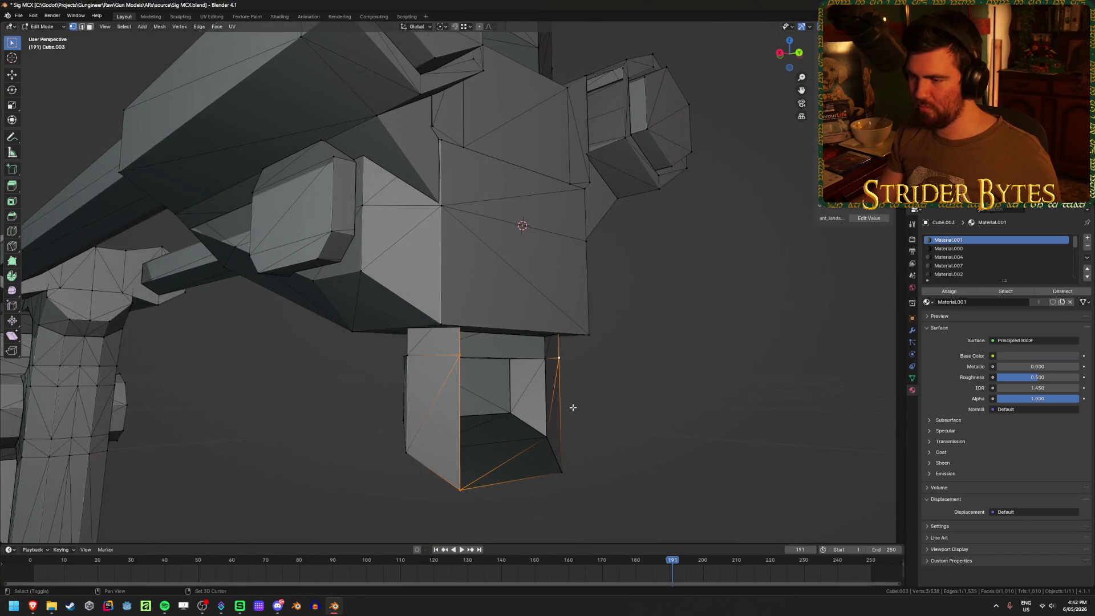
key(f)
middle_drag(616, 433, 521, 422)
key(alt+z)
key(alt+z)
key(alt+z)
Pick two vertices on the stock, then leave Edit Mode and zoom in closer
click(577, 364)
middle_drag(576, 367, 577, 321)
shift+click(577, 308)
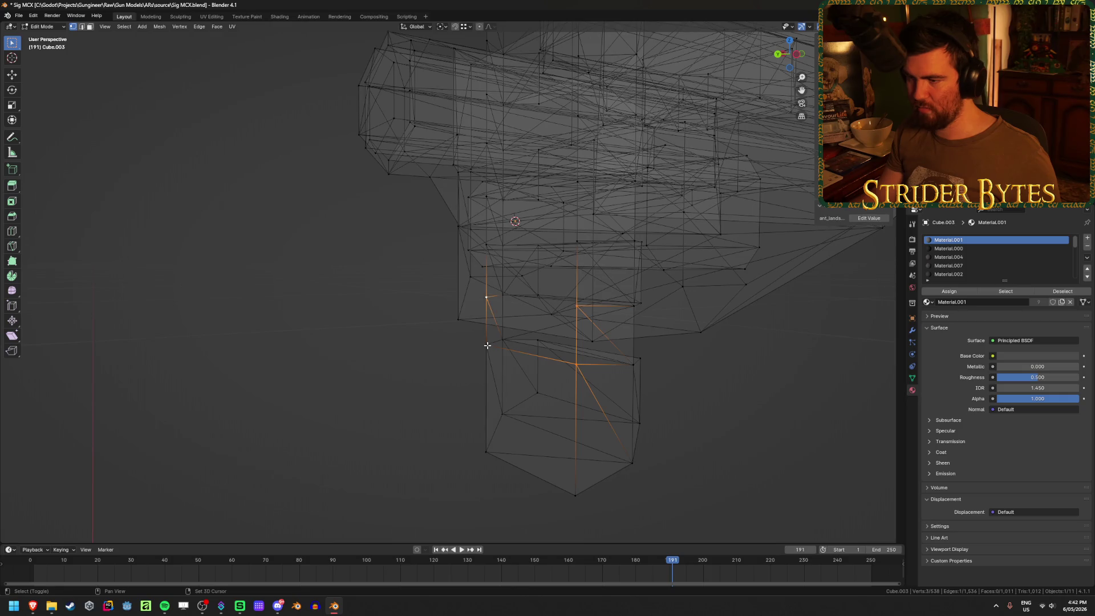
key(Tab)
key(alt+z)
key(alt+a)
mouse_move(465, 405)
middle_down()
mouse_move(616, 361)
mouse_move(457, 342)
mouse_move(387, 365)
mouse_move(543, 345)
mouse_move(480, 373)
mouse_move(529, 221)
middle_up()
Fill the stock's box opening with faces across its corner vertices
key(Tab)
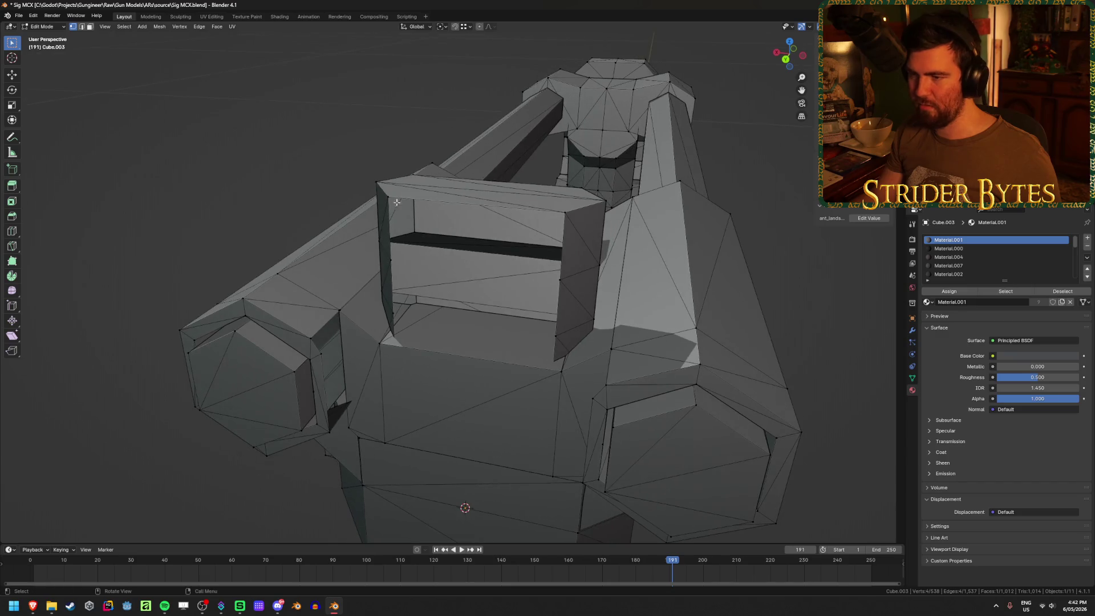
shift+click(573, 242)
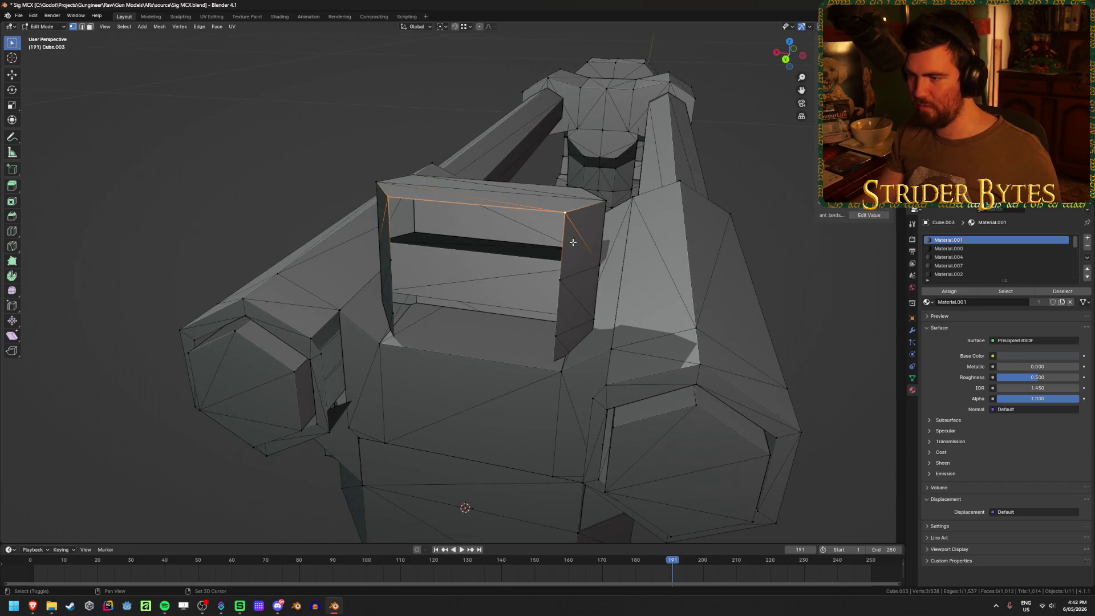
key(f)
click(391, 261)
shift+click(393, 314)
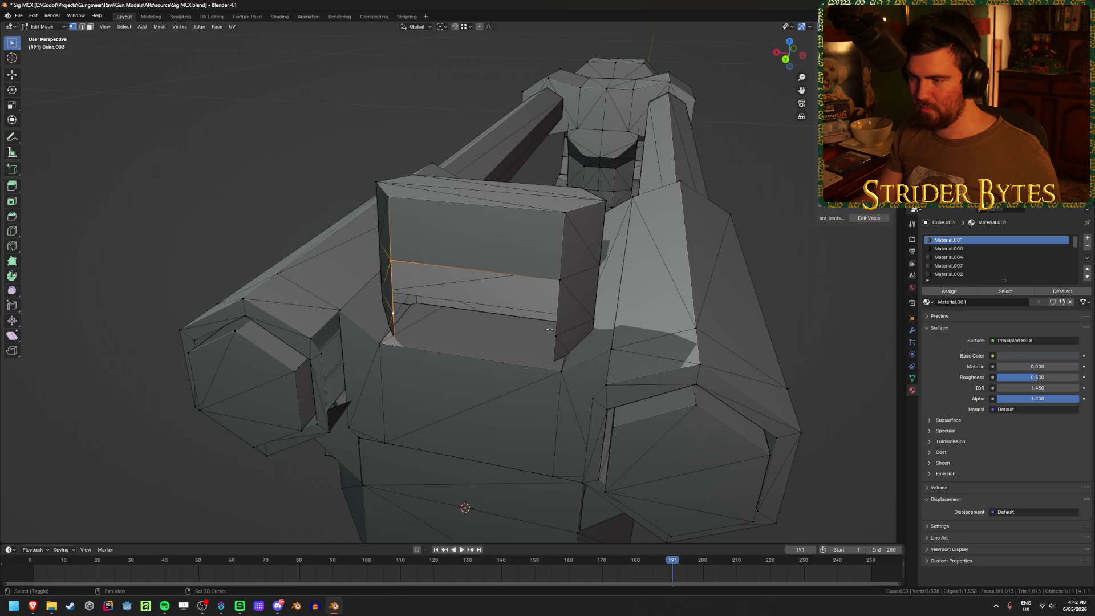
shift+click(564, 285)
key(f)
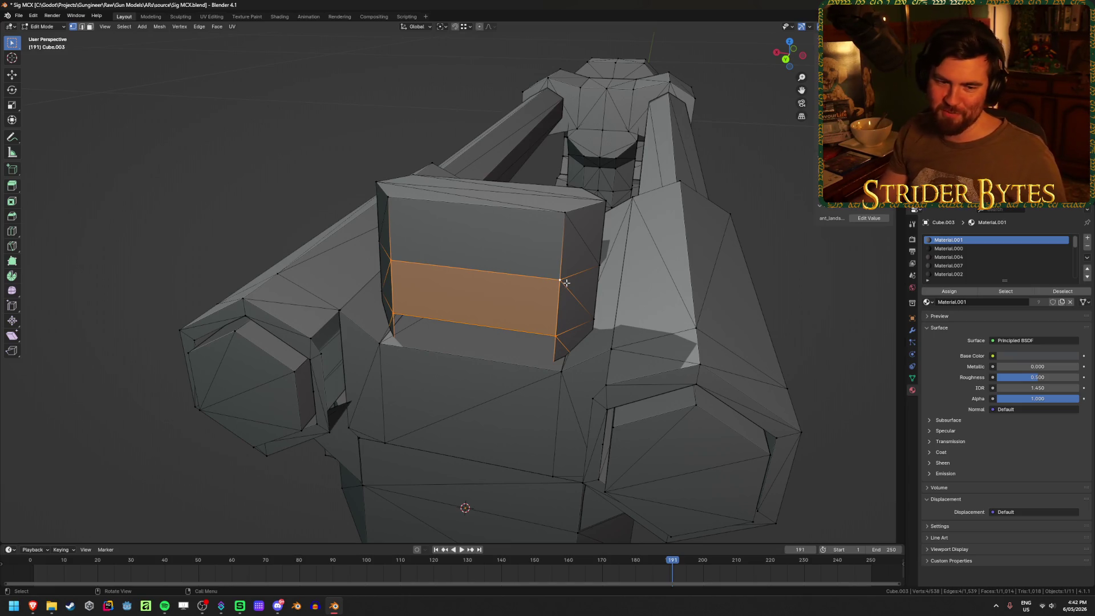
Close one more gap in the stock's box with a face and return to Object Mode
key(alt+z)
key(alt+z)
click(556, 336)
key(alt+z)
key(alt+z)
shift+click(391, 312)
key(alt+z)
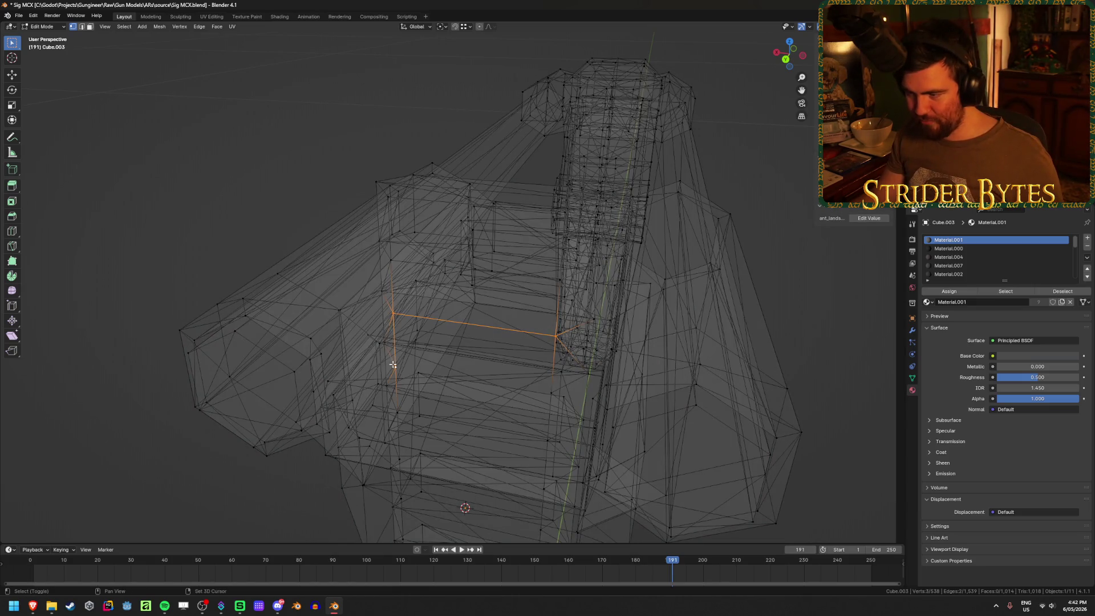
middle_drag(556, 386, 570, 384)
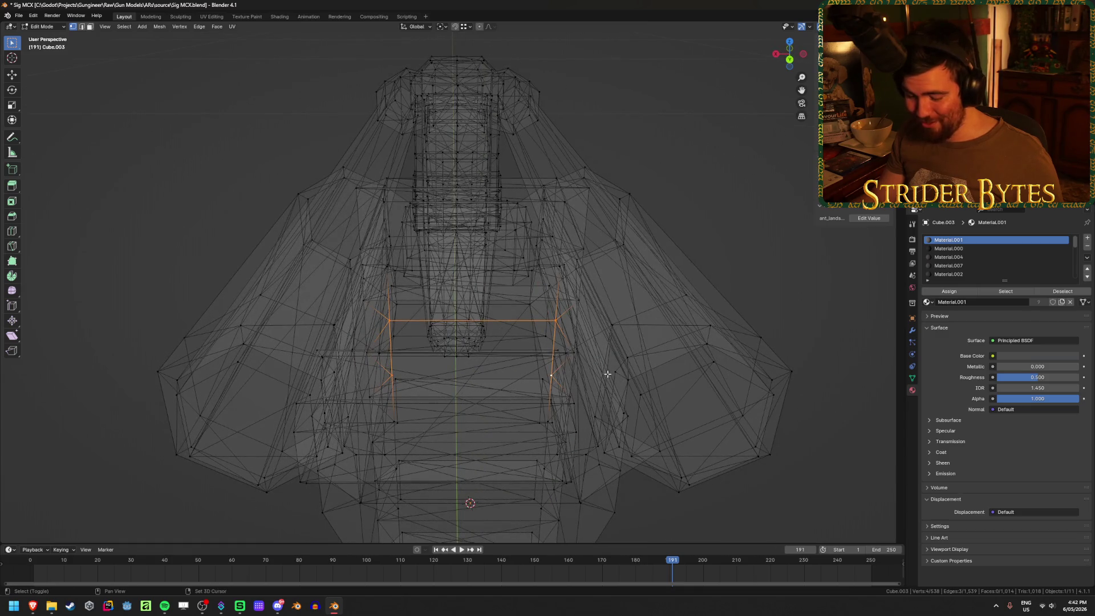
key(f)
key(Tab)
key(alt+z)
Zoom out to view the whole gun and launch Godot from the taskbar
click(757, 283)
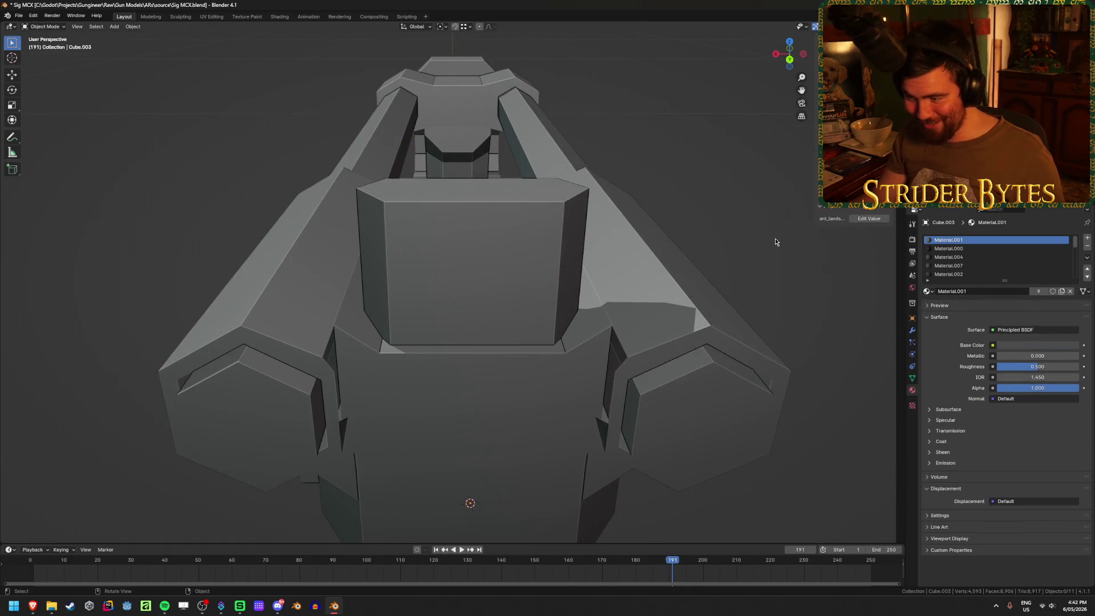
scroll(757, 283, down, 3)
mouse_move(757, 283)
middle_down()
mouse_move(692, 279)
mouse_move(788, 338)
mouse_move(660, 325)
middle_up()
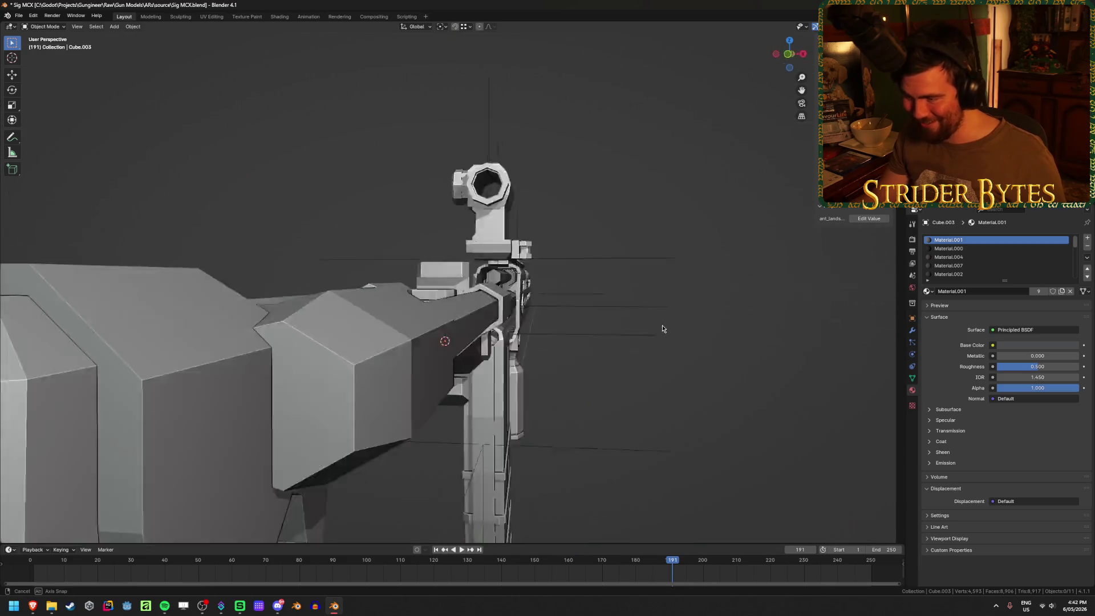
scroll(648, 324, down, 2)
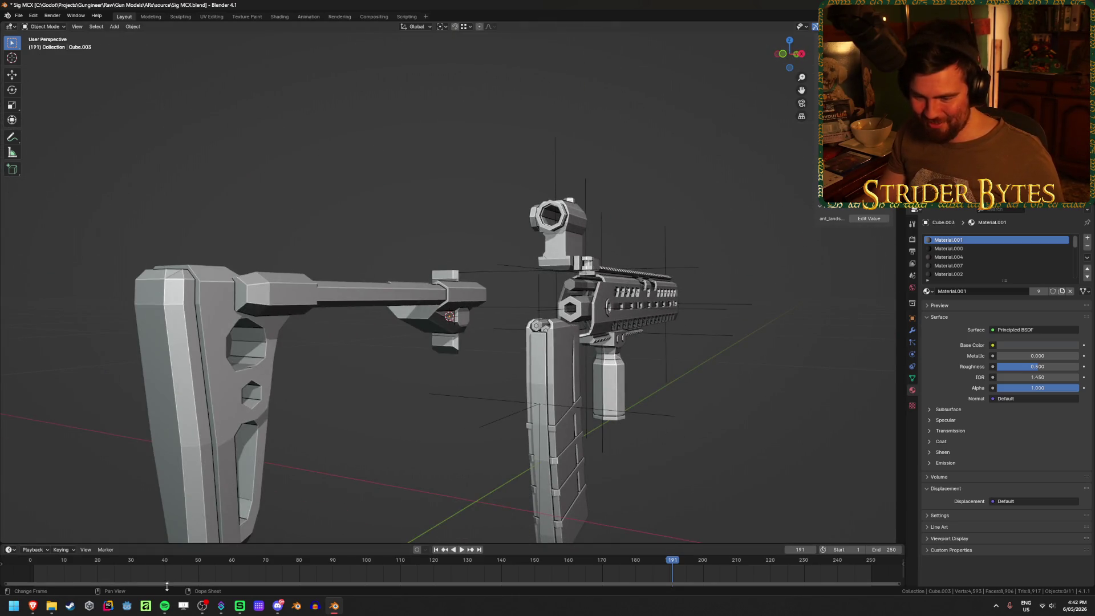
click(128, 608)
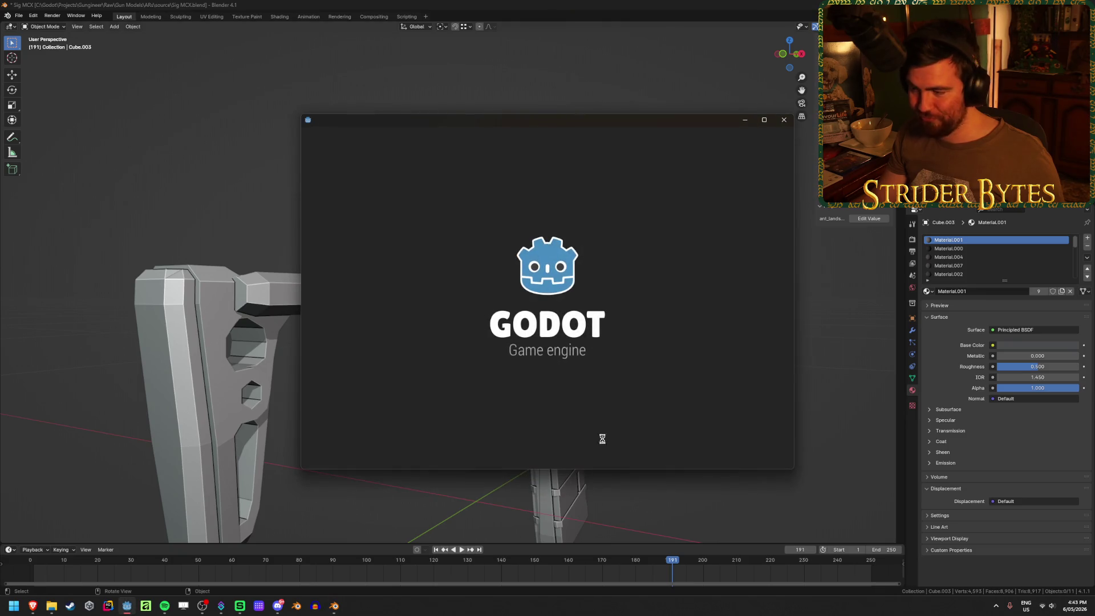
Open the Gungineer project, stop its running game, and rerun it with F5 from the Game workspace
double_click(476, 178)
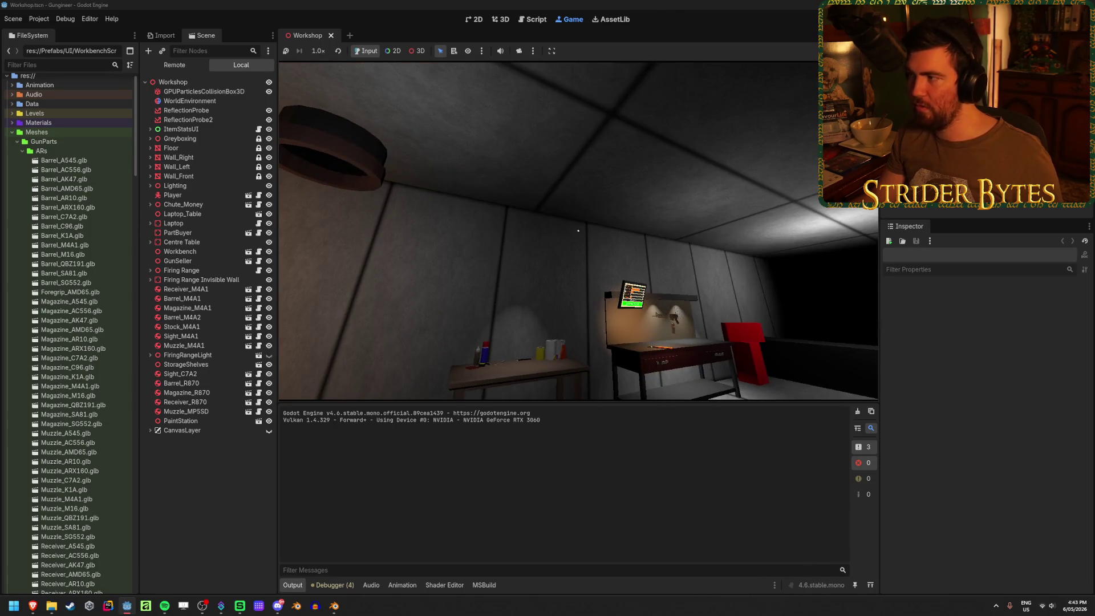
key(F8)
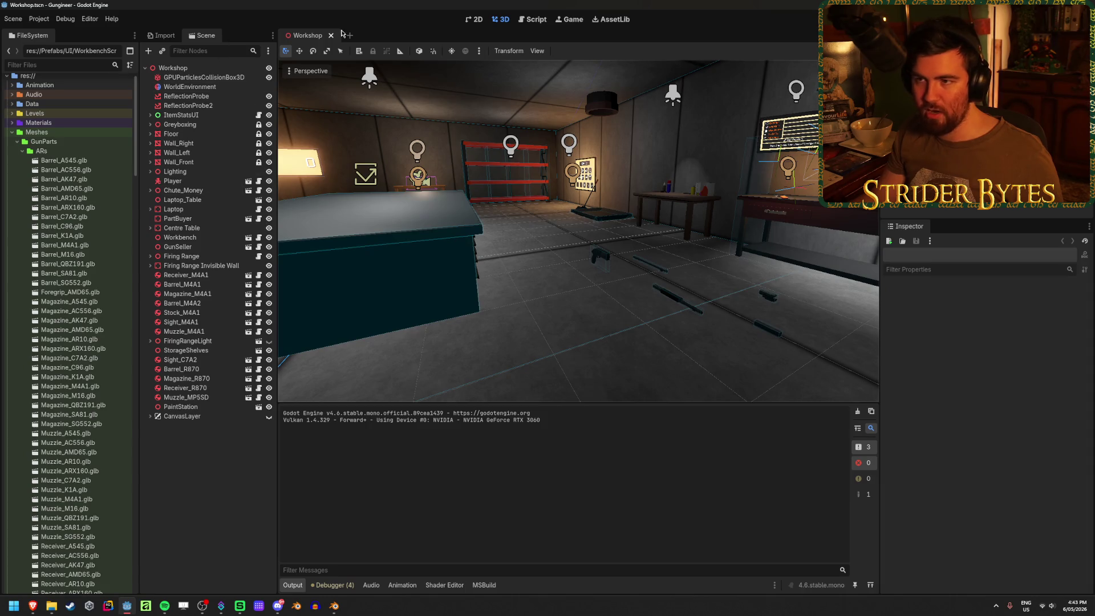
click(571, 21)
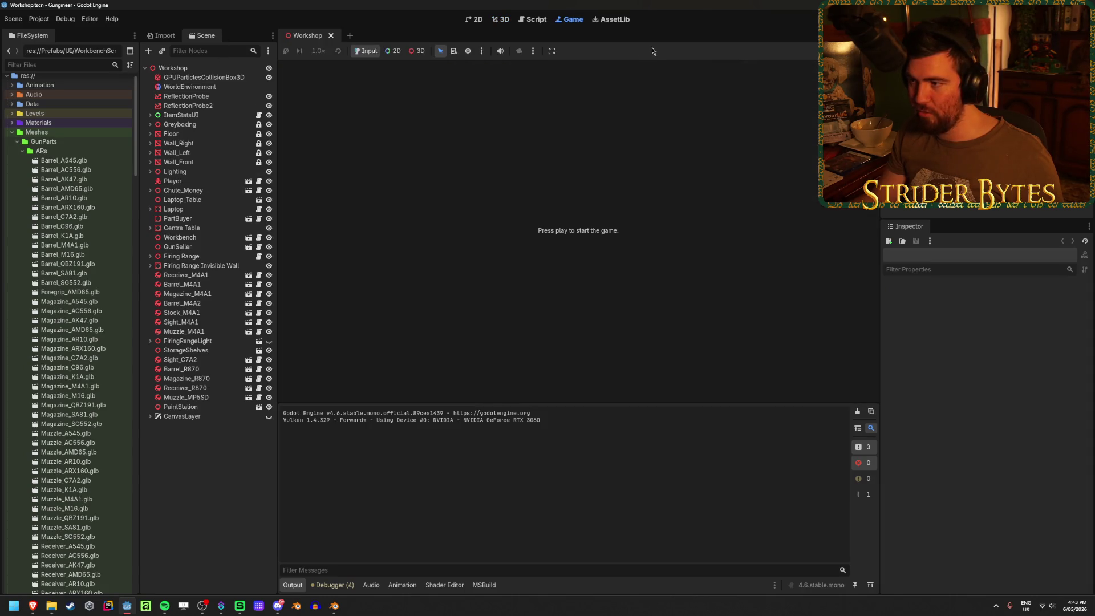
key(F5)
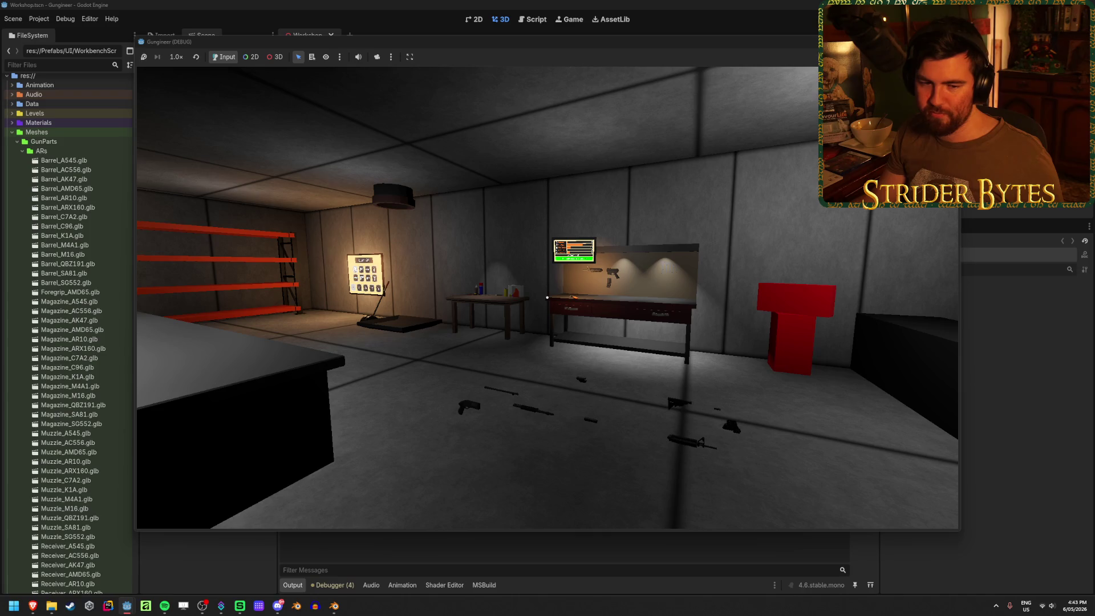
Walk past the wall panel to the workbench and aim at the barrel to show its stats
key(w)
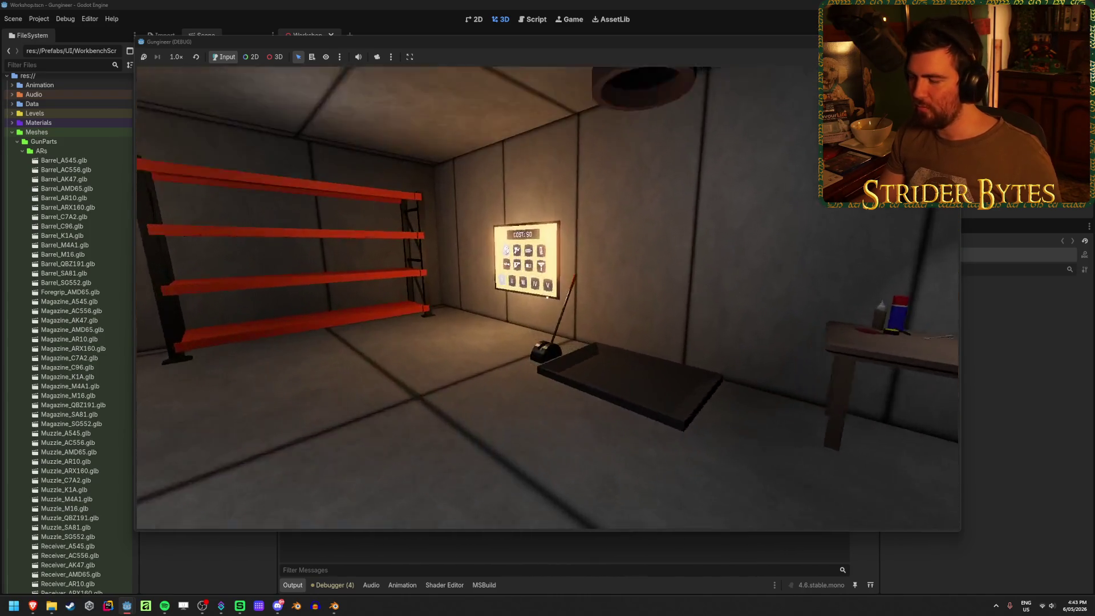
key(w)
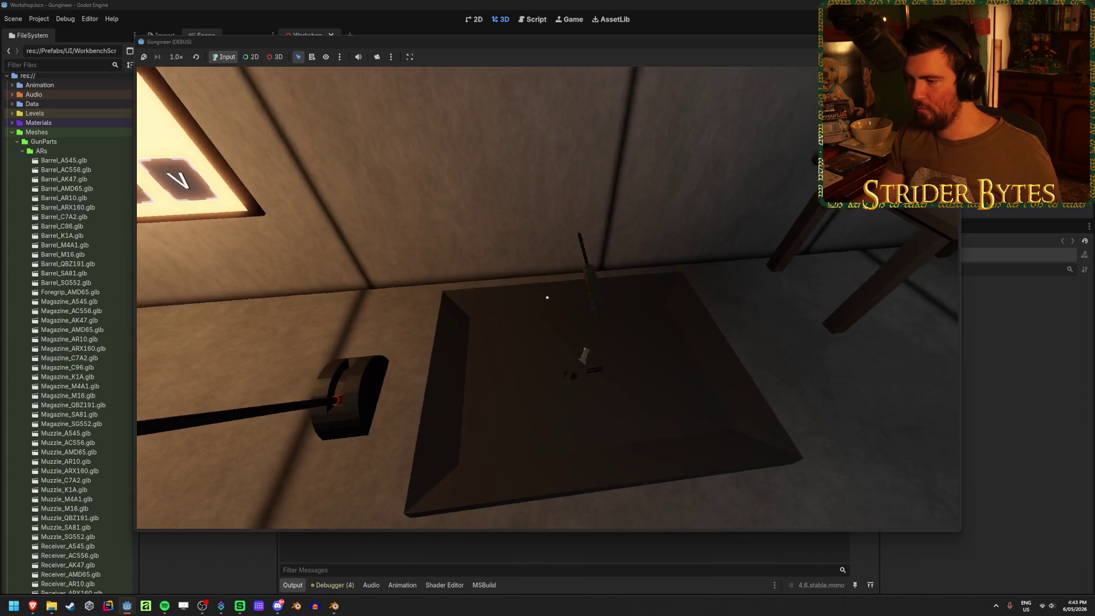
mouse_move(548, 298)
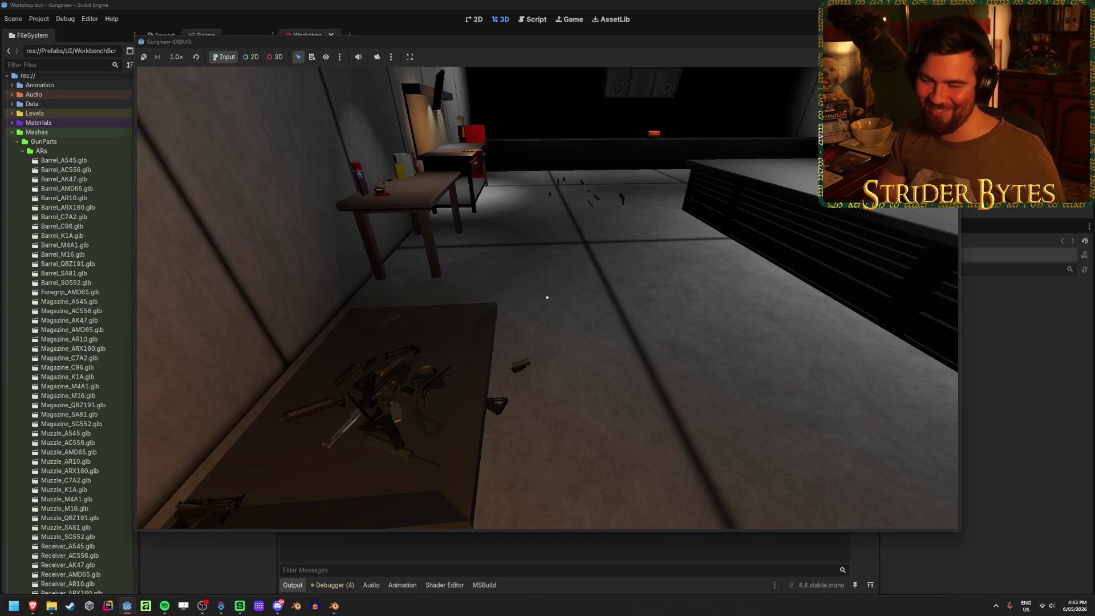
Walk around the workshop to the workbench wrench and open the rifle's close-up inspection
key(w)
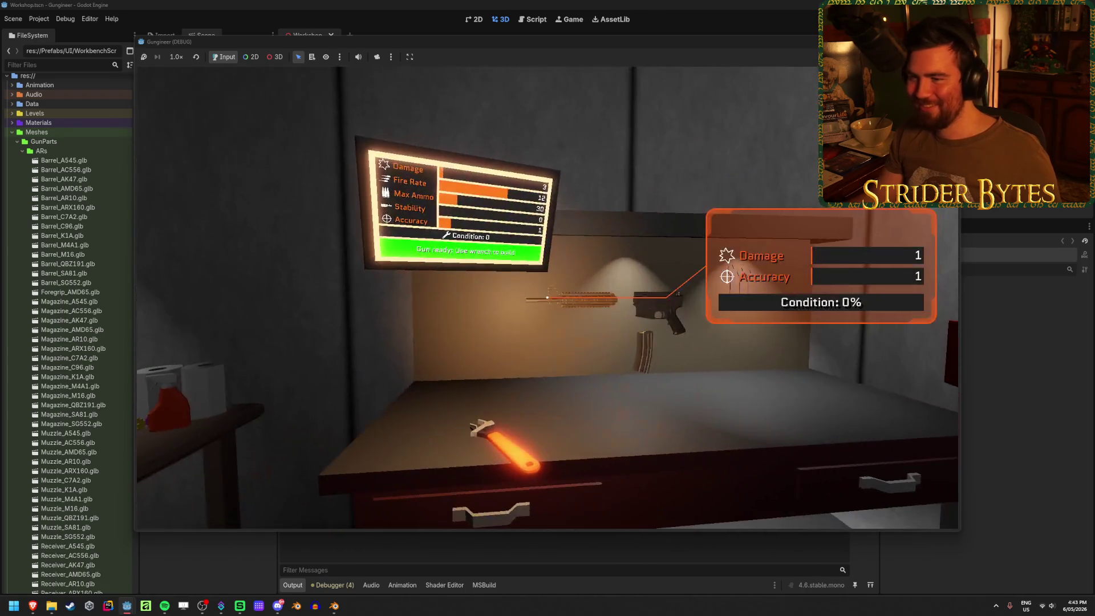
key(s)
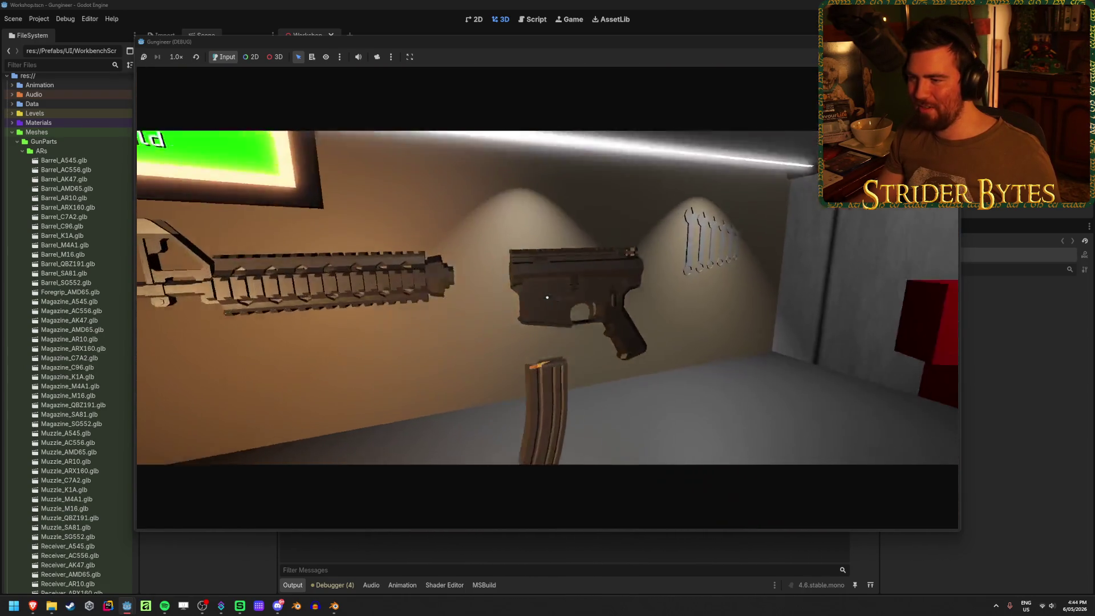
key(1)
key(s)
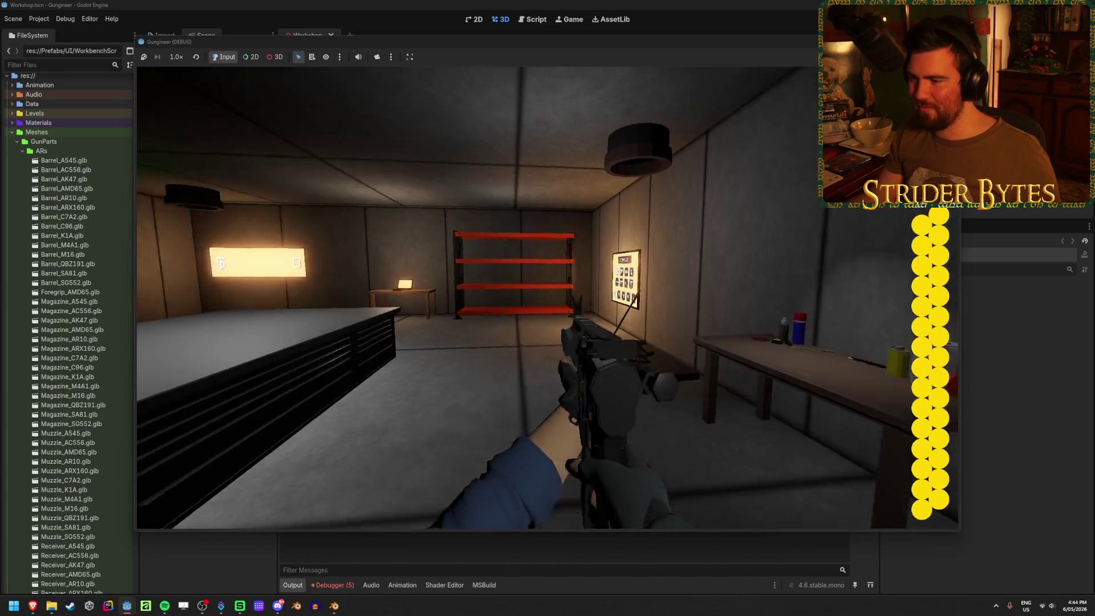
key(w)
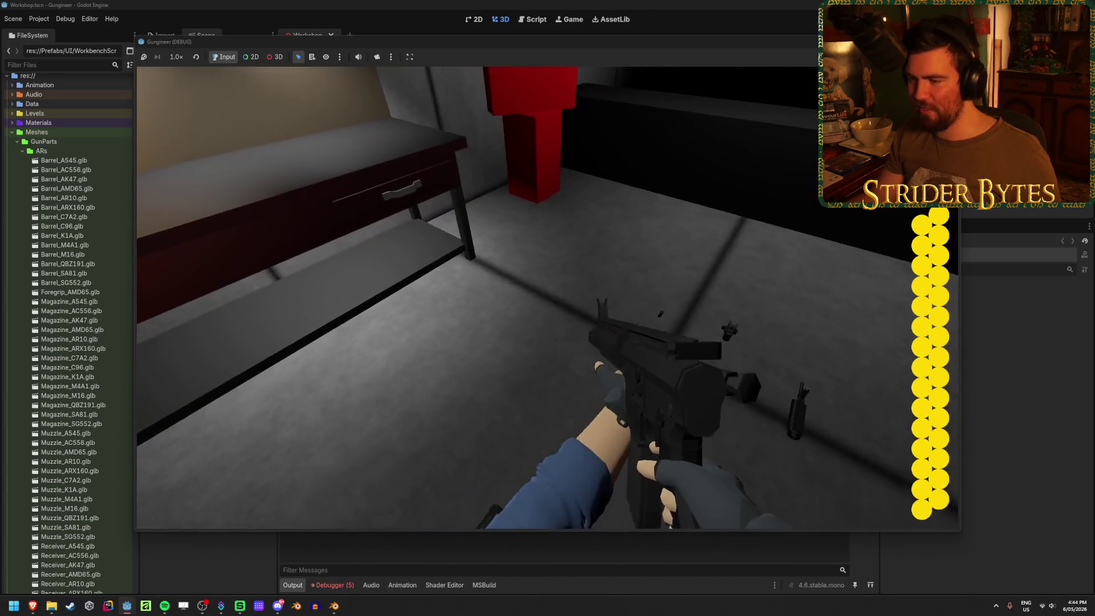
key(s)
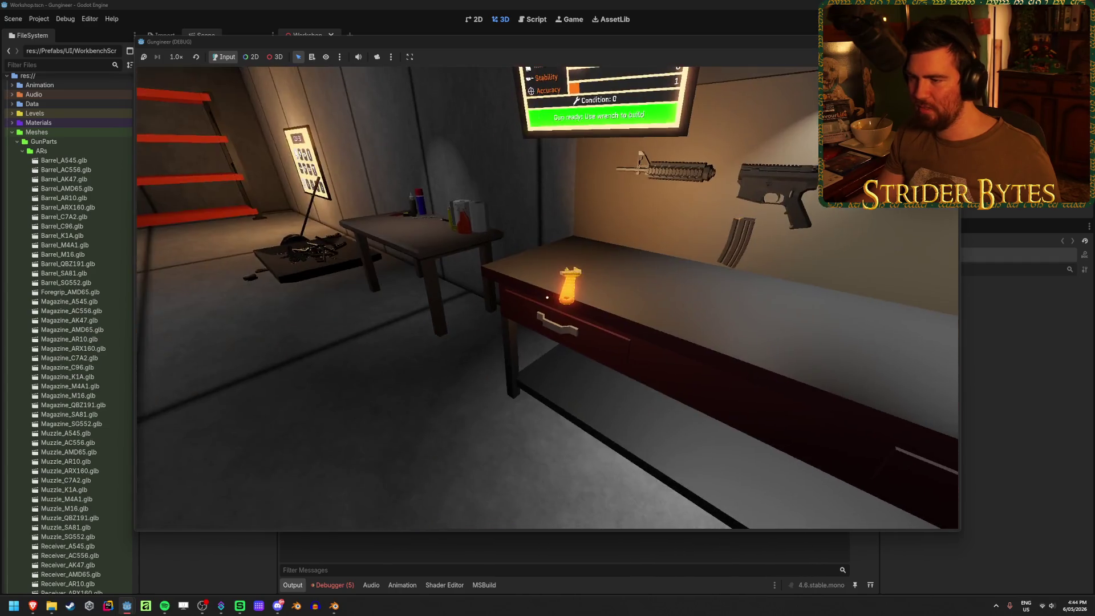
key(w)
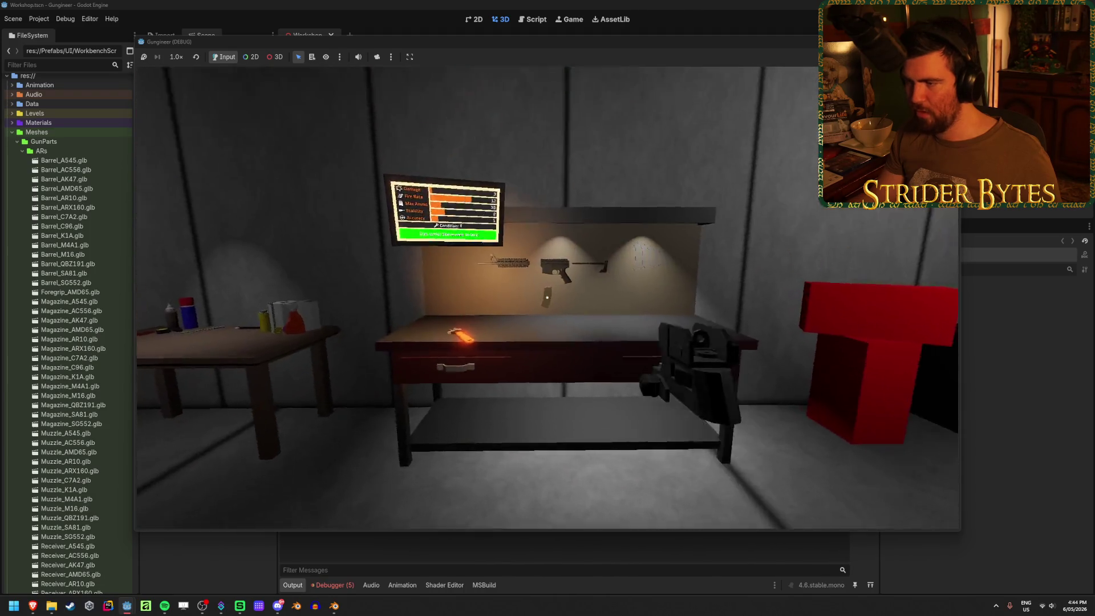
key(w)
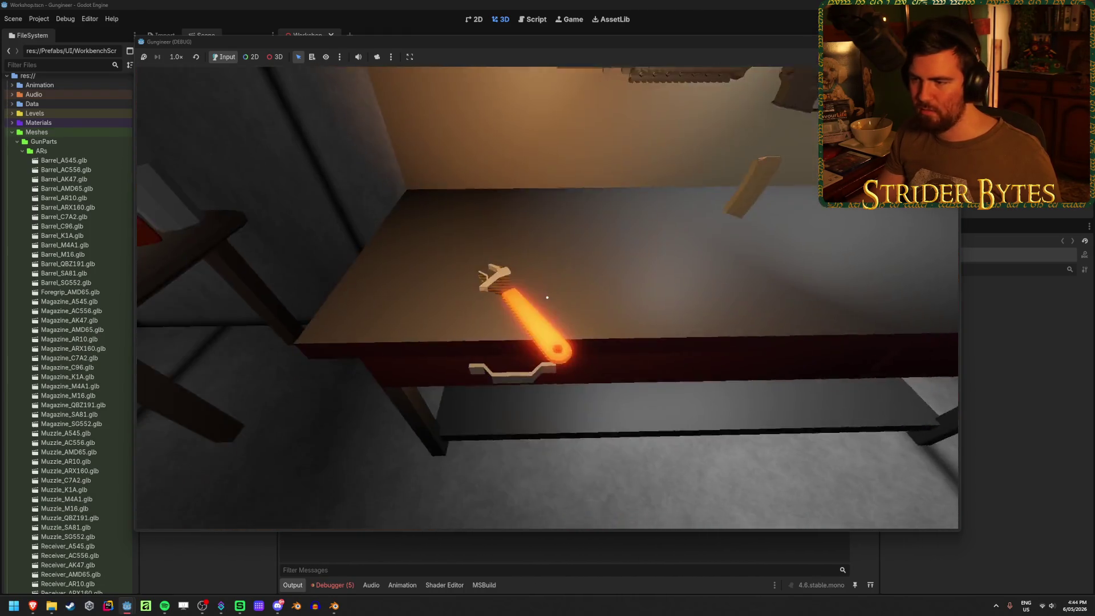
key(e)
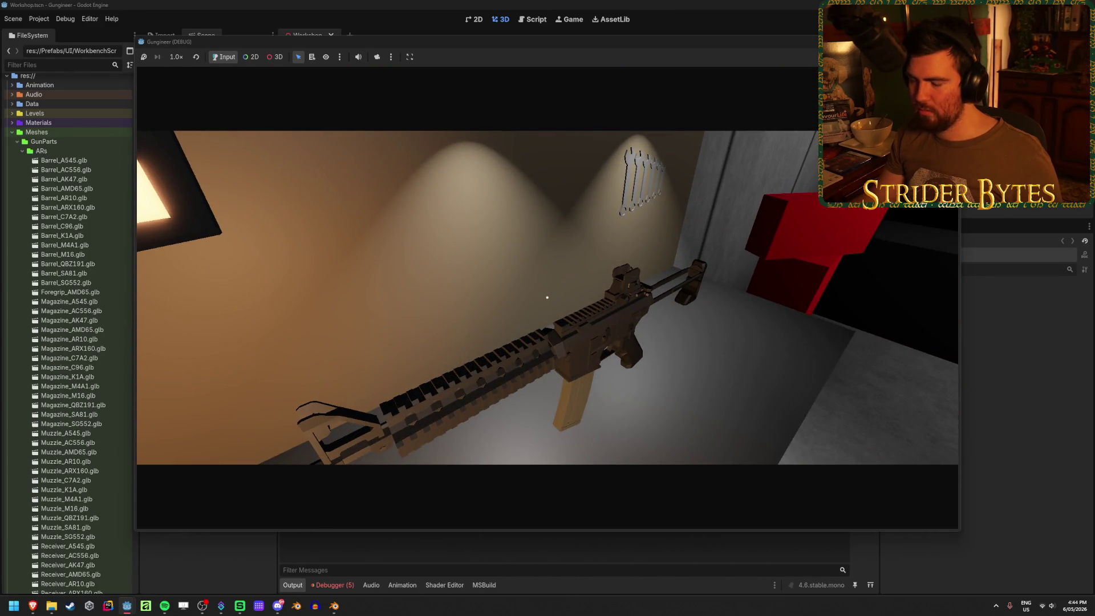
Leave the inspection view, fire a long burst from the rifle, and reload
key(e)
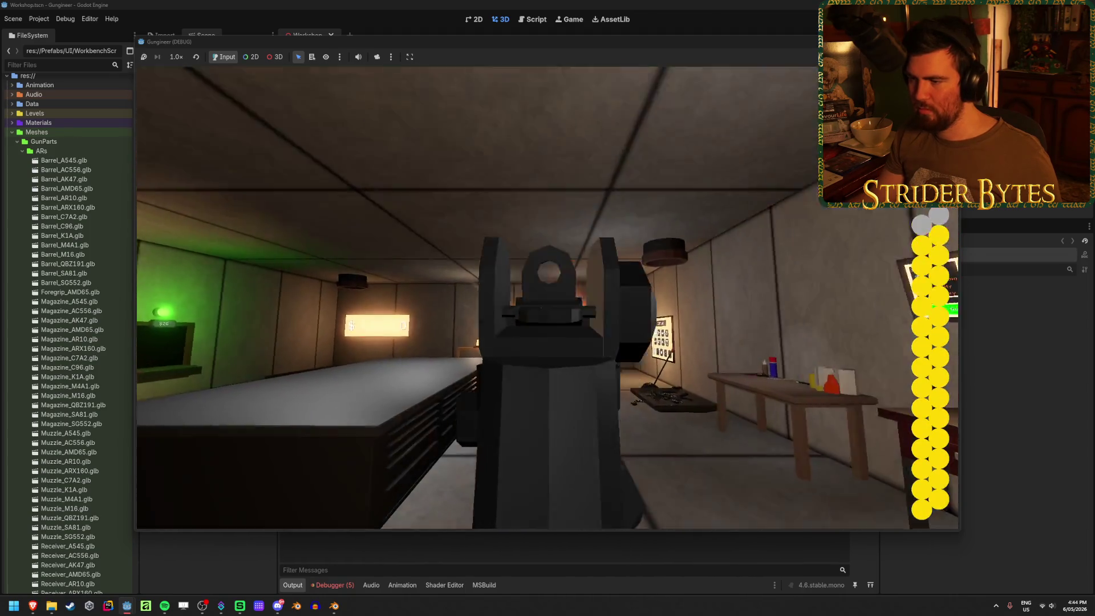
click(548, 297)
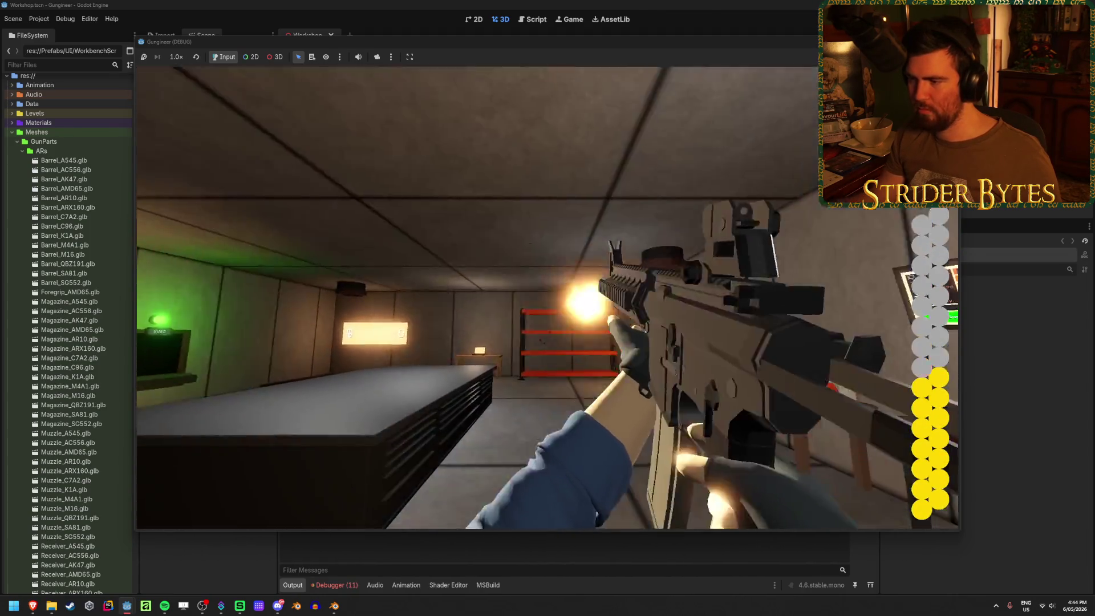
click(548, 296)
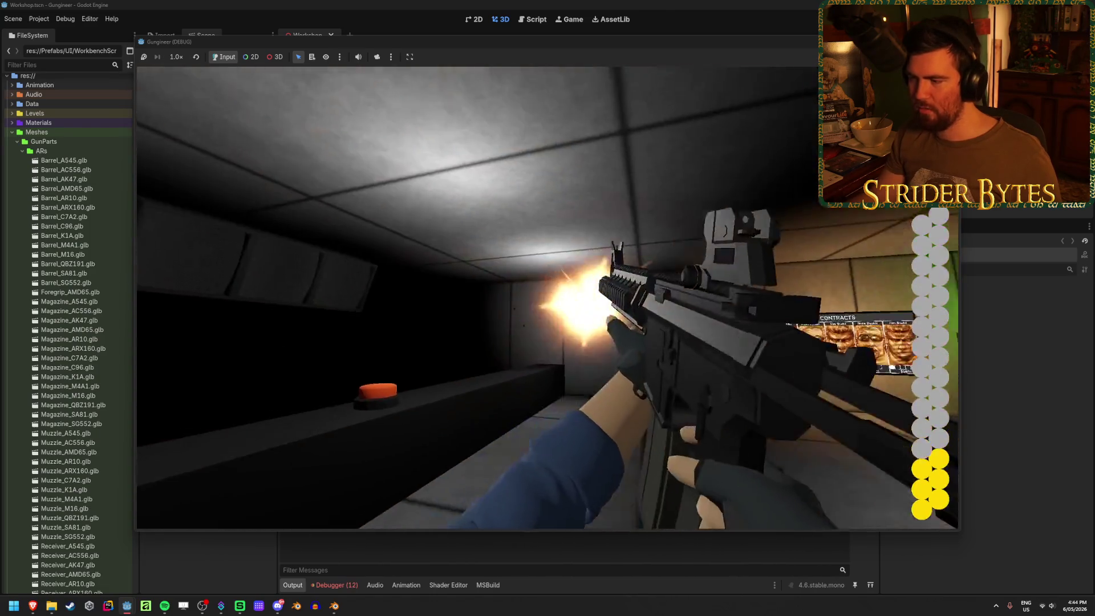
key(r)
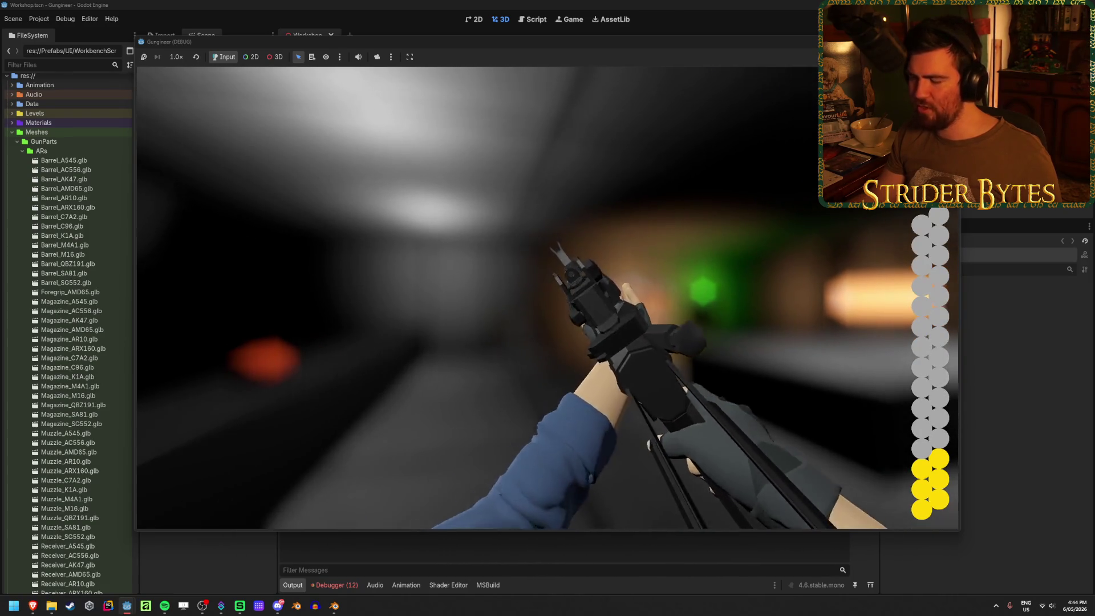
Fire several more short bursts around the room and reload again
click(547, 296)
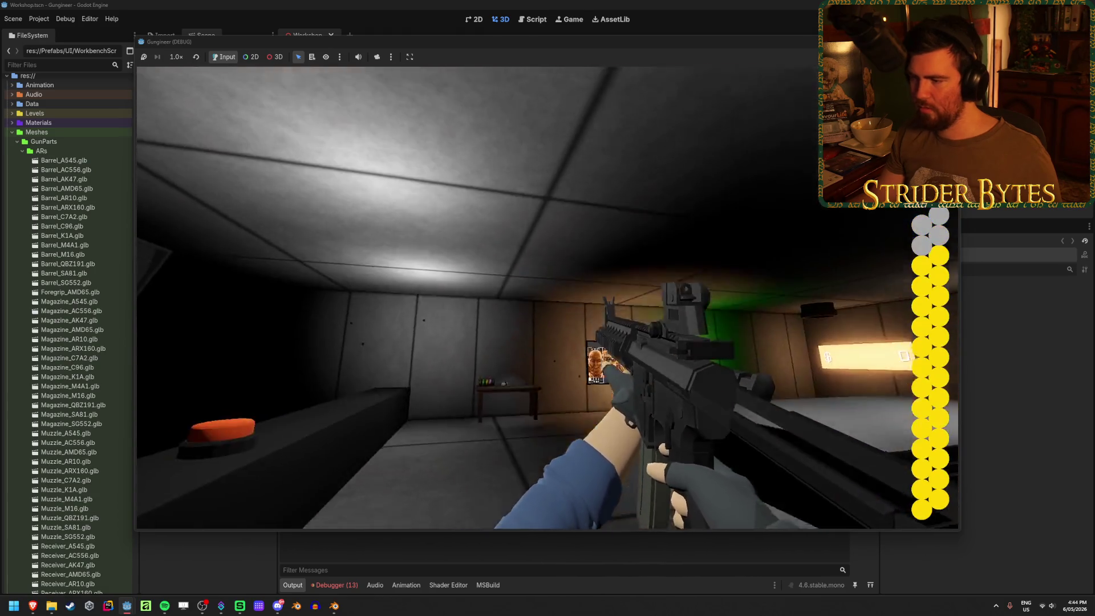
click(548, 297)
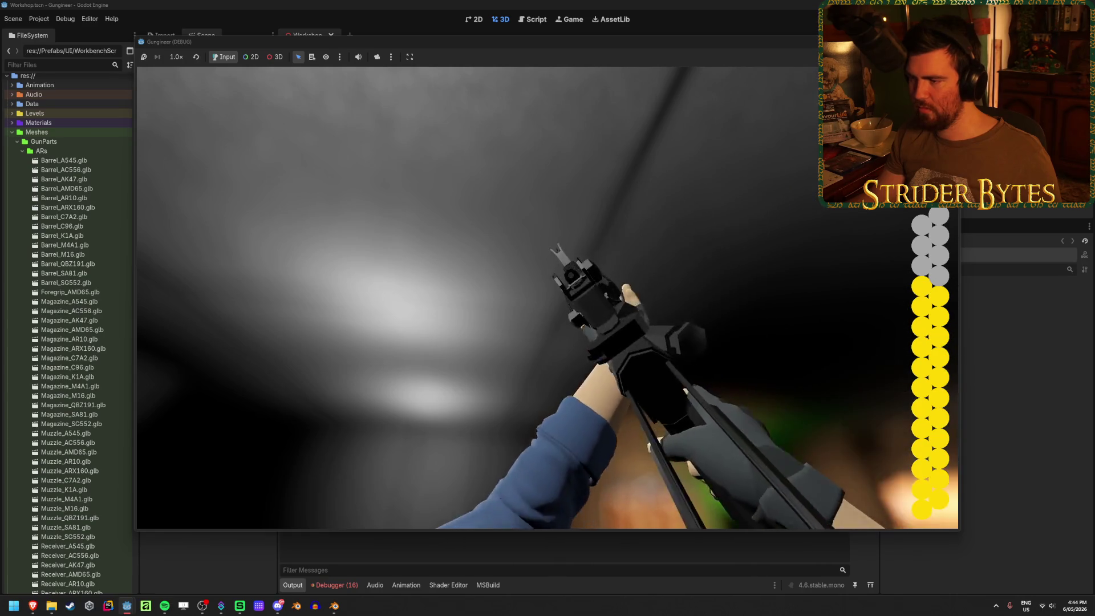
click(547, 296)
click(547, 297)
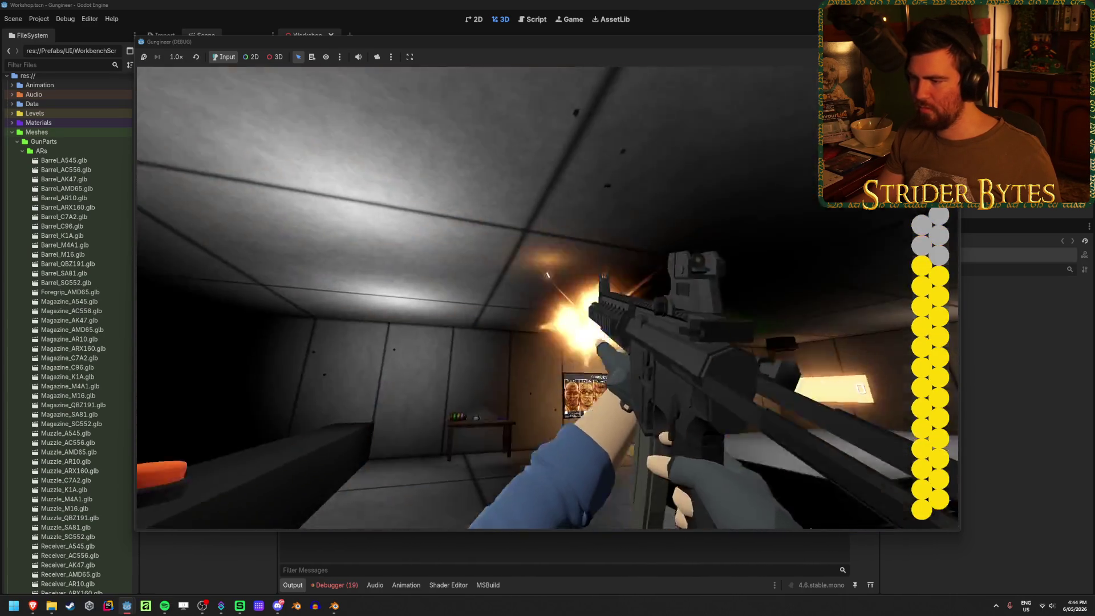
key(r)
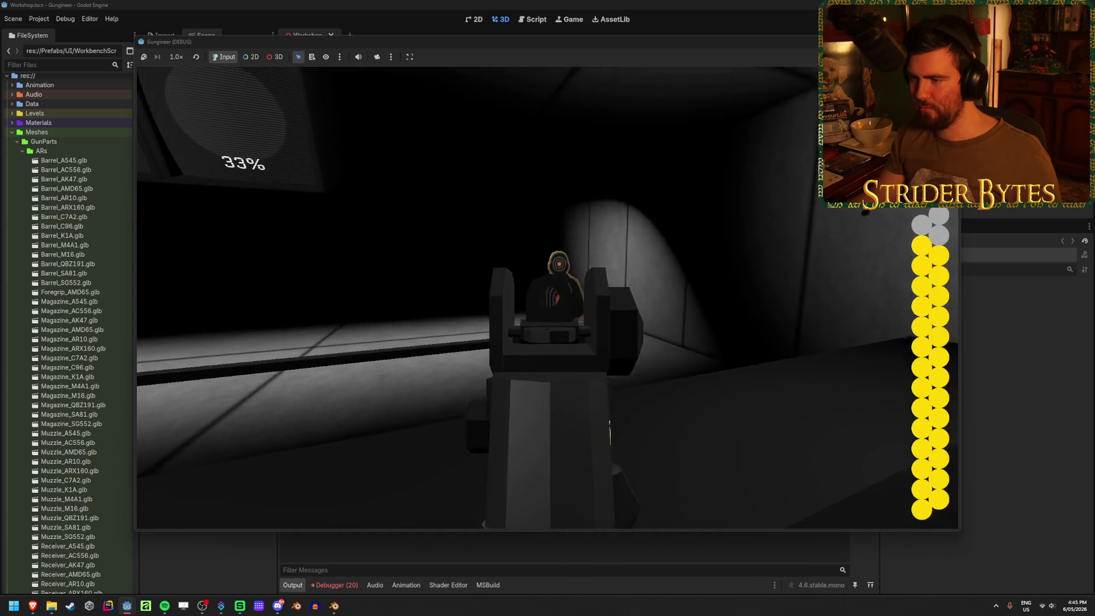
Shoot the pop-up range targets until the magazine is empty, then reload
click(548, 297)
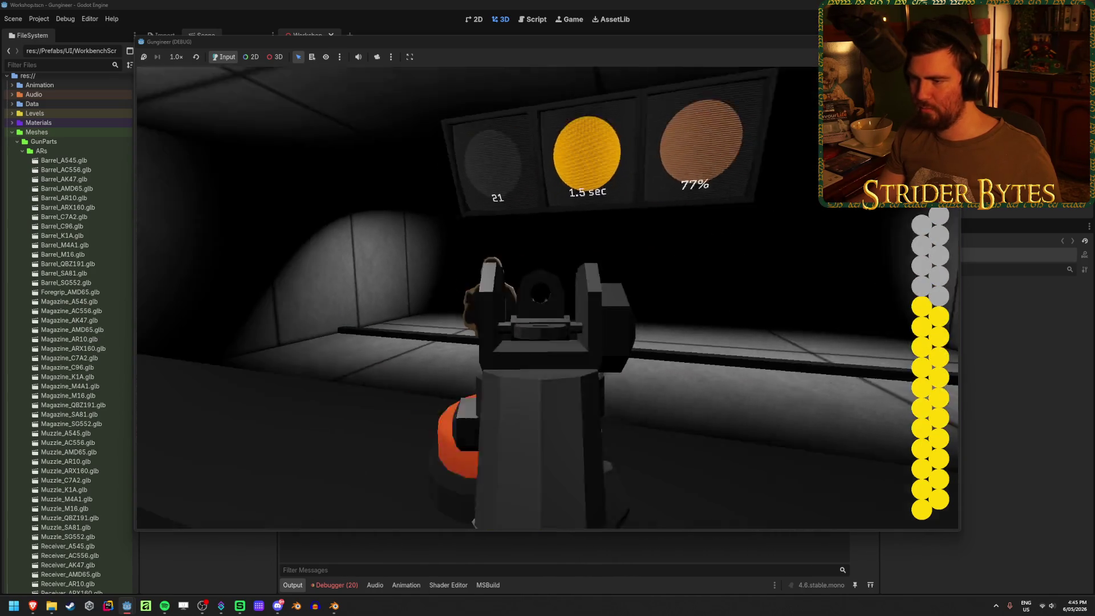
click(548, 296)
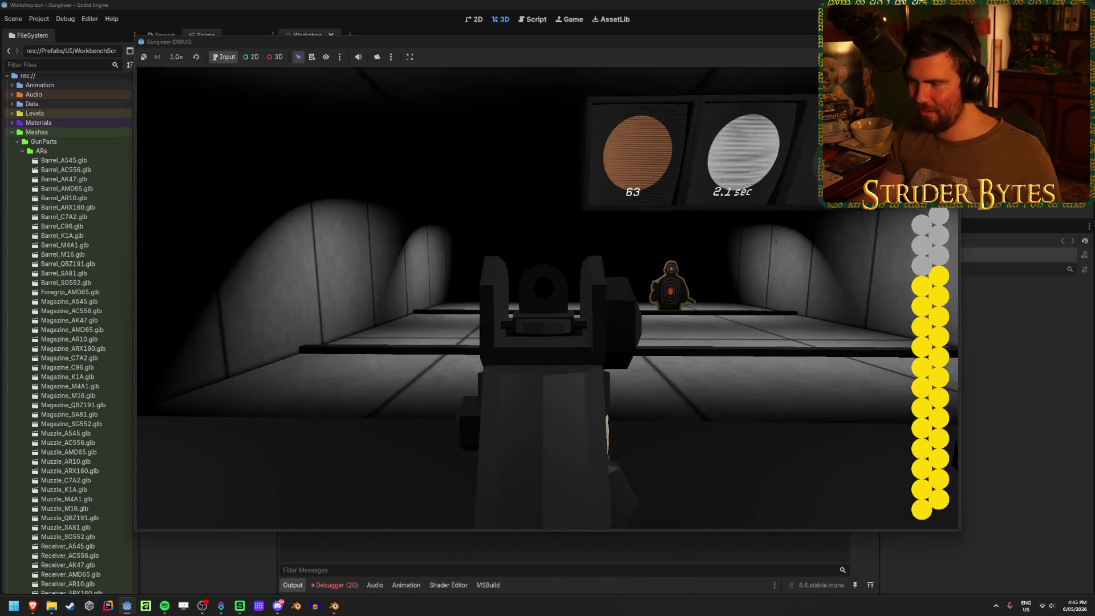
click(548, 297)
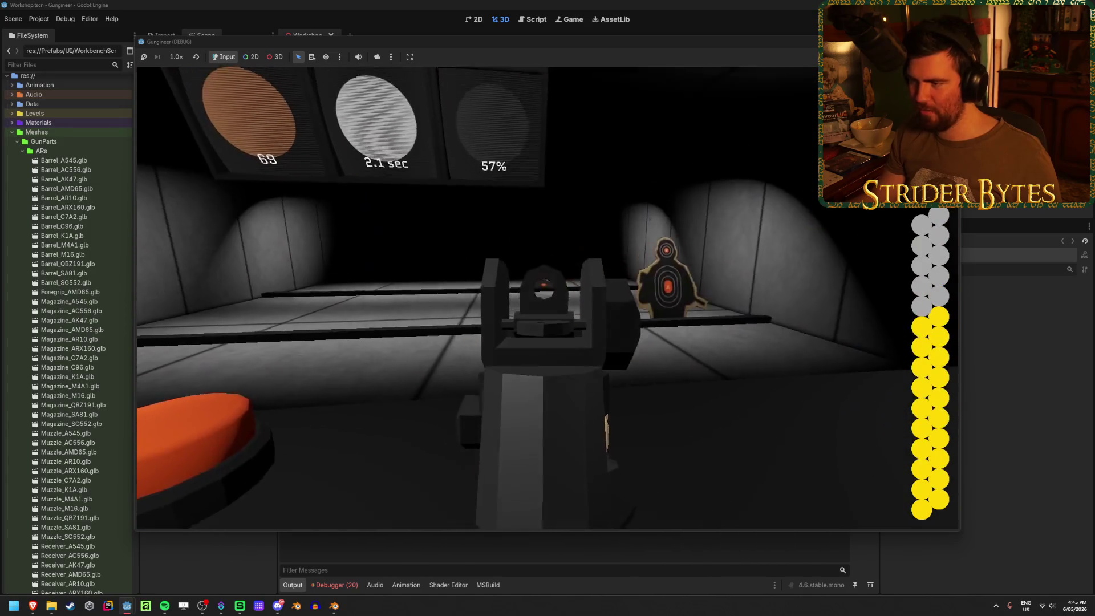
click(548, 296)
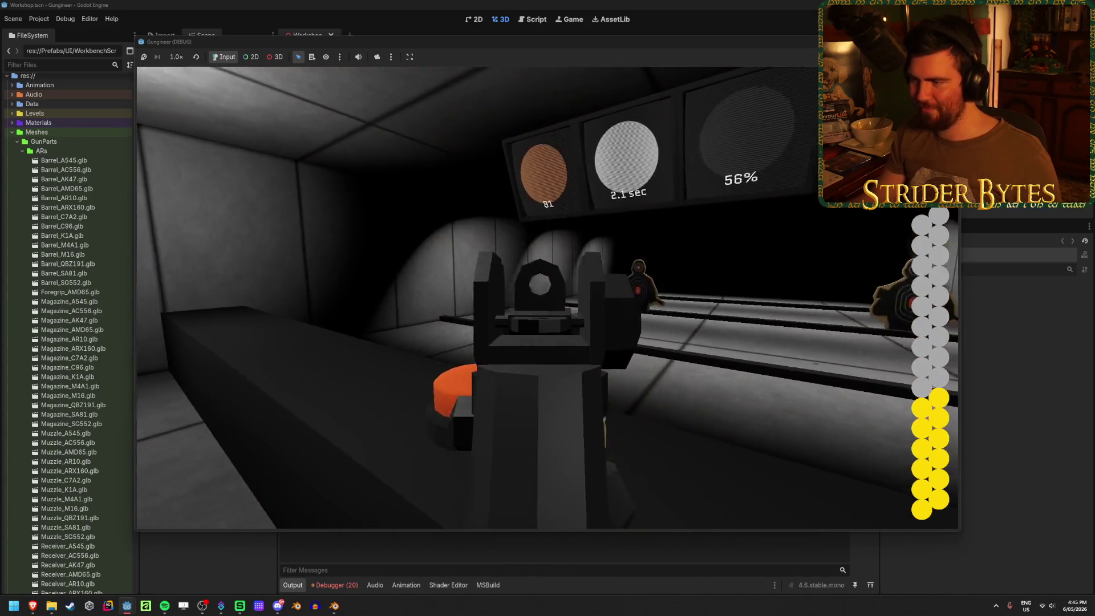
click(548, 297)
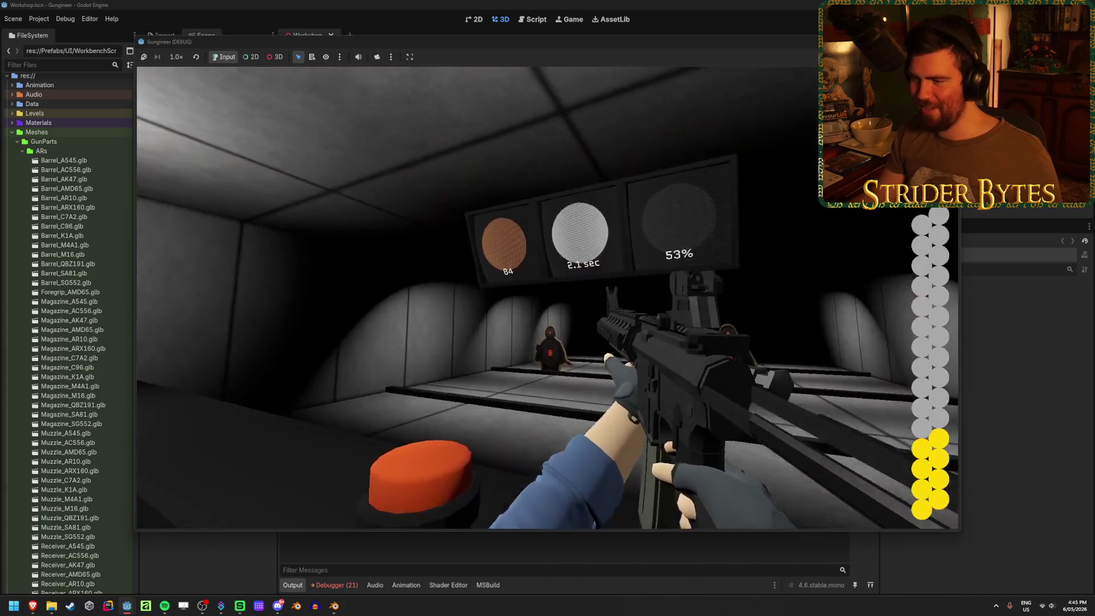
click(548, 297)
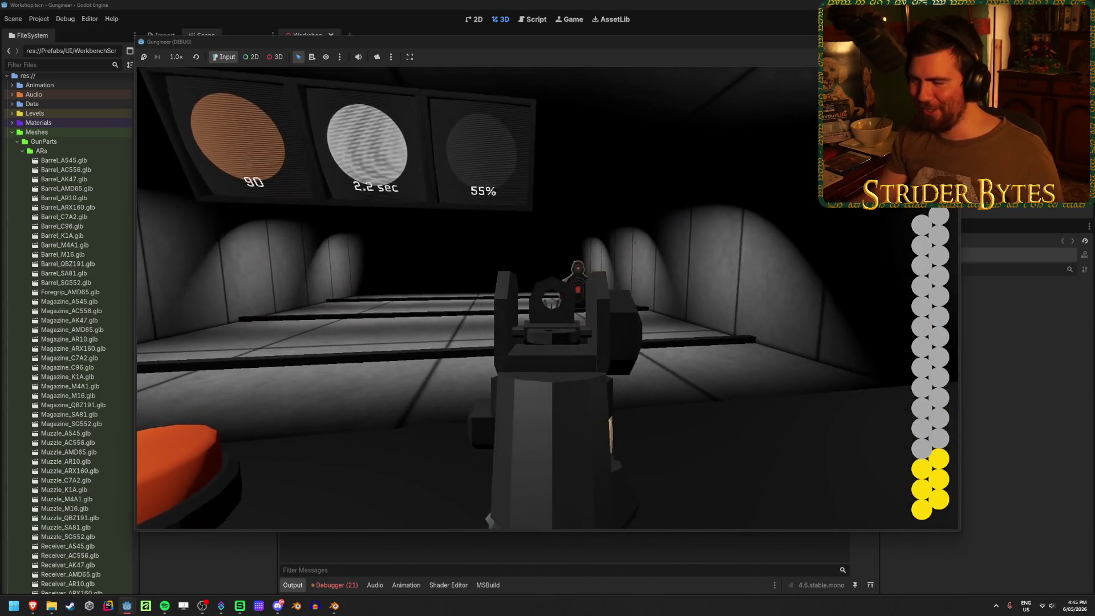
click(548, 297)
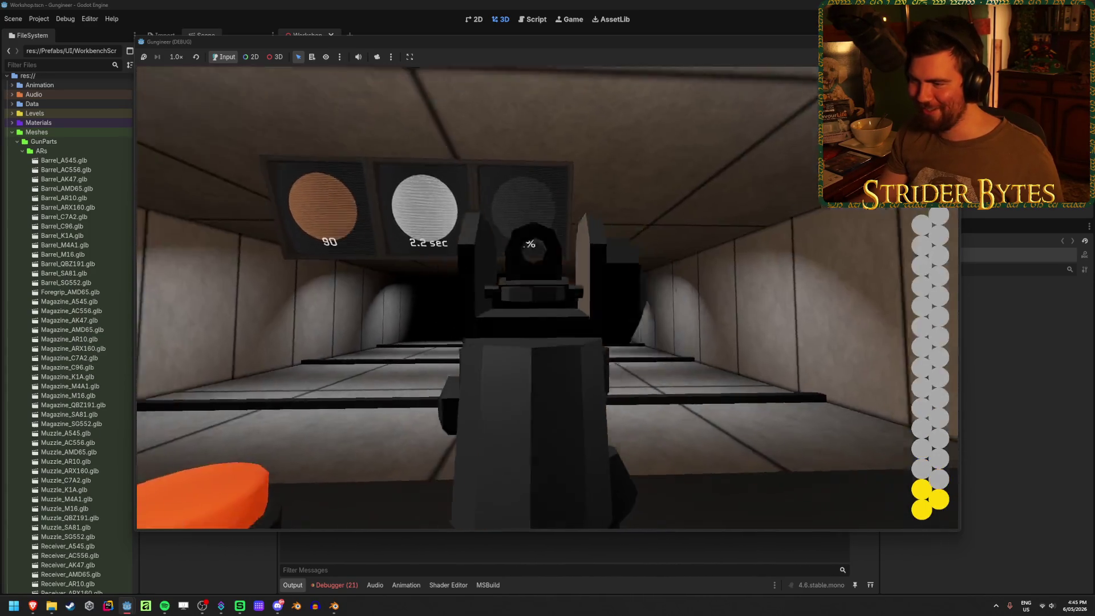
key(r)
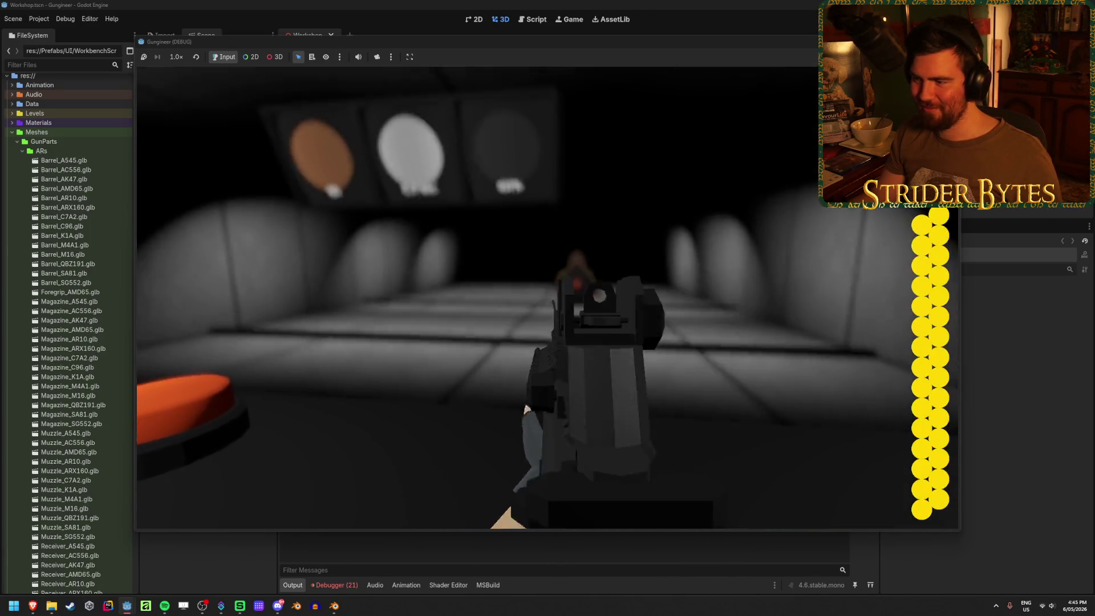
Keep firing at the targets, reload, and fire a final burst to reach 126 hits
click(548, 308)
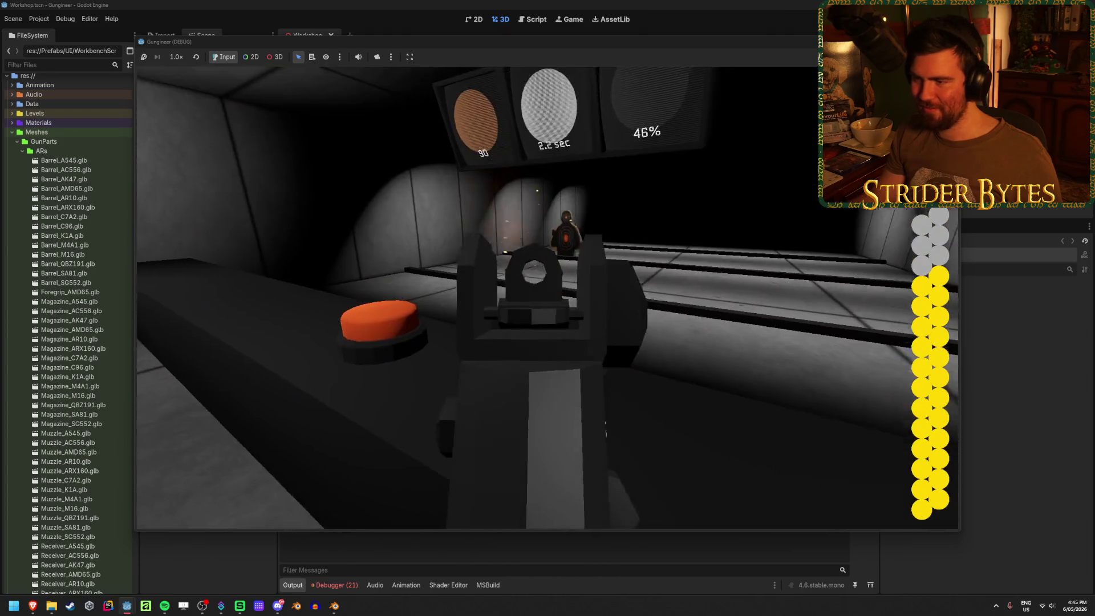
click(548, 308)
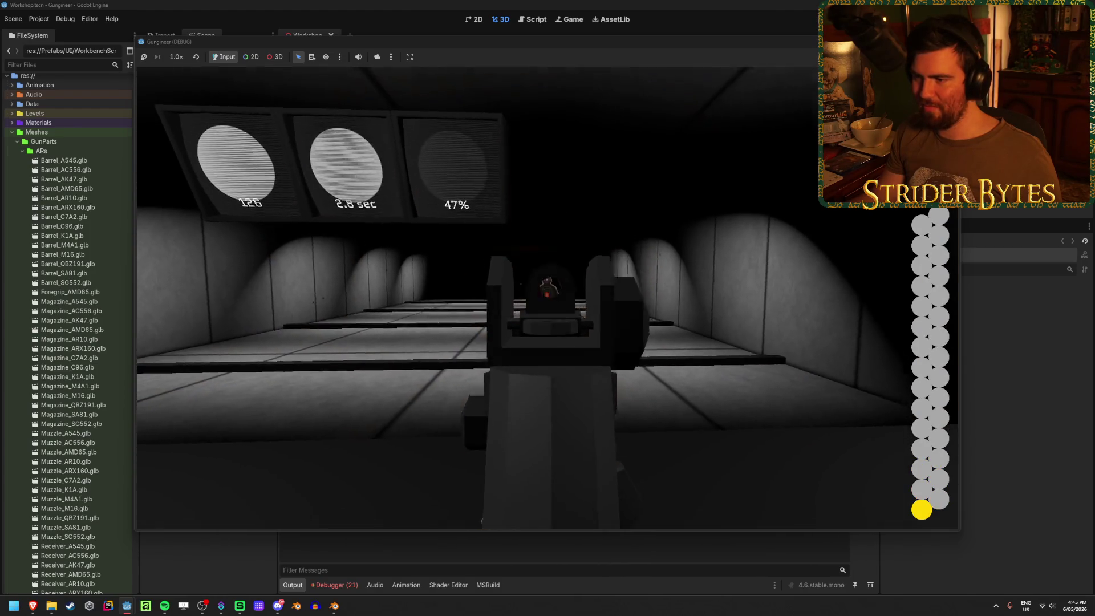
key(r)
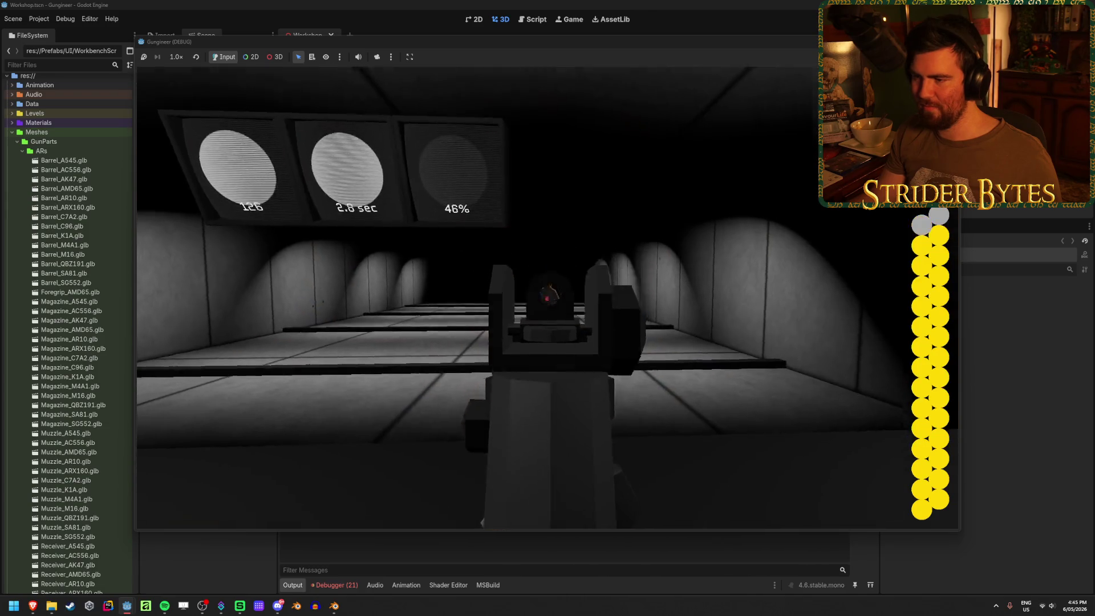
click(548, 298)
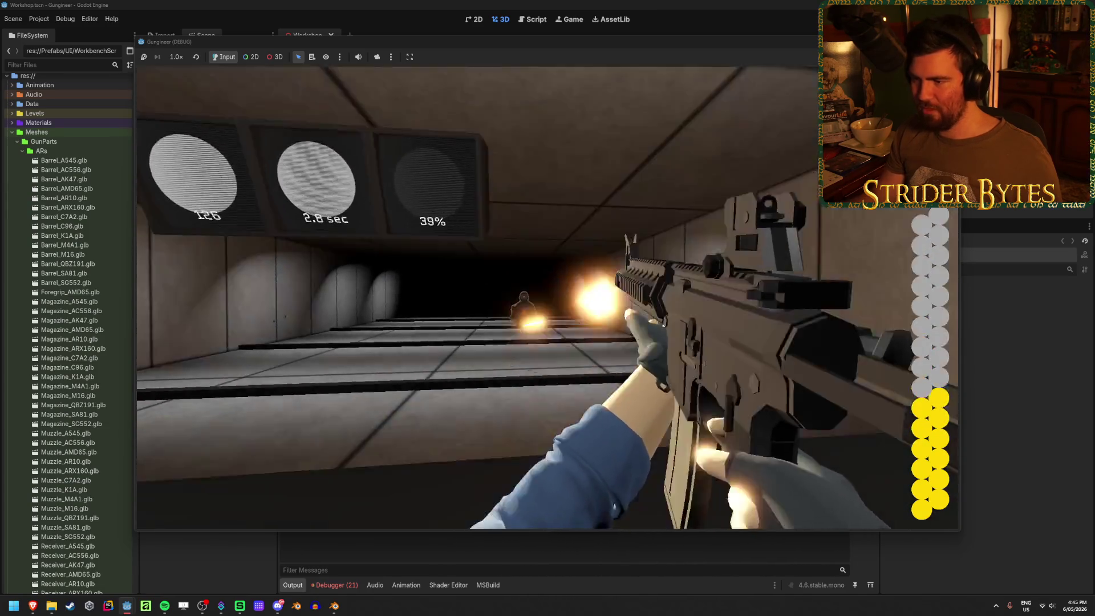
At the Contracts board, view the Gas Snake, Nuke Dookie and Agent 420 requirement cards in turn
key(w)
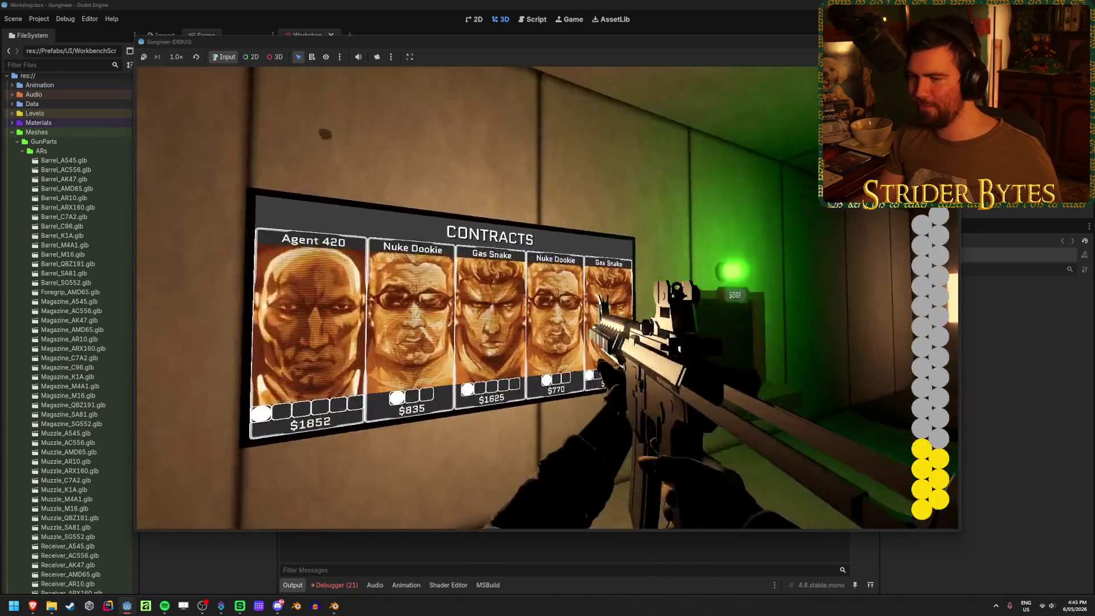
key(e)
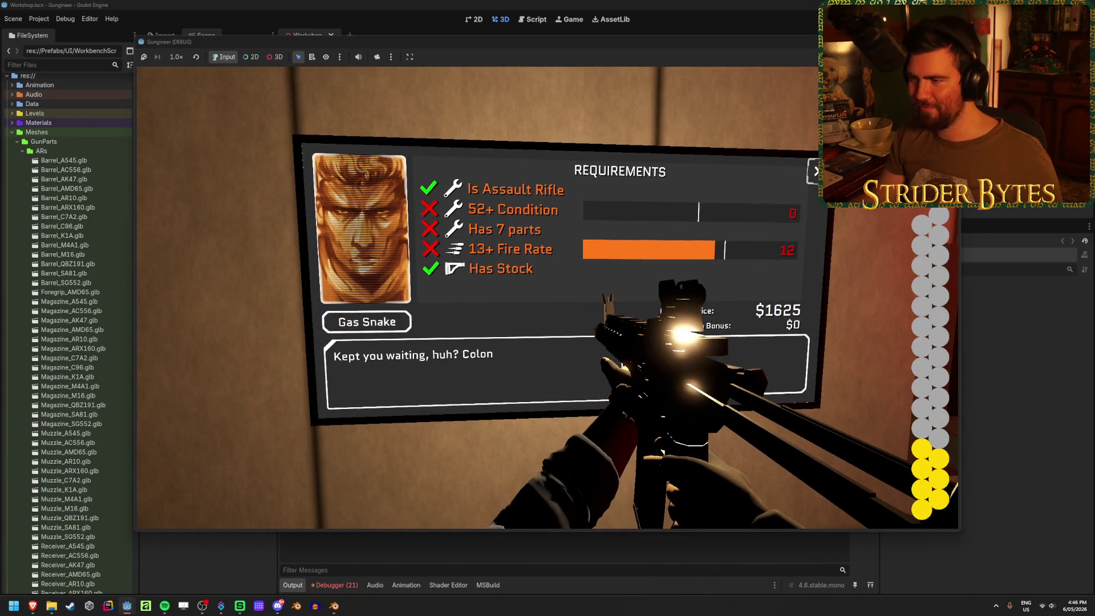
key(e)
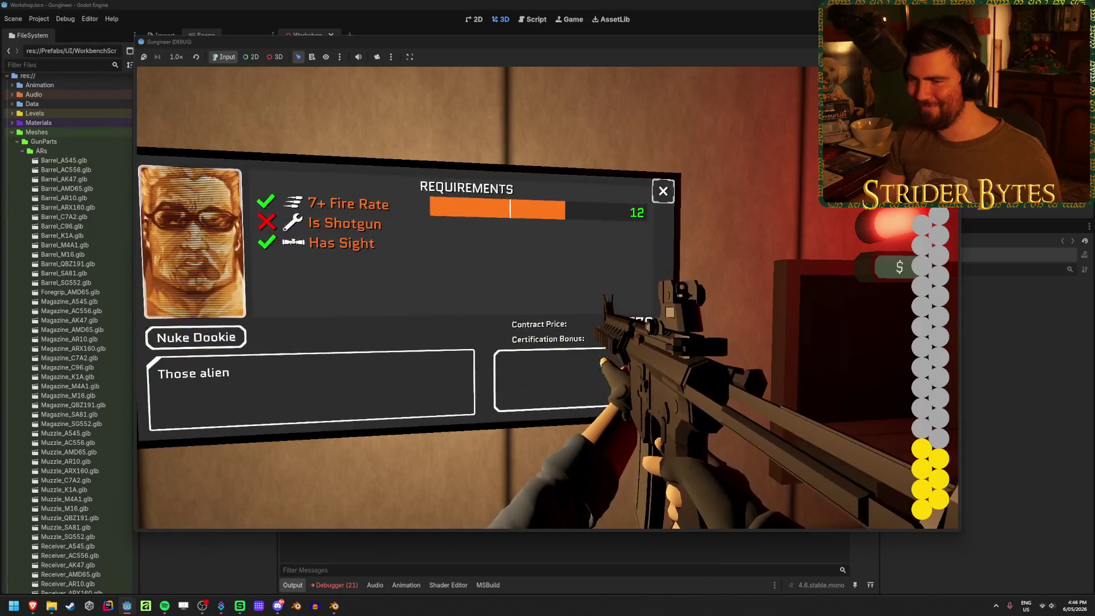
key(e)
key(e)
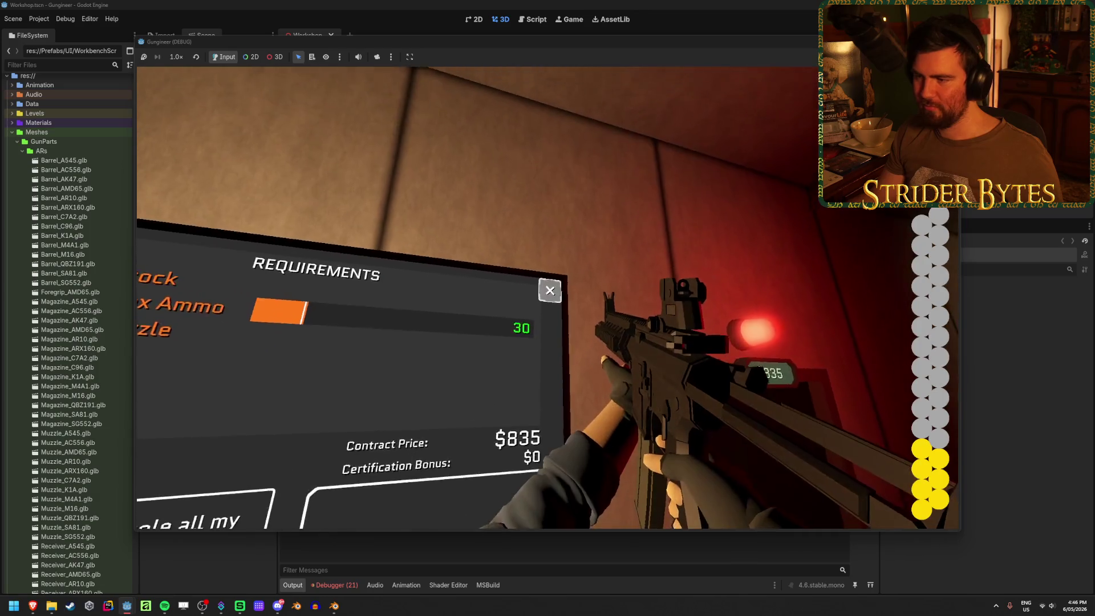
key(e)
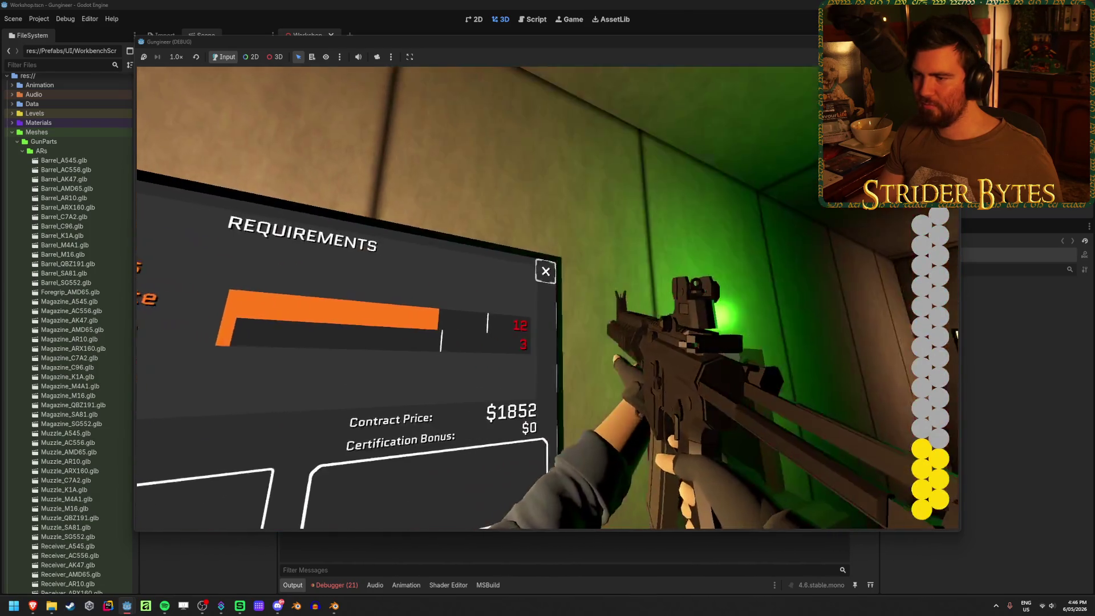
key(e)
key(e)
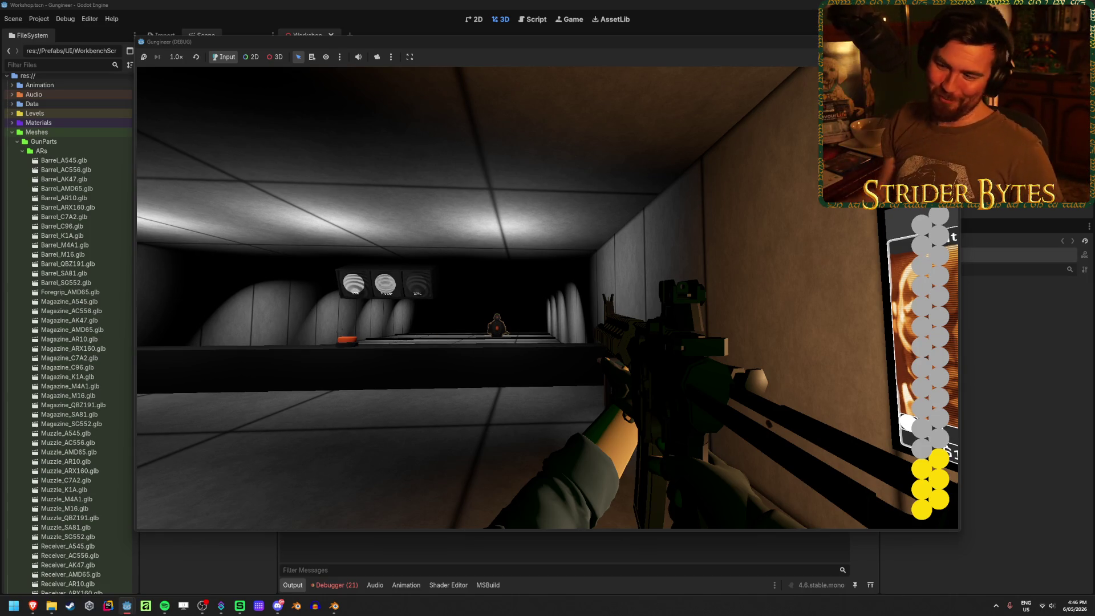
Return to the range, fire at the pop-up targets, and reload
key(w)
key(w)
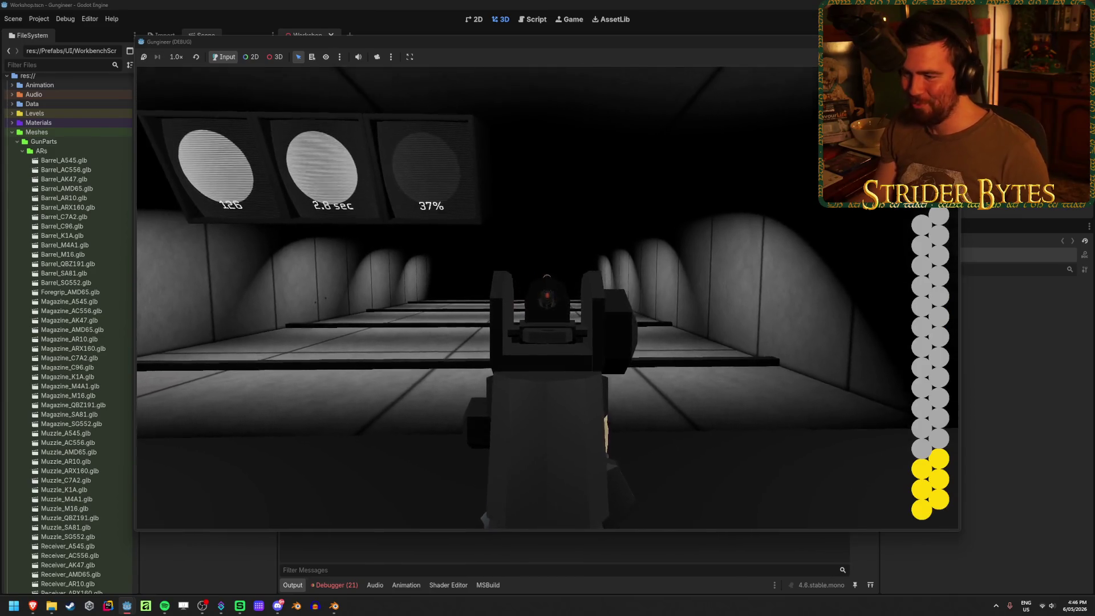
click(547, 308)
click(548, 308)
click(547, 308)
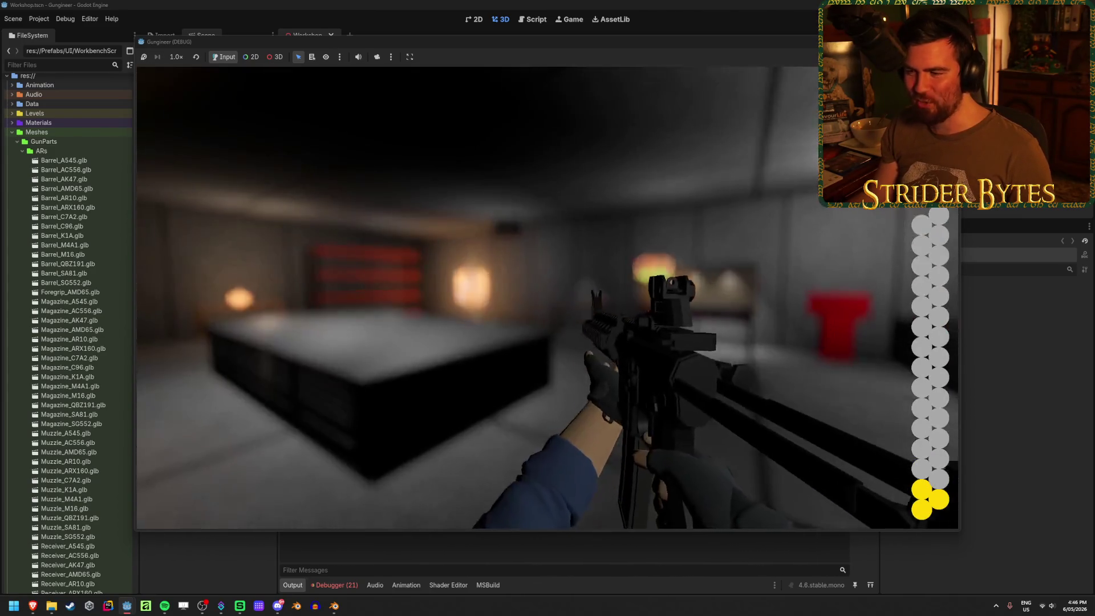
key(r)
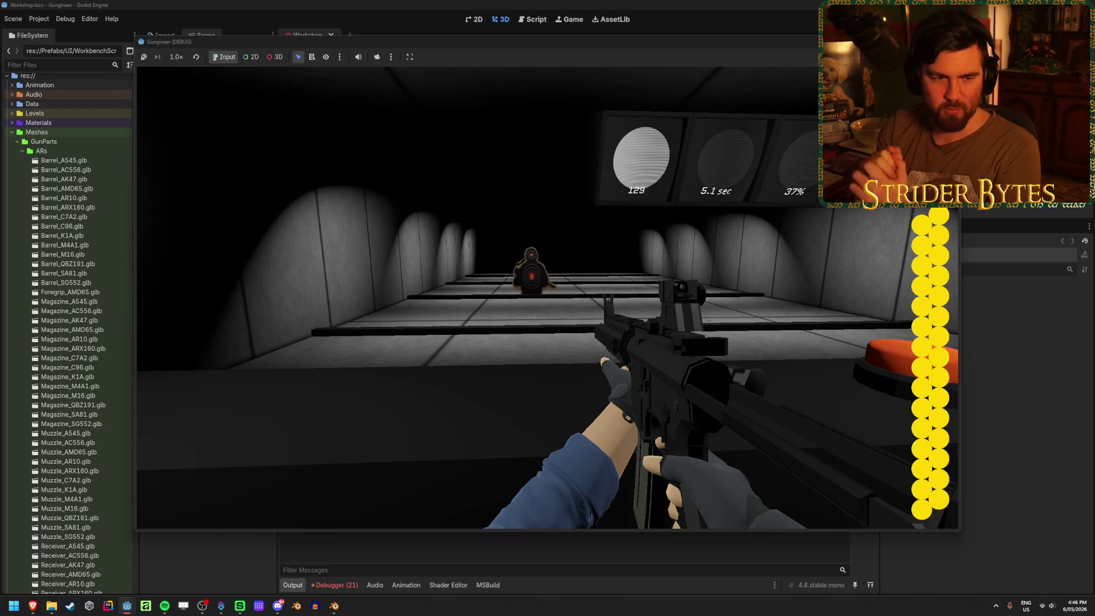
Fire a couple of aimed shots down the sights, then reload
right_click(548, 297)
click(547, 298)
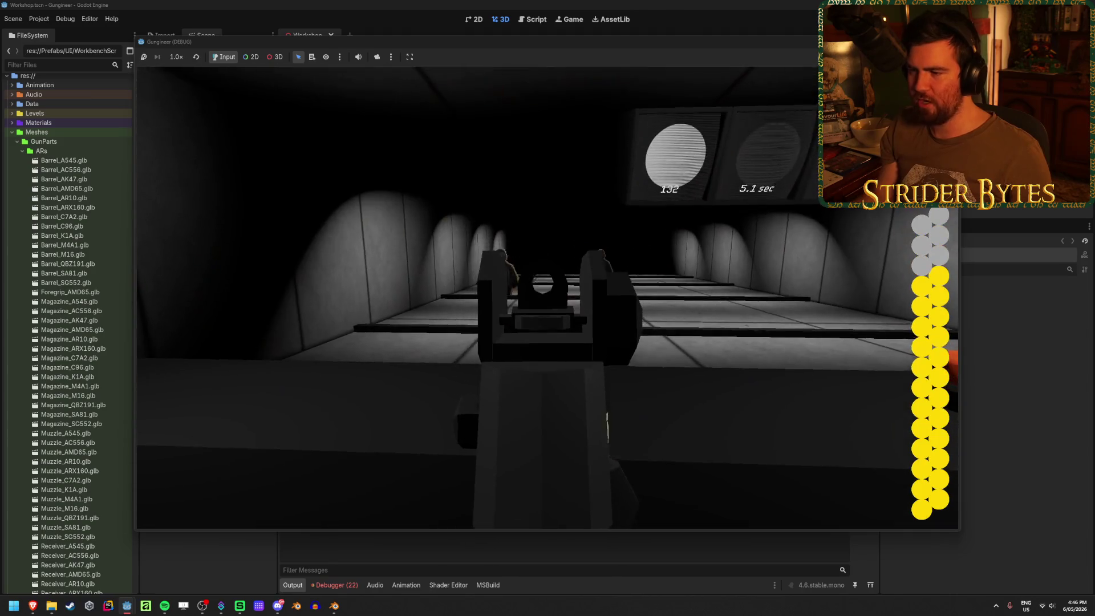
click(547, 298)
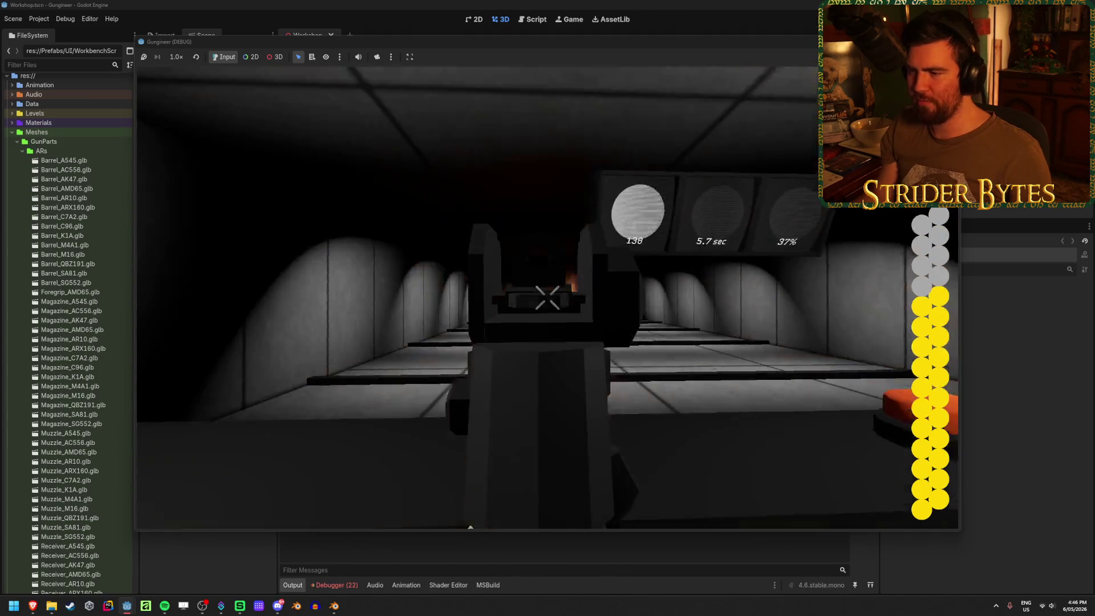
right_click(547, 297)
key(r)
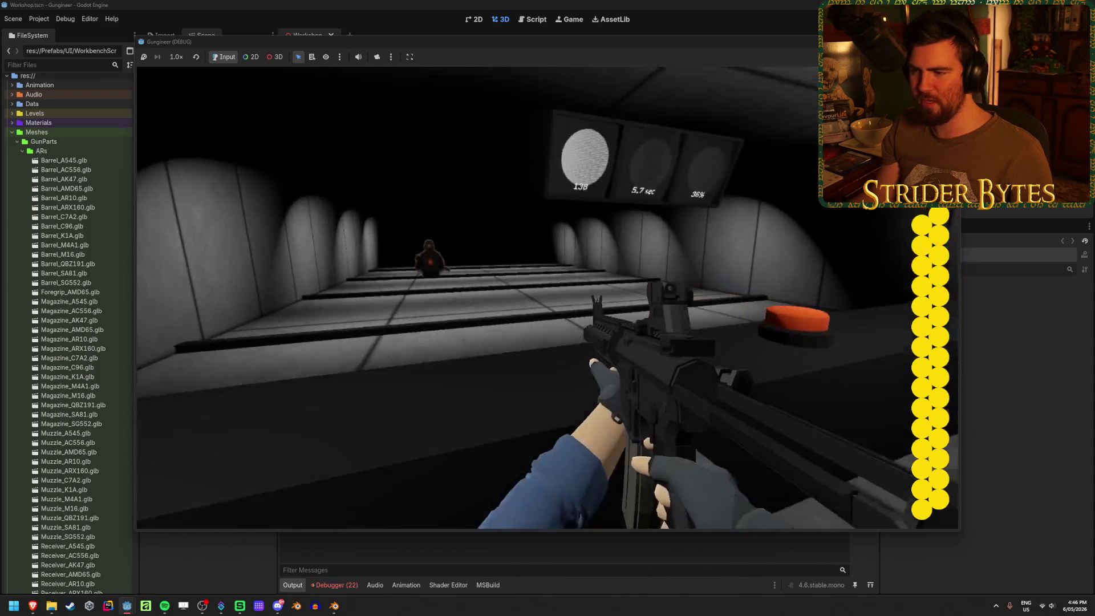
Aim down the sights and fire a long series of shots at the range targets
right_click(547, 297)
click(548, 297)
click(547, 297)
click(548, 297)
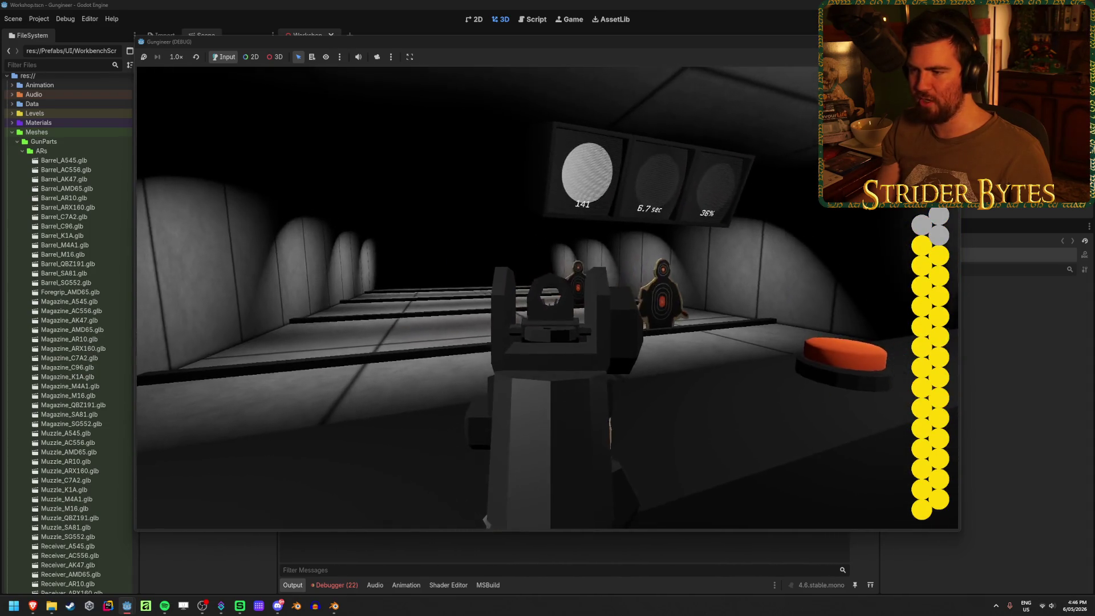
click(547, 297)
click(547, 297)
click(547, 297)
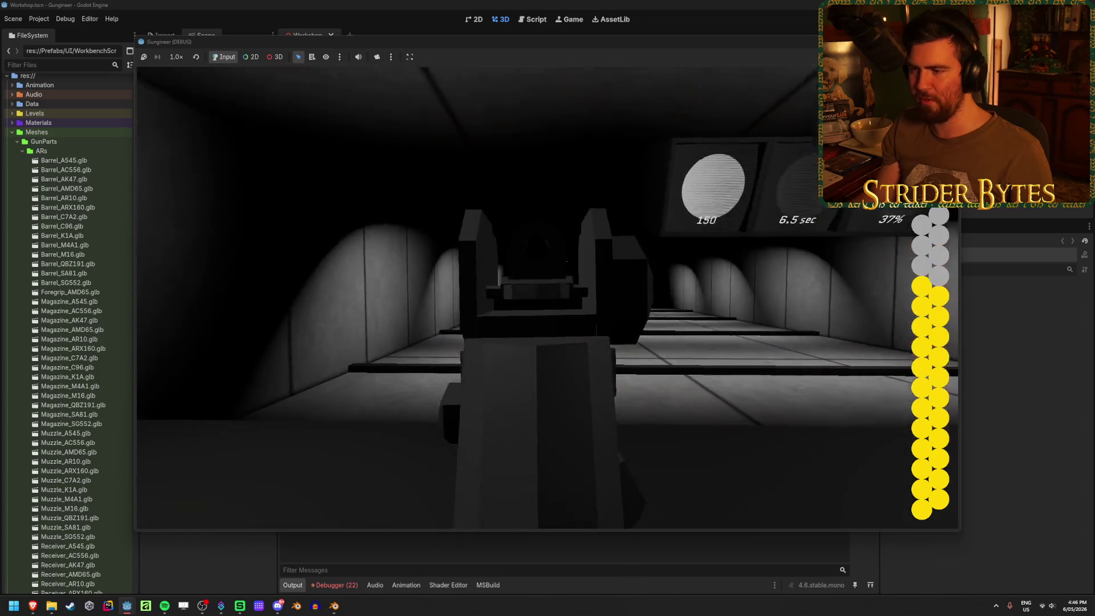
click(548, 298)
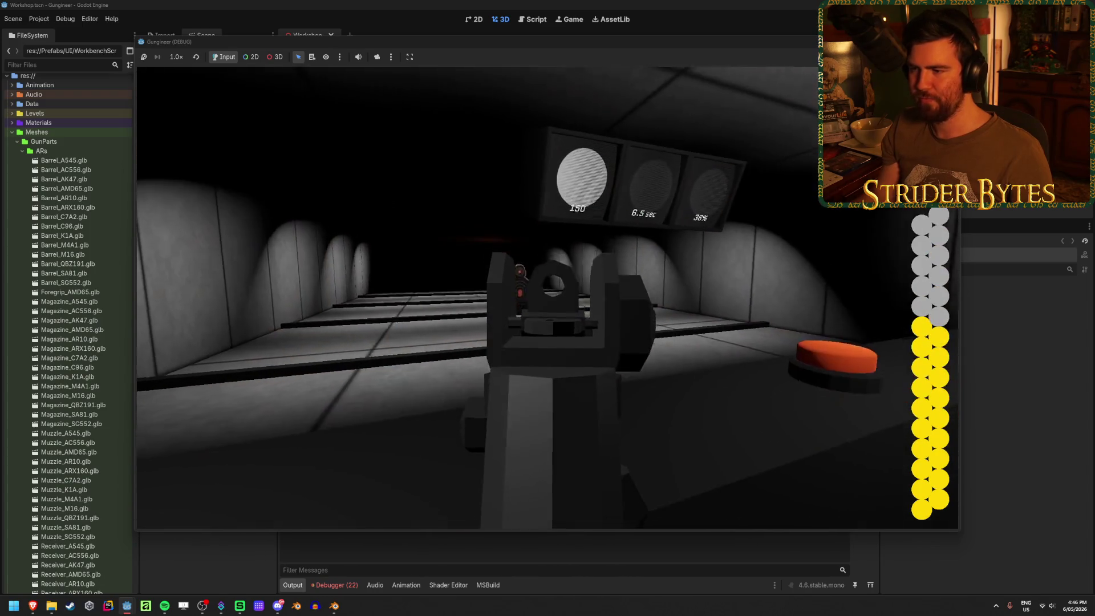
click(548, 298)
click(547, 297)
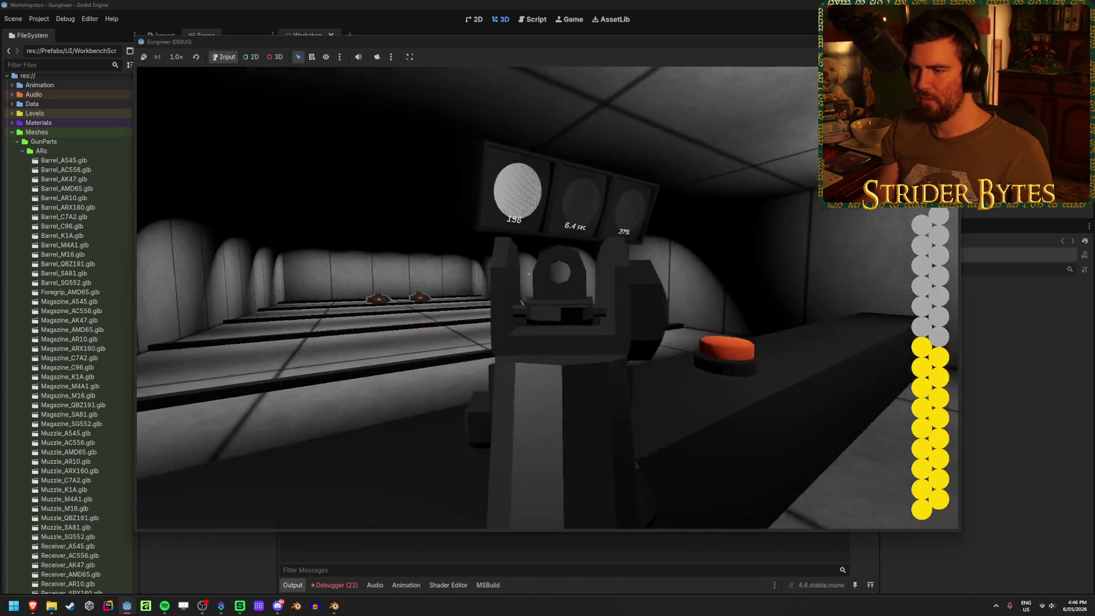
click(547, 298)
click(548, 297)
right_click(548, 297)
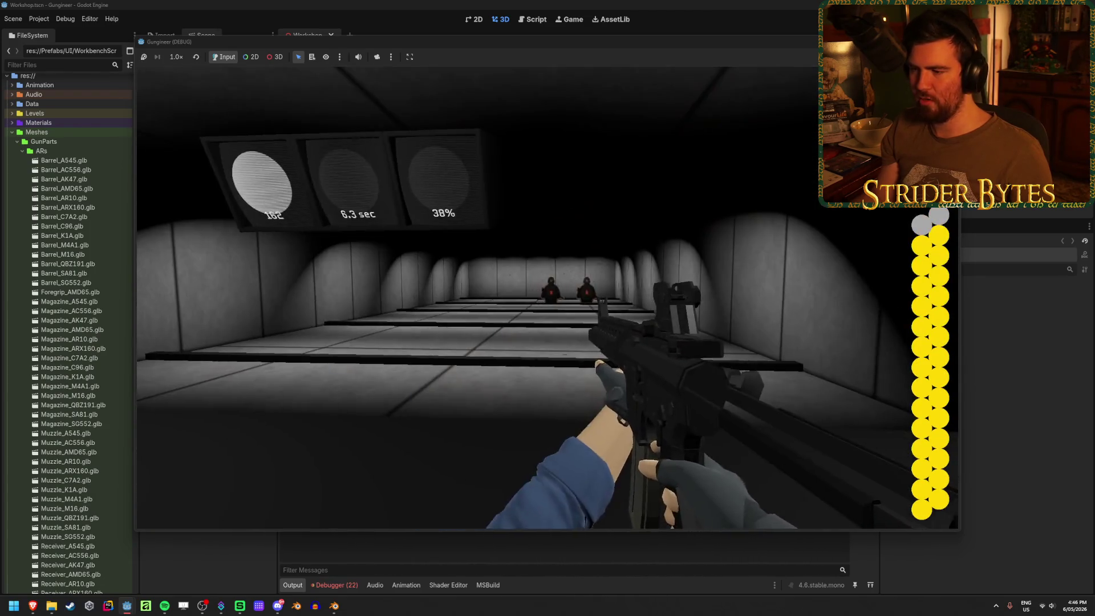
Fire a final aimed volley, then stop the running game with F8
right_click(547, 297)
click(547, 297)
click(548, 298)
click(547, 297)
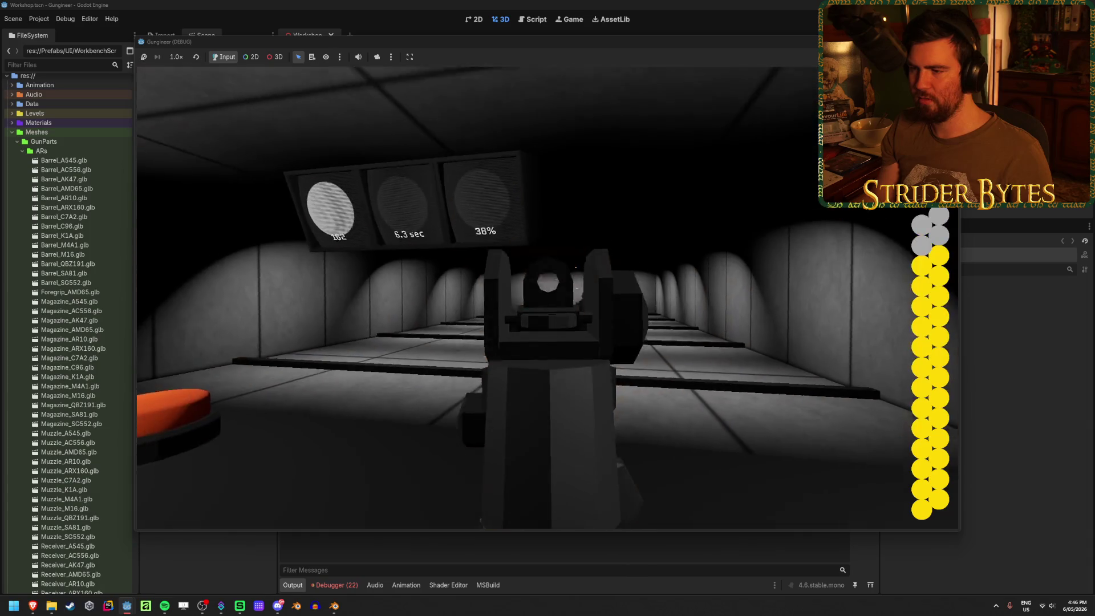
click(548, 297)
click(547, 297)
click(548, 298)
click(548, 297)
click(548, 297)
click(548, 297)
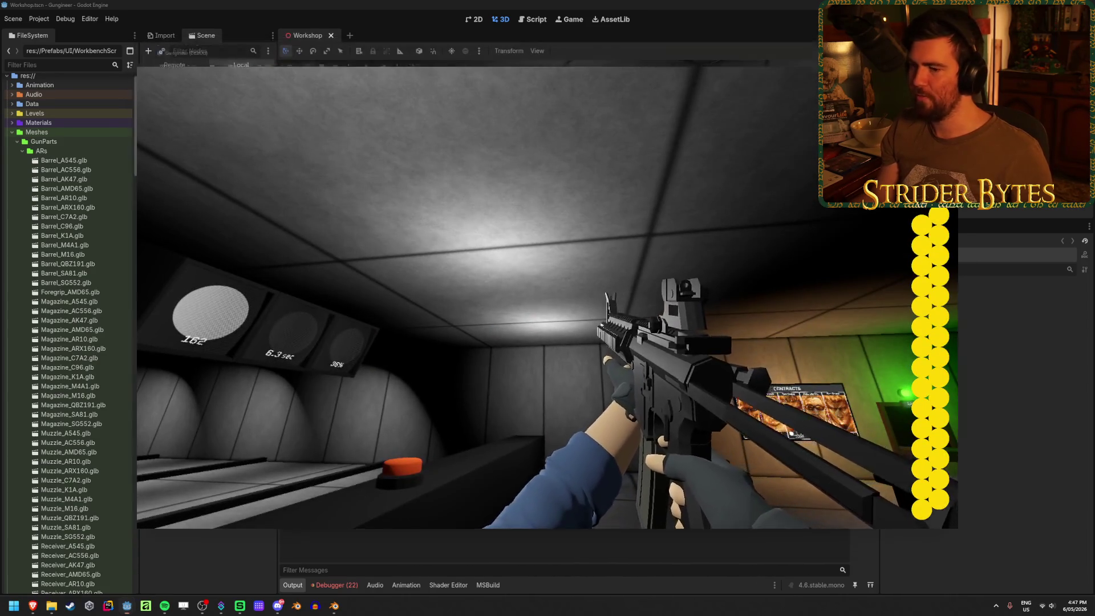
key(F8)
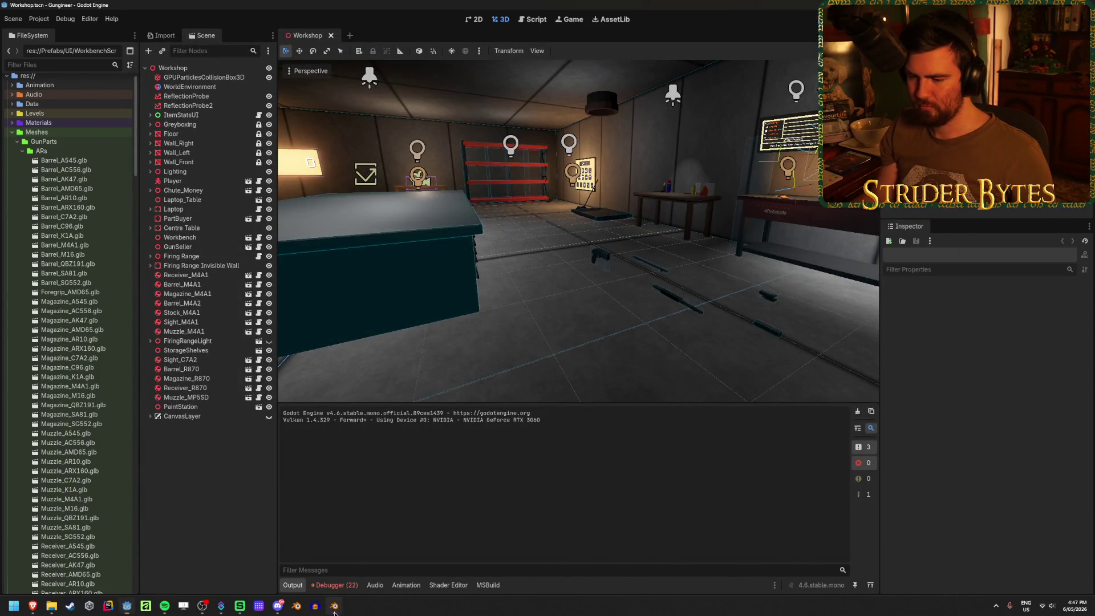
Switch back to Blender and unhide the receiver mesh
click(334, 606)
middle_drag(400, 433, 427, 442)
key(alt+h)
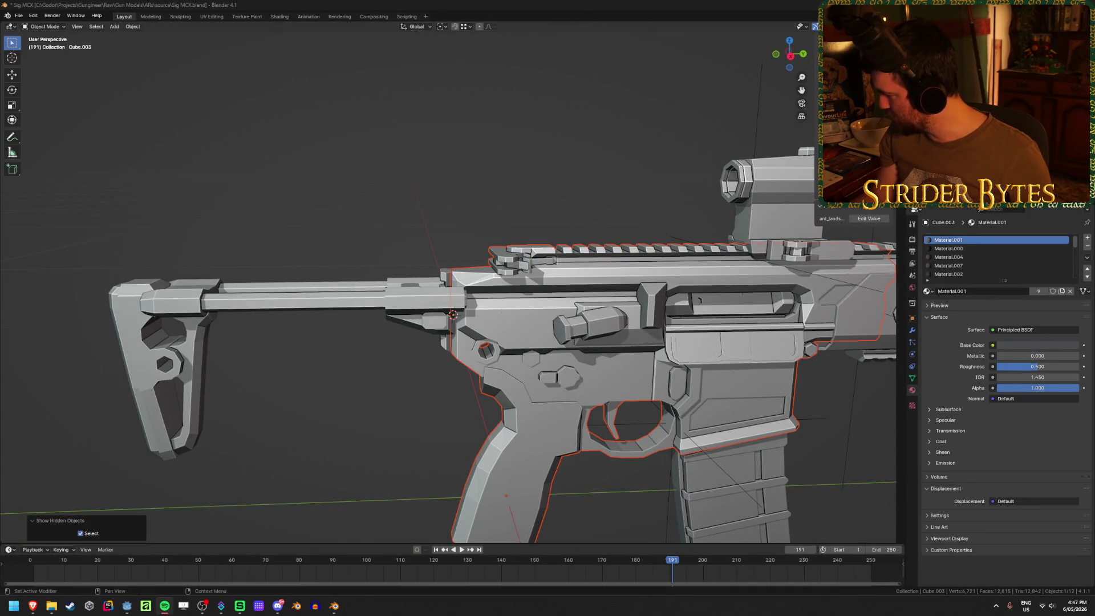
Rename the lower receiver part to MCX_Receiver
scroll(298, 435, down, 3)
mouse_move(325, 399)
middle_down()
mouse_move(320, 430)
mouse_move(335, 420)
middle_up()
click(336, 420)
mouse_move(782, 437)
shift+middle_down()
mouse_move(518, 416)
mouse_move(479, 426)
mouse_move(631, 394)
shift+middle_up()
click(483, 305)
key(F2)
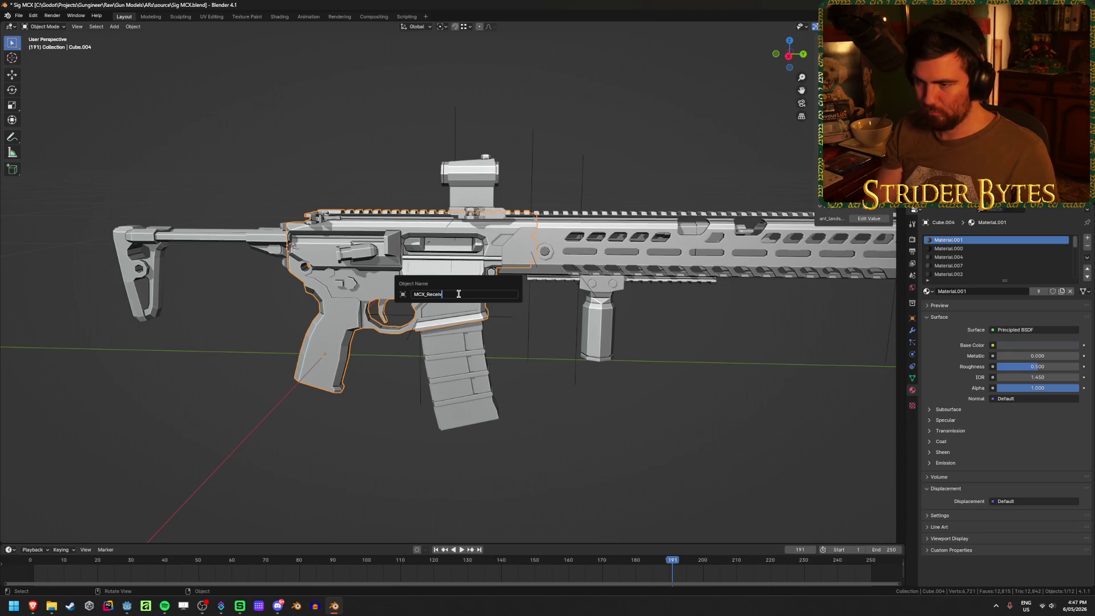
text(er)
key(Return)
Rename the stock to MCX_Stock and the handguard to MCX_Barrel, saving after each
click(204, 239)
key(F2)
text(MCX_Stoc)
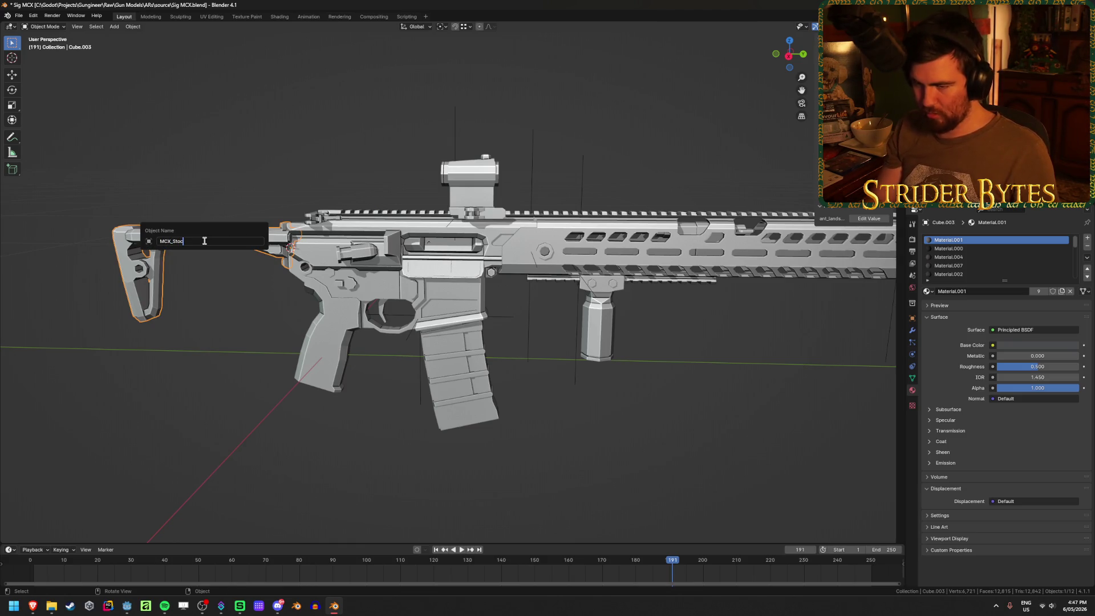
text(k)
key(Return)
key(ctrl+s)
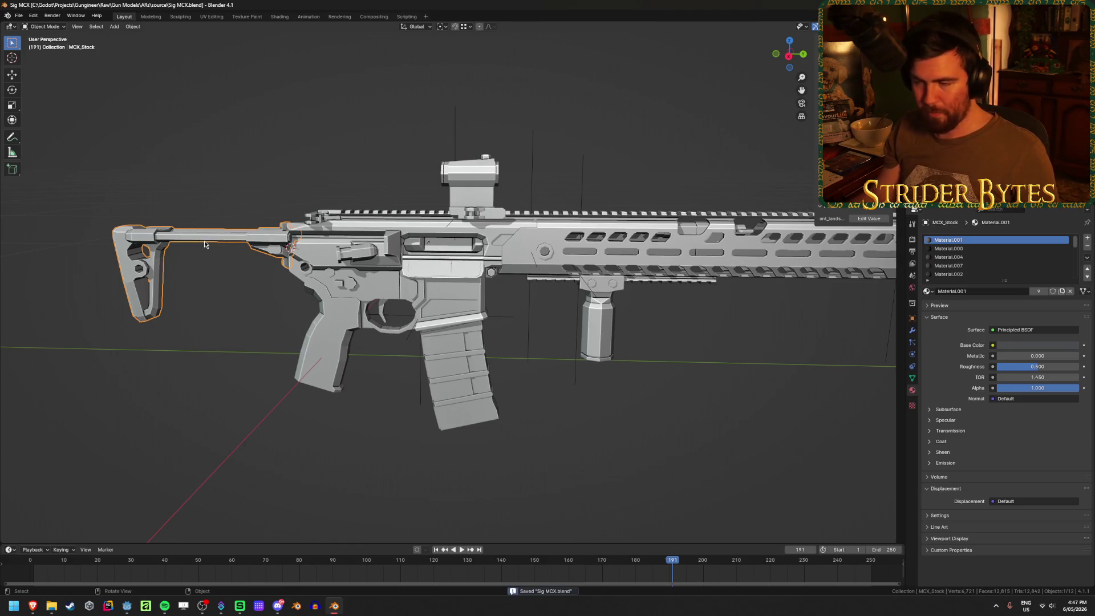
click(645, 234)
key(F2)
text(MCX_Barrel)
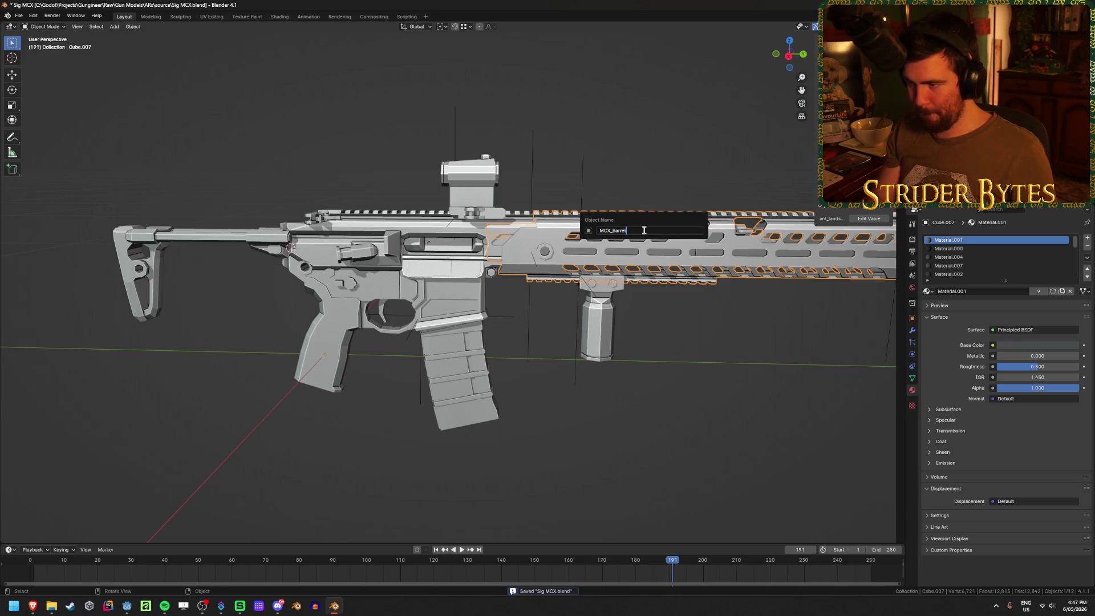
key(Return)
key(ctrl+s)
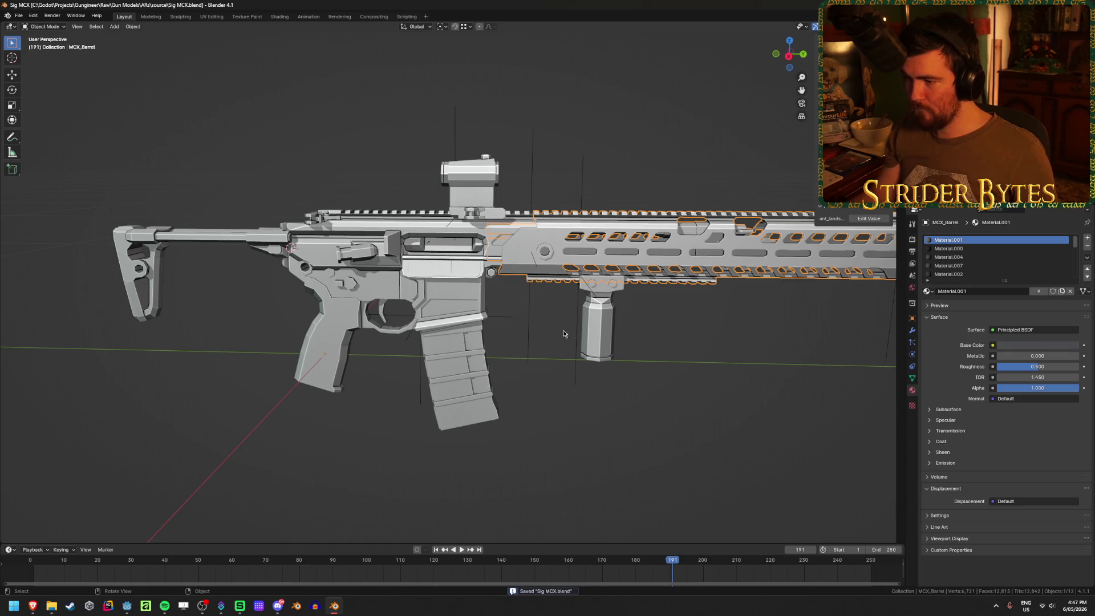
Rename the foregrip to MCX_Foregrip and the red-dot sight to MCX_Sight
click(599, 330)
key(F2)
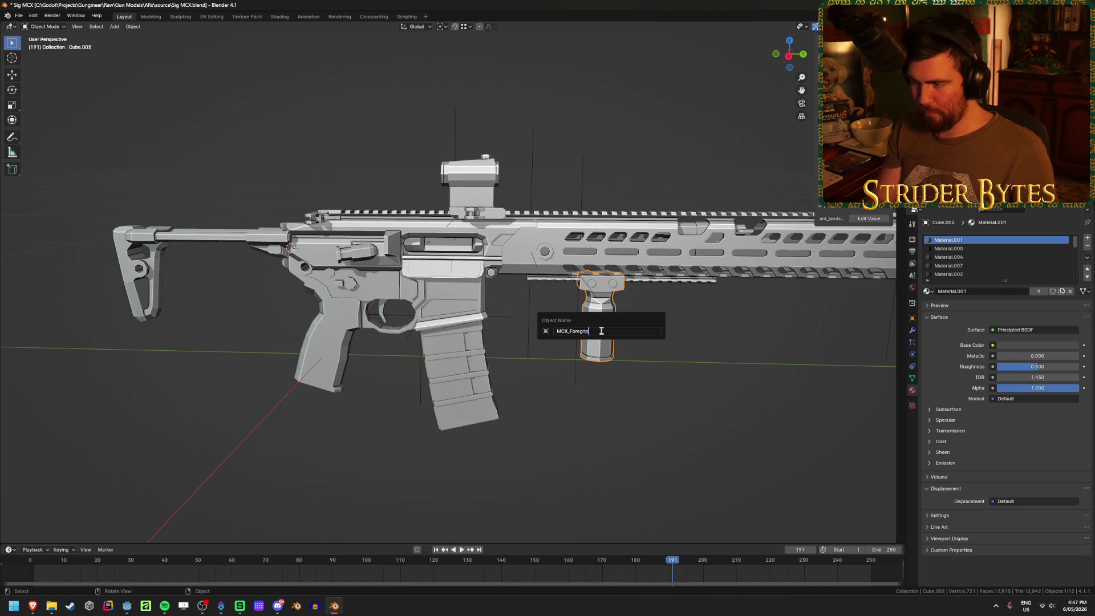
key(Return)
key(ctrl+s)
click(456, 169)
middle_drag(457, 170, 452, 173)
key(F2)
text(MCX_Sight)
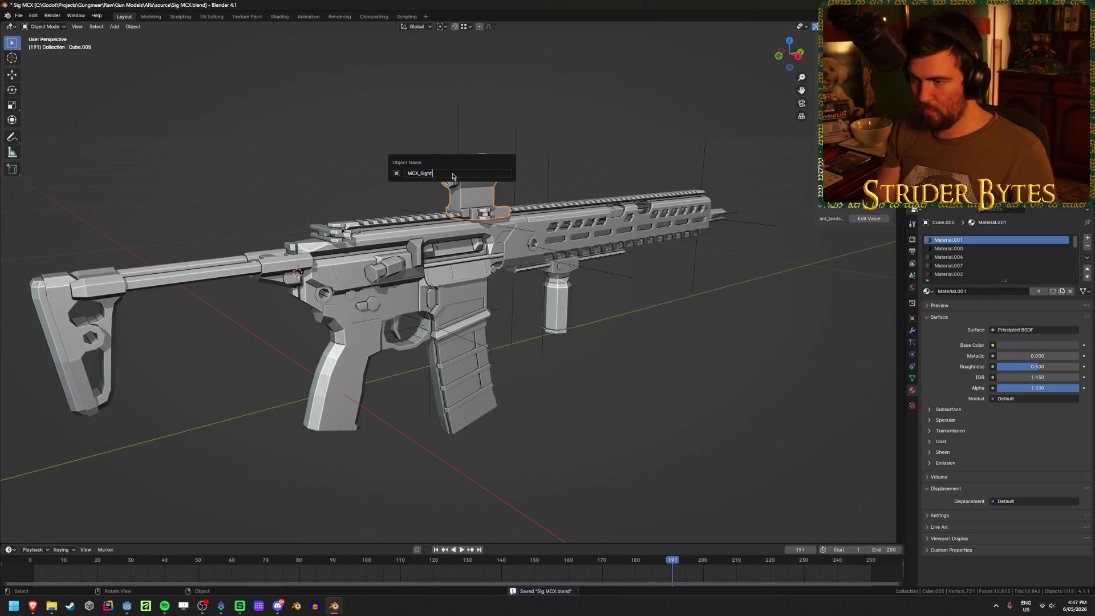
key(Return)
Rename the magazine to MCX_Magazine and save
click(467, 409)
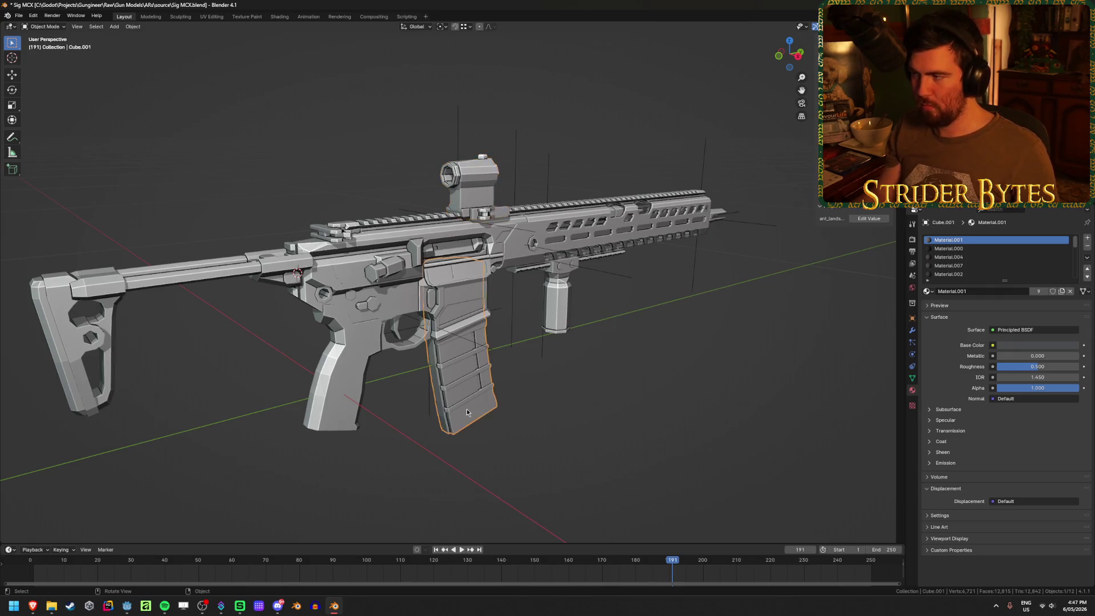
key(F2)
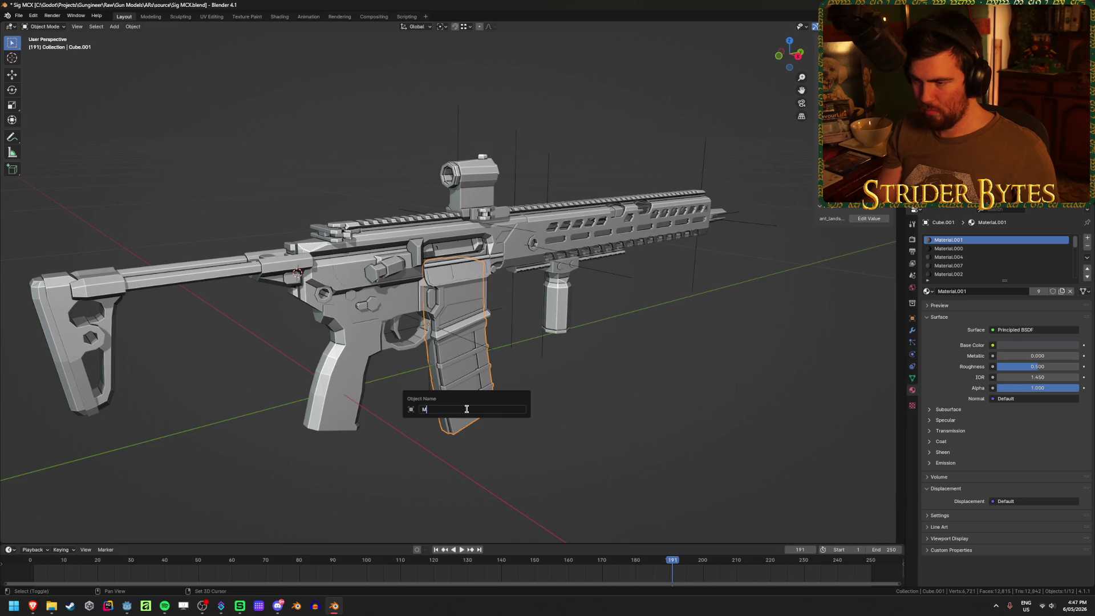
text(MCX_Magaz)
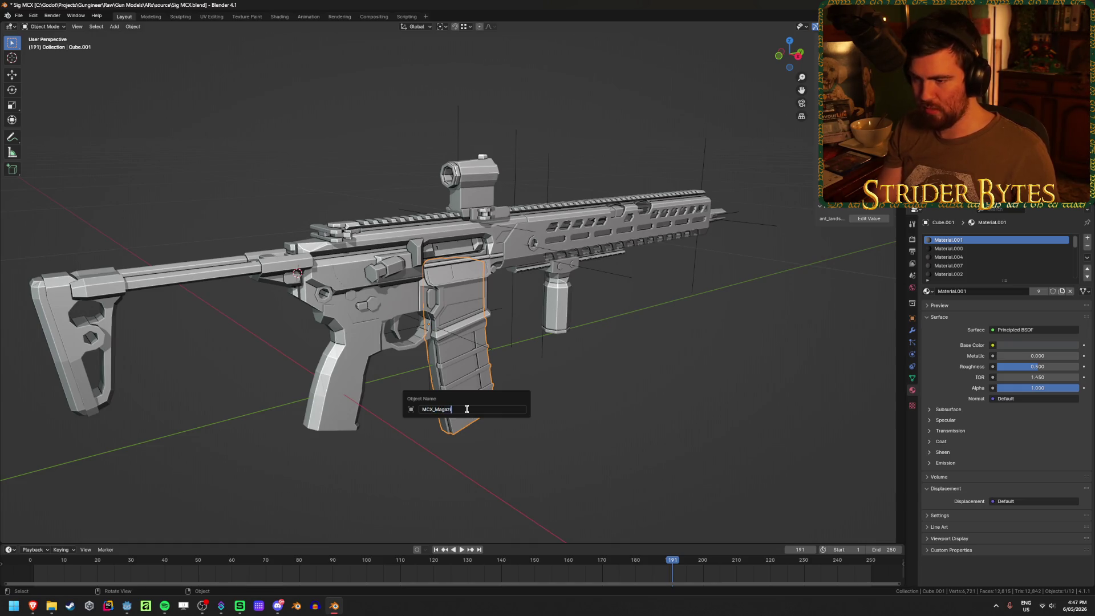
text(ne)
key(Return)
key(ctrl+s)
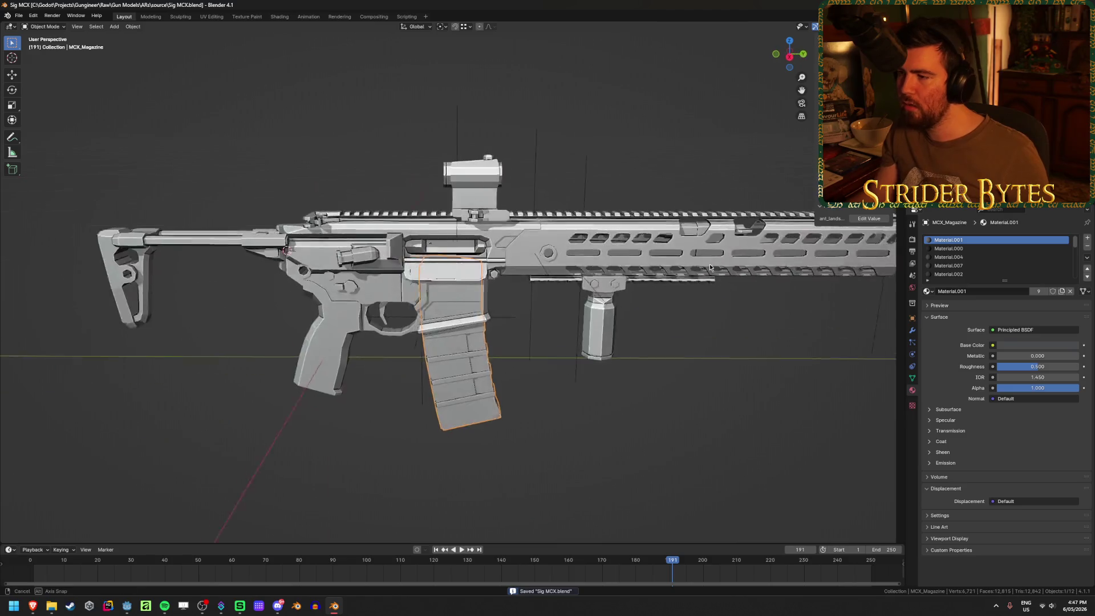
Rename the muzzle device to MCX_Muzzle, save, and select the muzzle empty
middle_drag(467, 409, 434, 302)
scroll(431, 300, up, 4)
click(485, 247)
key(F2)
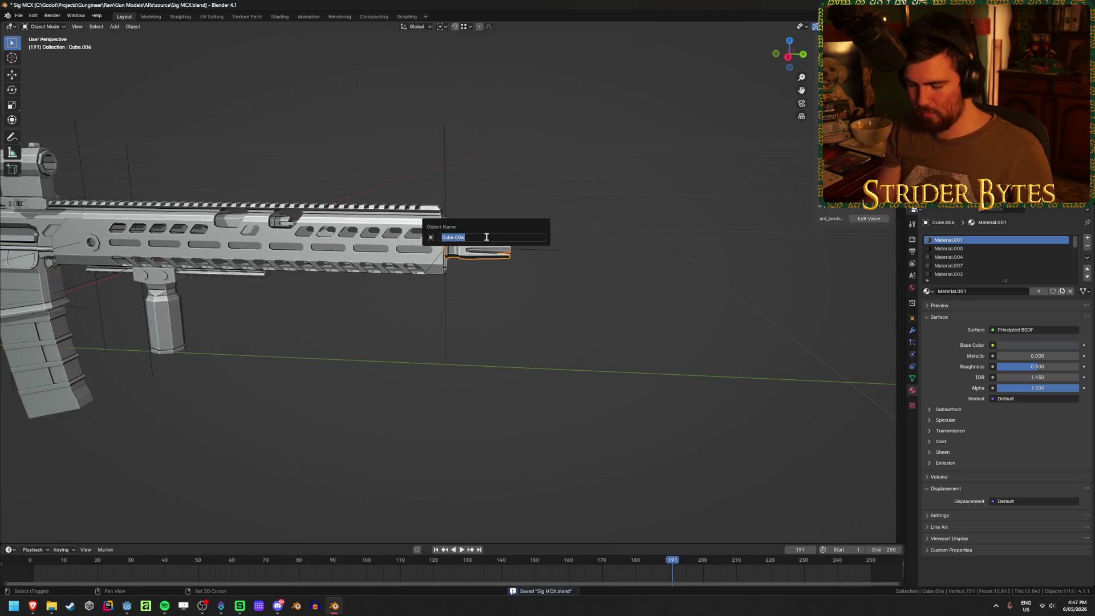
text(le)
key(Return)
key(ctrl+s)
scroll(690, 321, down, 5)
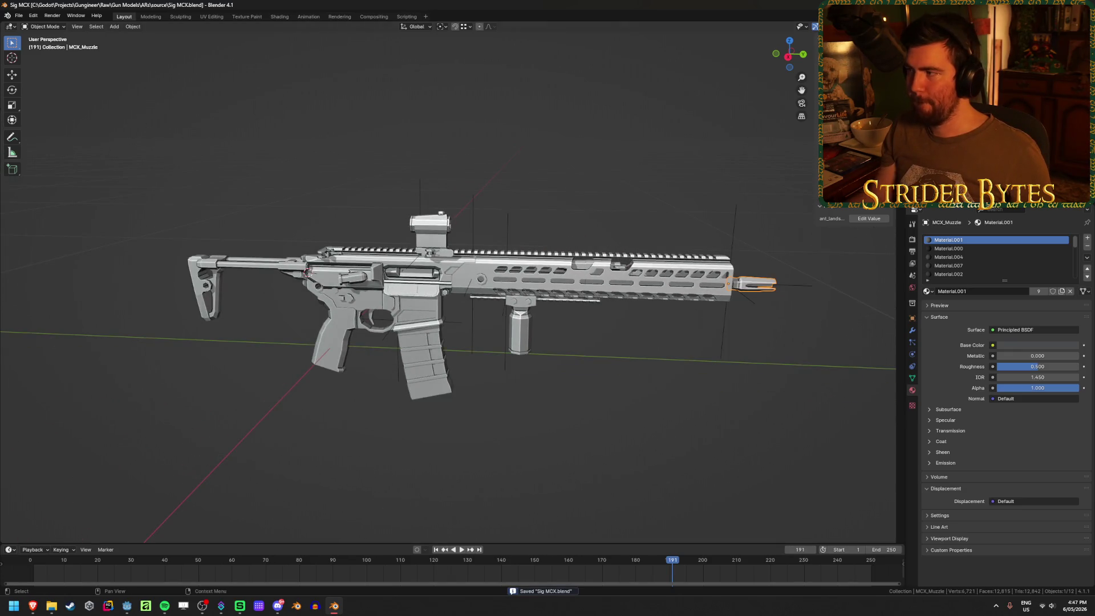
click(798, 286)
Rename the empty at the muzzle to MuzzleAttach and save
click(472, 331)
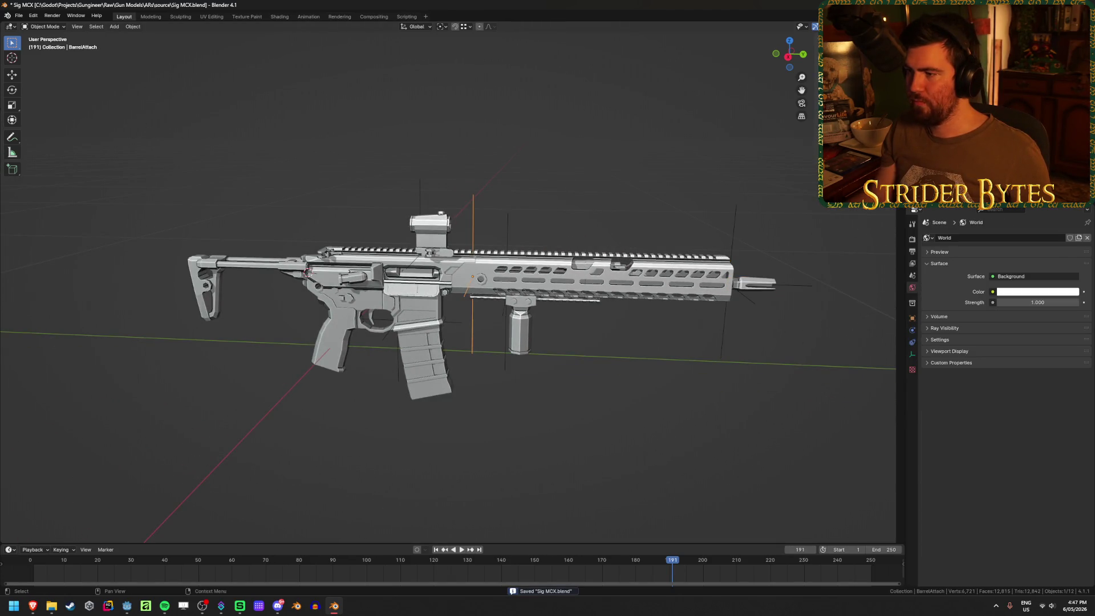
key(ctrl+z)
key(F2)
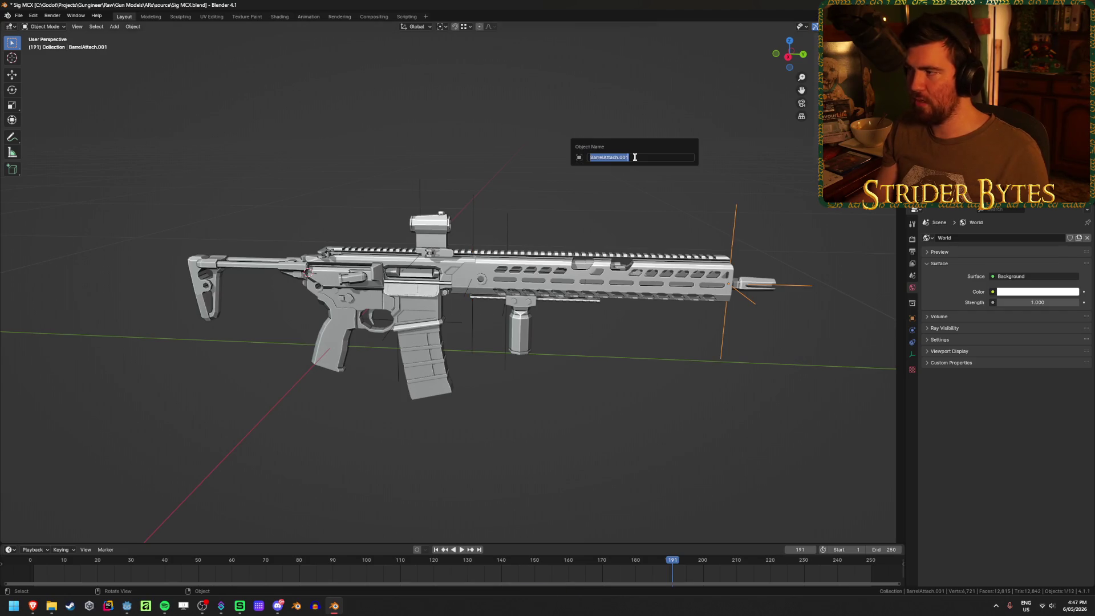
text(MuzzleAttach)
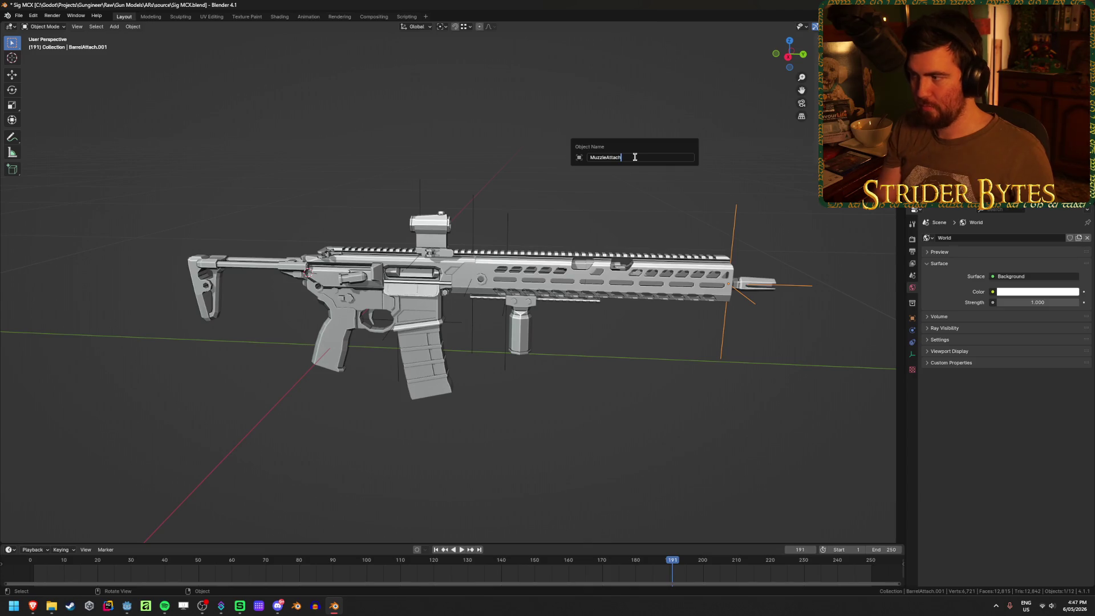
key(Return)
key(ctrl+s)
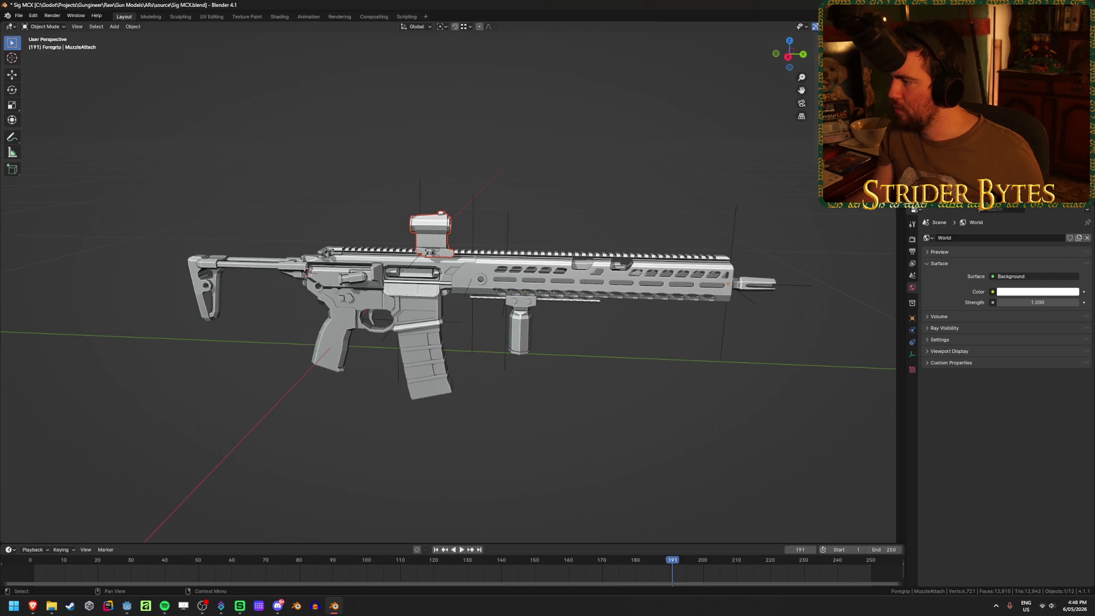
Parent the foregrip attachment empty and MuzzleAttach to MCX_Barrel, then save
click(207, 288)
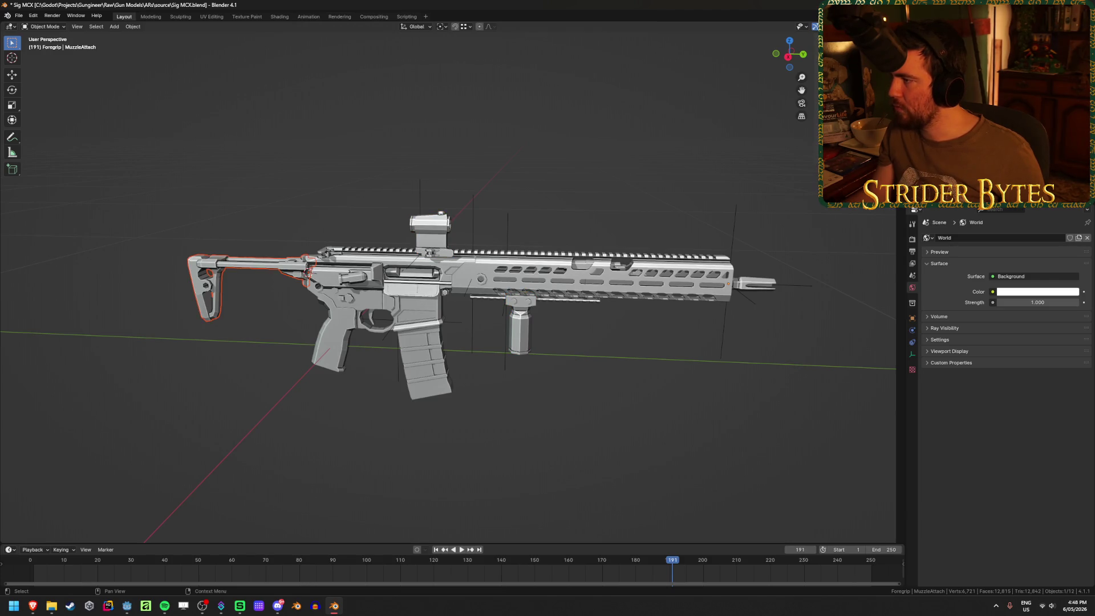
click(588, 279)
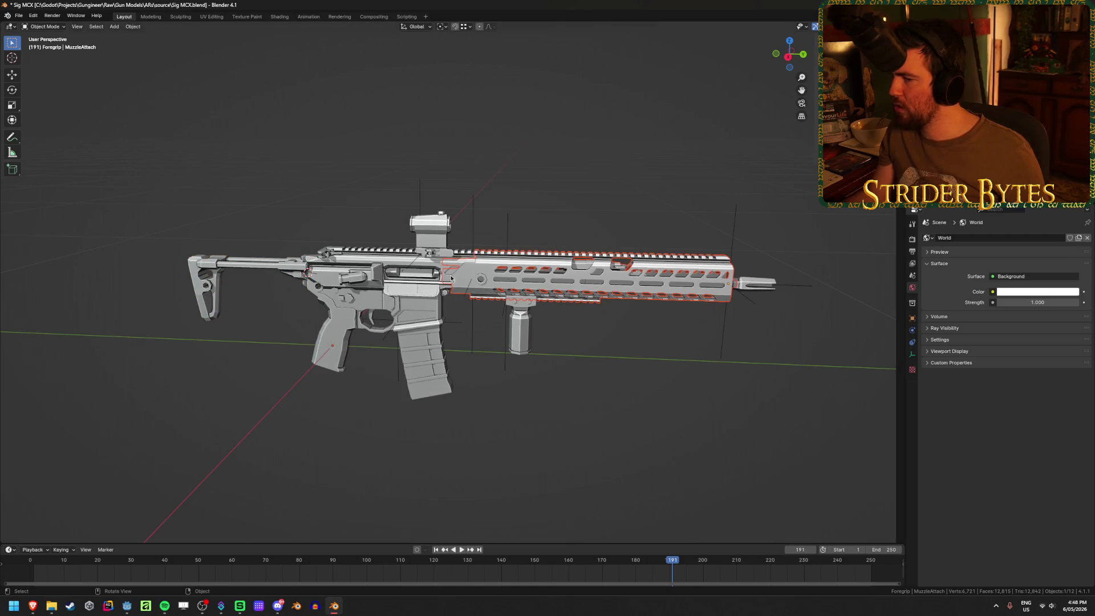
scroll(439, 286, up, 3)
scroll(526, 324, down, 1)
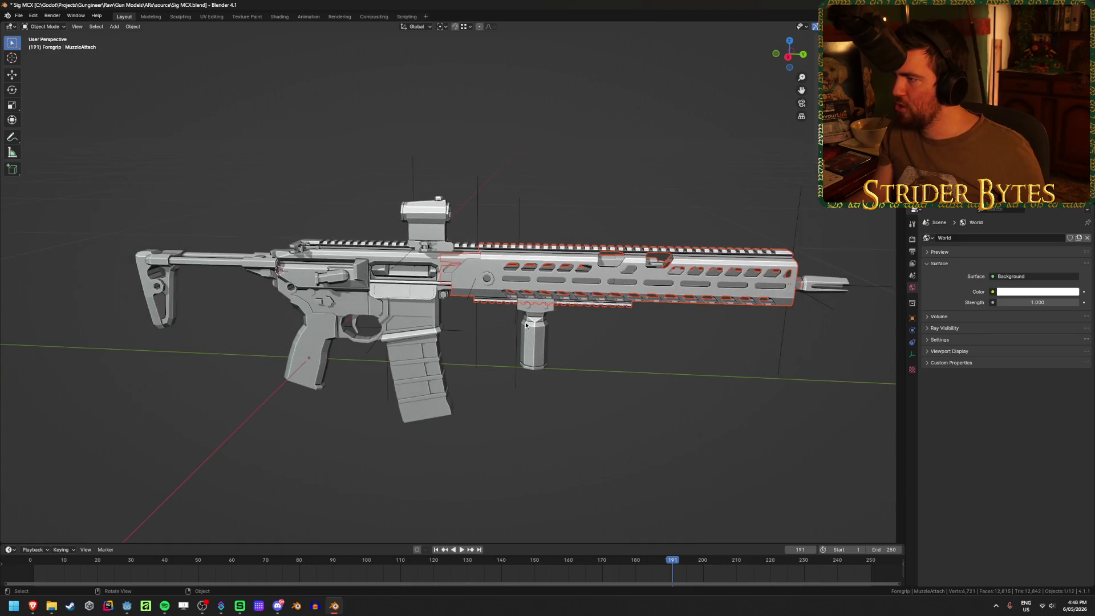
click(517, 325)
shift+click(856, 286)
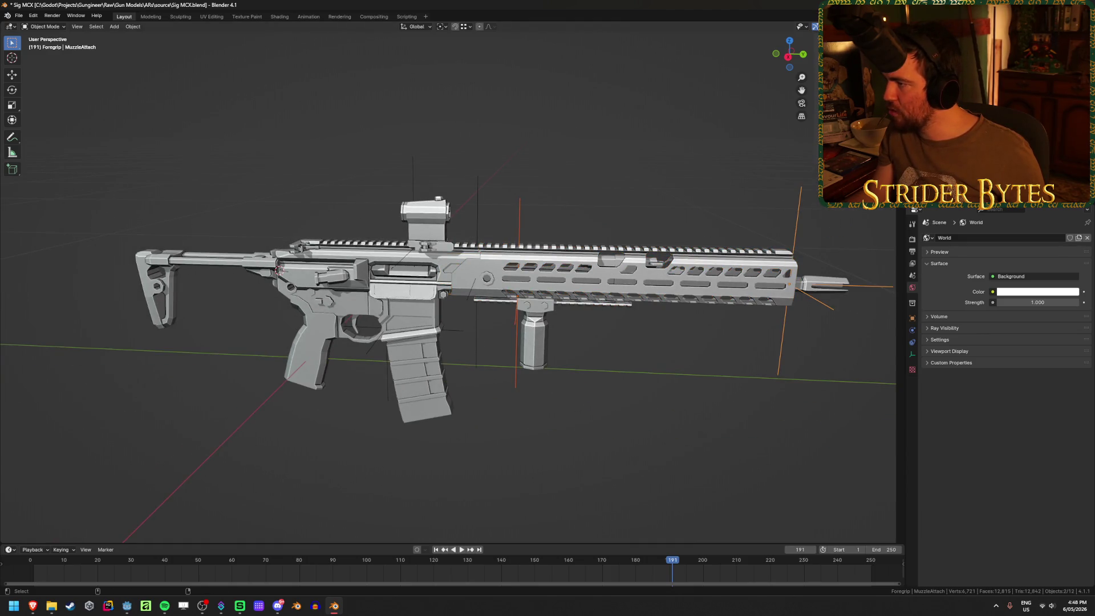
shift+click(593, 304)
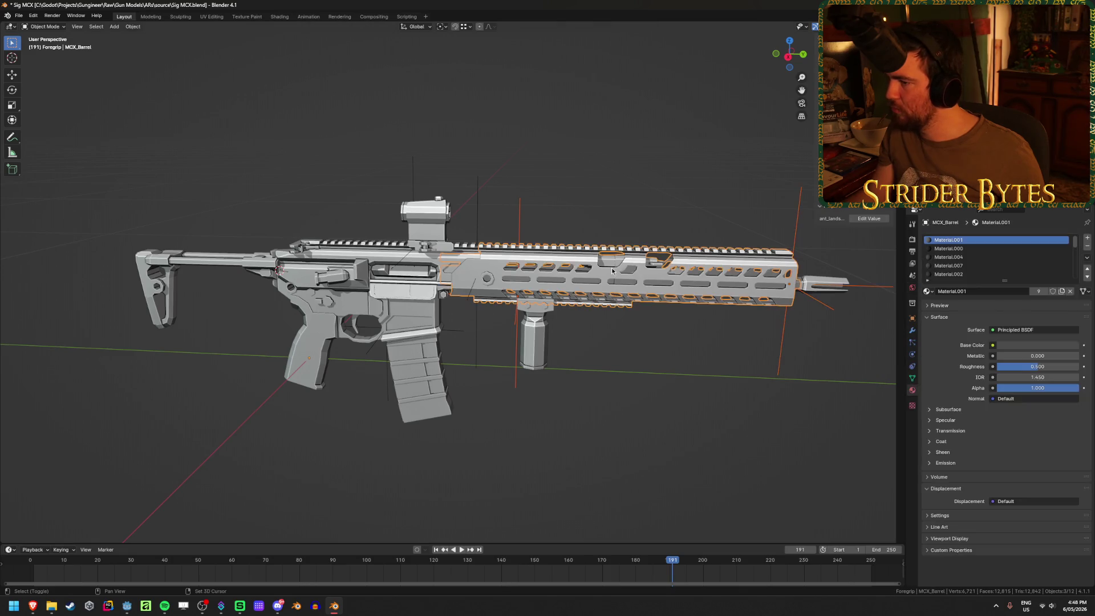
key(ctrl+p)
click(612, 271)
key(ctrl+s)
Look over the BarrelAttach empty and MCX_Stock, then begin adding a new empty
click(518, 325)
shift+middle_drag(518, 325, 627, 322)
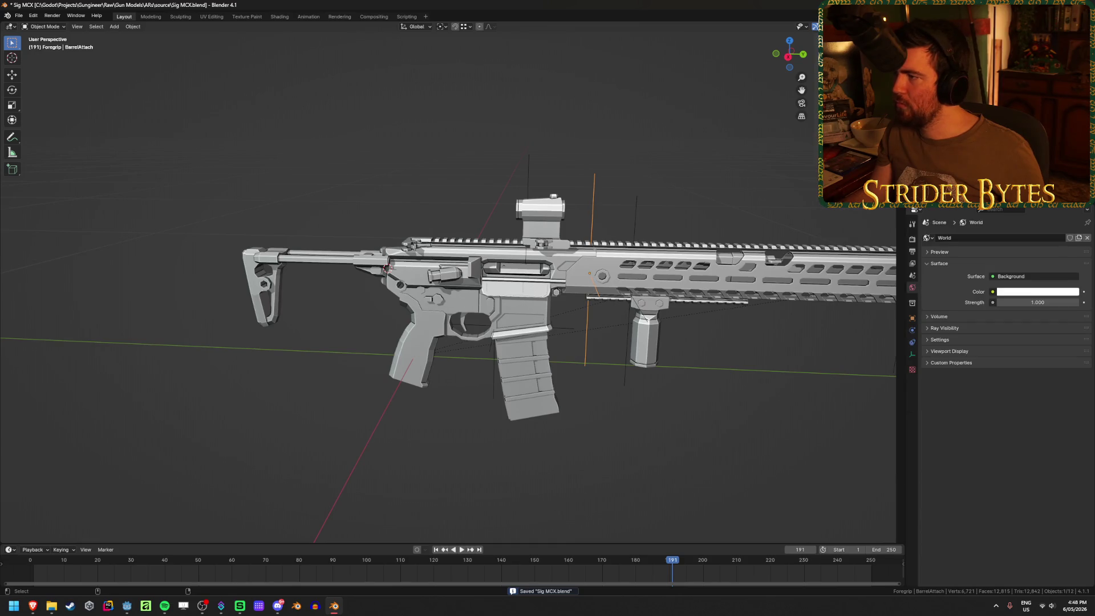
click(308, 268)
mouse_move(308, 267)
middle_down()
mouse_move(421, 303)
mouse_move(400, 294)
middle_up()
scroll(383, 286, up, 4)
scroll(474, 328, down, 3)
key(shift+a)
Add a Plain Axes empty, shrink it, apply its scale, and name it StockAttach
mouse_move(622, 279)
click(685, 279)
scroll(648, 346, down, 2)
mouse_move(648, 346)
middle_down()
mouse_move(413, 292)
mouse_move(694, 247)
middle_up()
key(s)
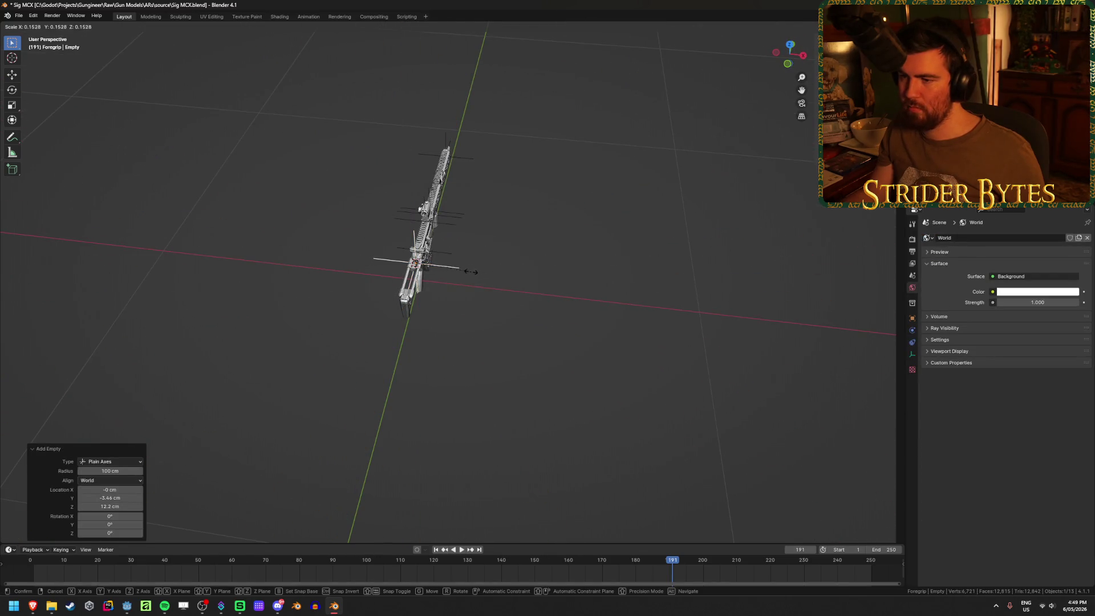
click(471, 272)
key(ctrl+a)
click(471, 274)
key(F2)
text(S)
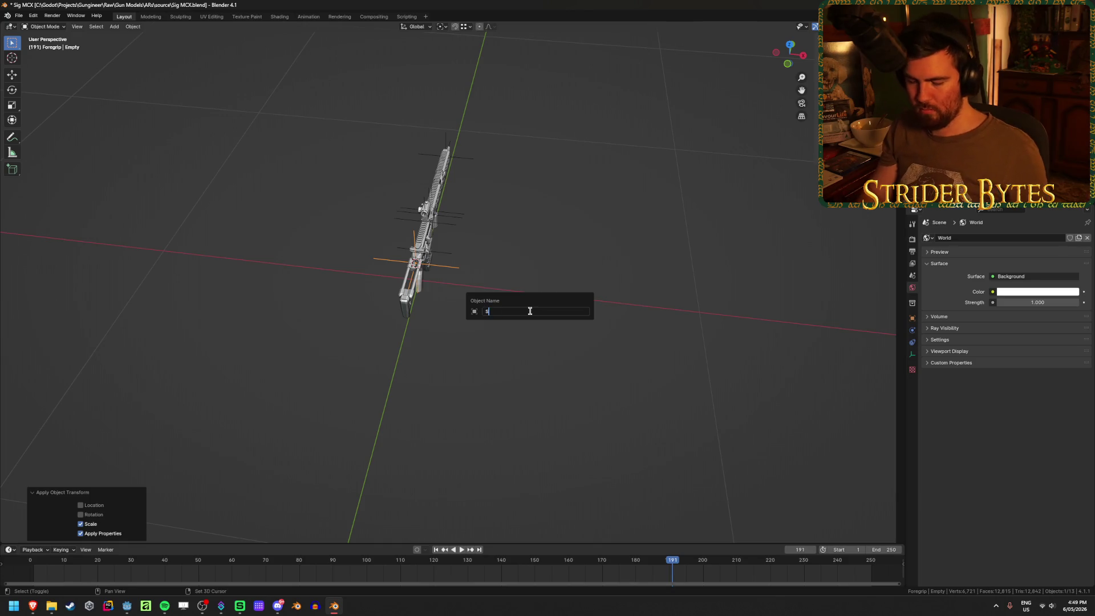
text(tockAttach)
key(Return)
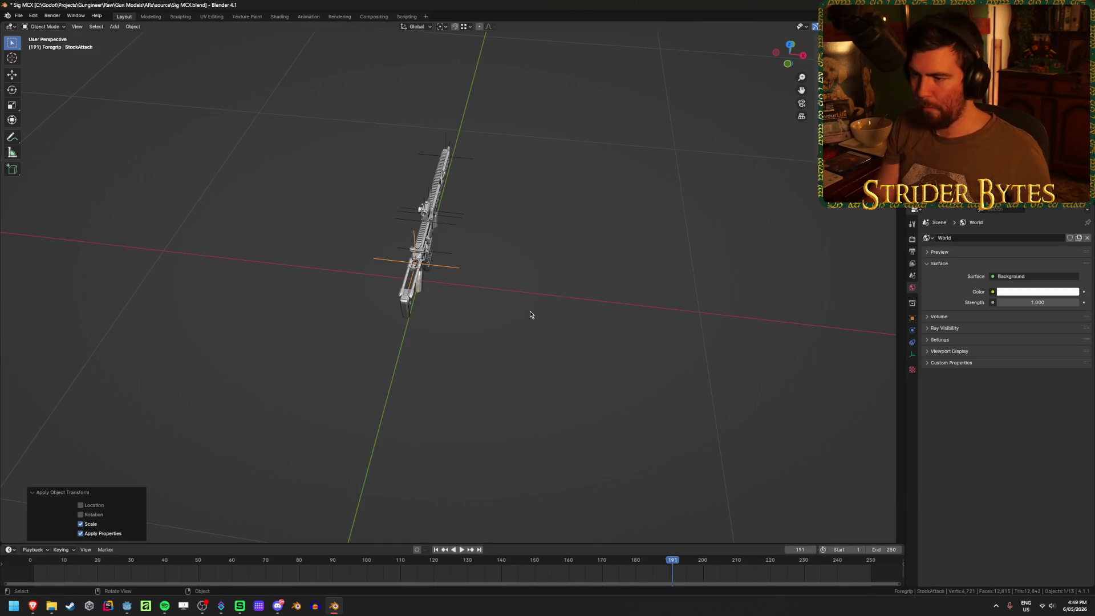
Parent the selected MCX parts to MCX_Receiver and save
scroll(677, 155, up, 4)
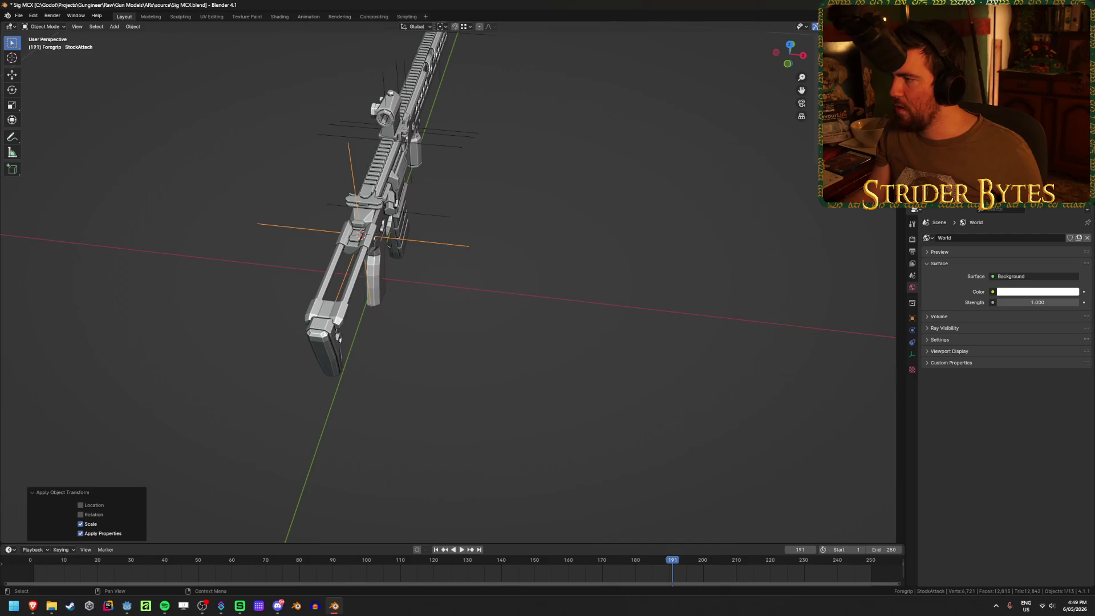
ctrl+click(970, 171)
key(ctrl+p)
click(652, 189)
key(ctrl+s)
Check MCX_Barrel and the attachment empties from several angles, then save Sig MCX.blend
mouse_move(653, 191)
middle_down()
mouse_move(532, 238)
mouse_move(472, 128)
mouse_move(531, 180)
middle_up()
click(532, 181)
click(485, 226)
click(518, 255)
middle_drag(518, 254, 594, 200)
drag(594, 115, 506, 341)
click(506, 341)
mouse_move(506, 341)
middle_down()
mouse_move(631, 244)
mouse_move(673, 240)
middle_up()
key(ctrl+s)
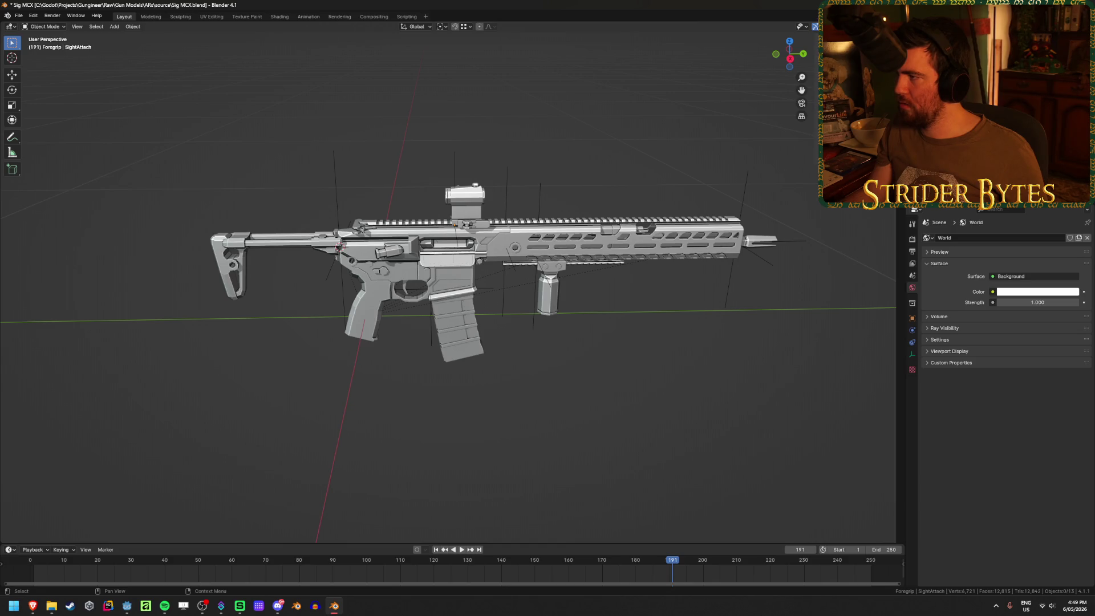
key(ctrl+s)
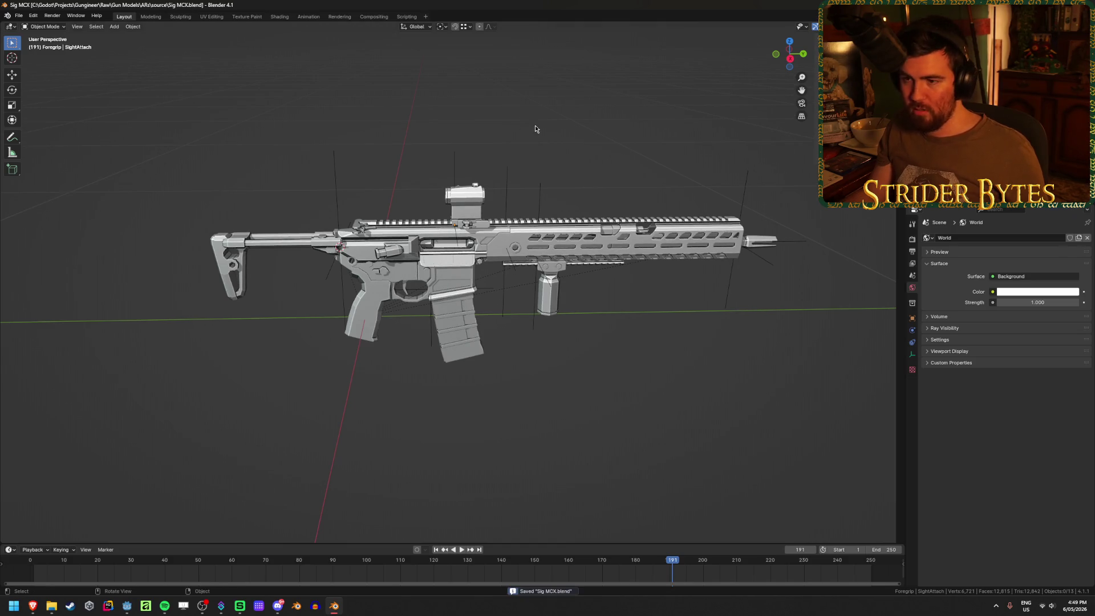
Open the glTF exporter and browse to Gungineer/Meshes/GunParts/ARs
key(F3)
key(Return)
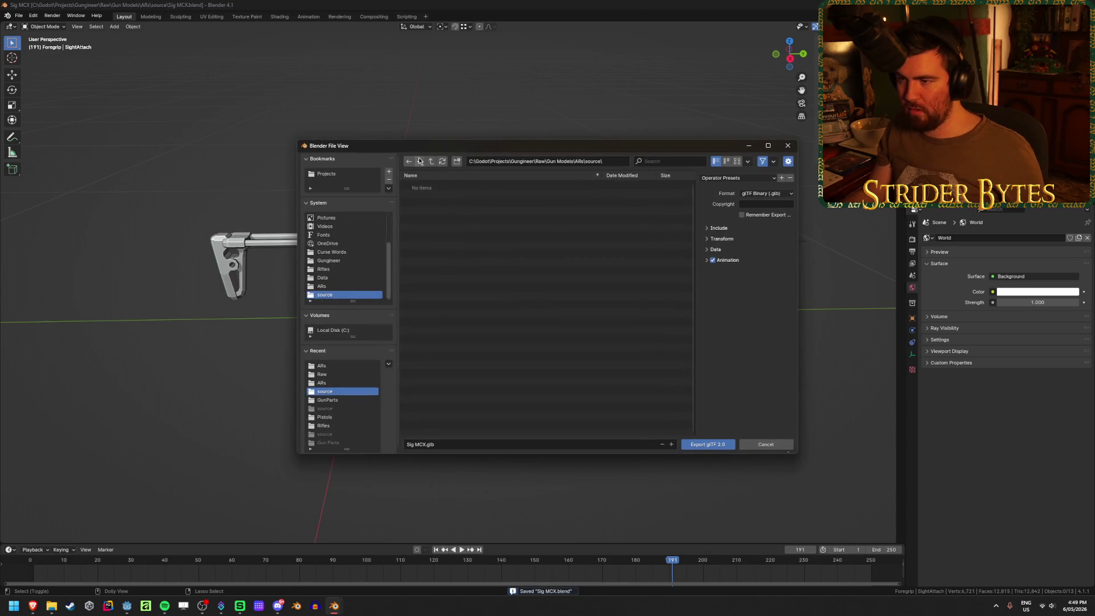
click(431, 162)
click(431, 162)
click(431, 164)
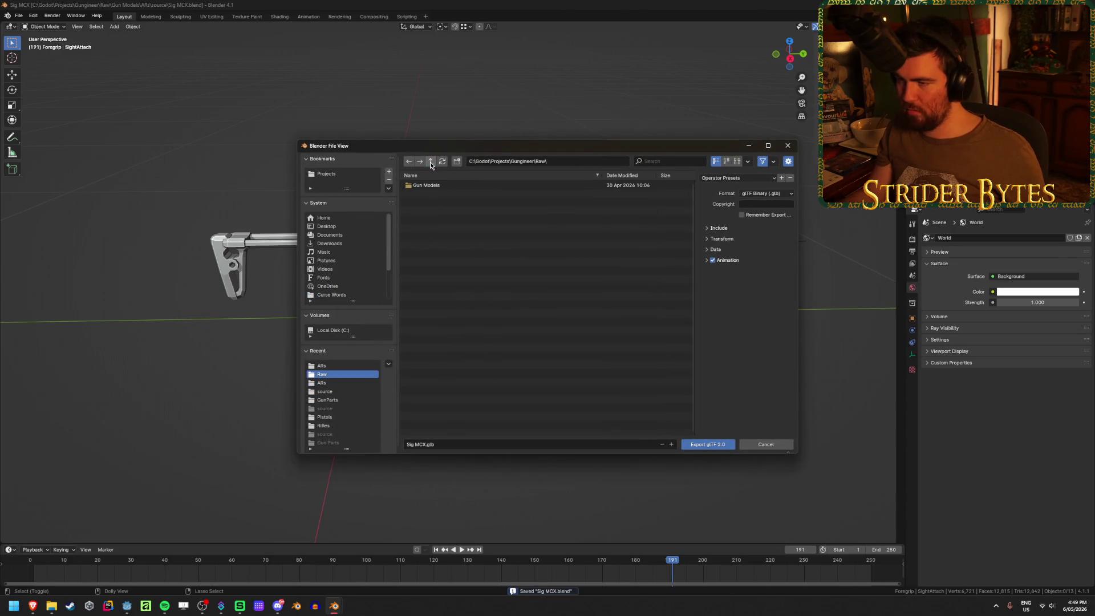
click(431, 165)
click(451, 256)
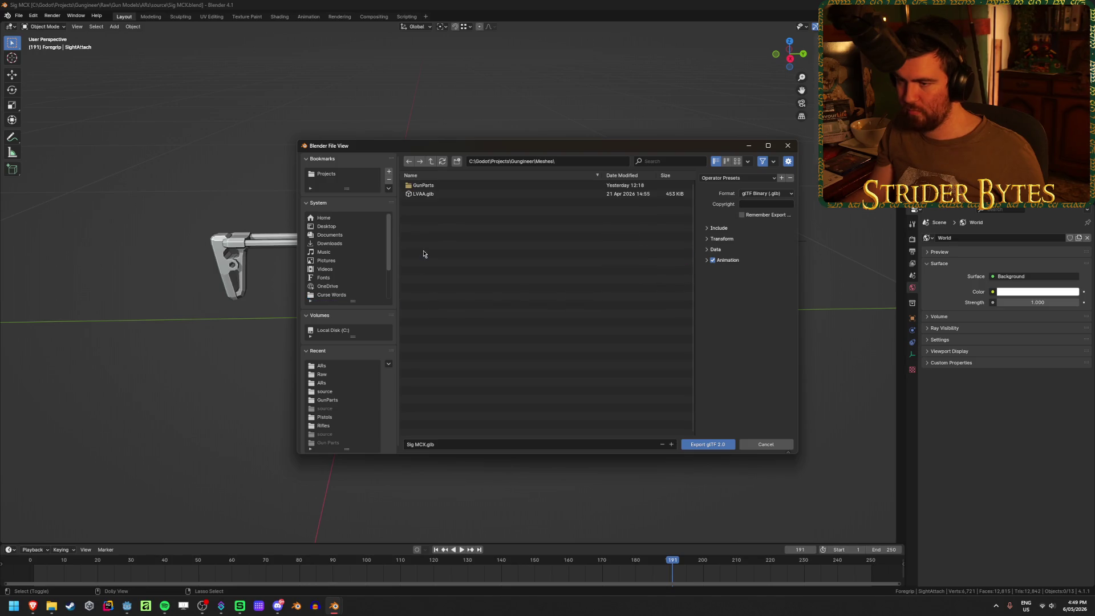
click(448, 186)
click(448, 185)
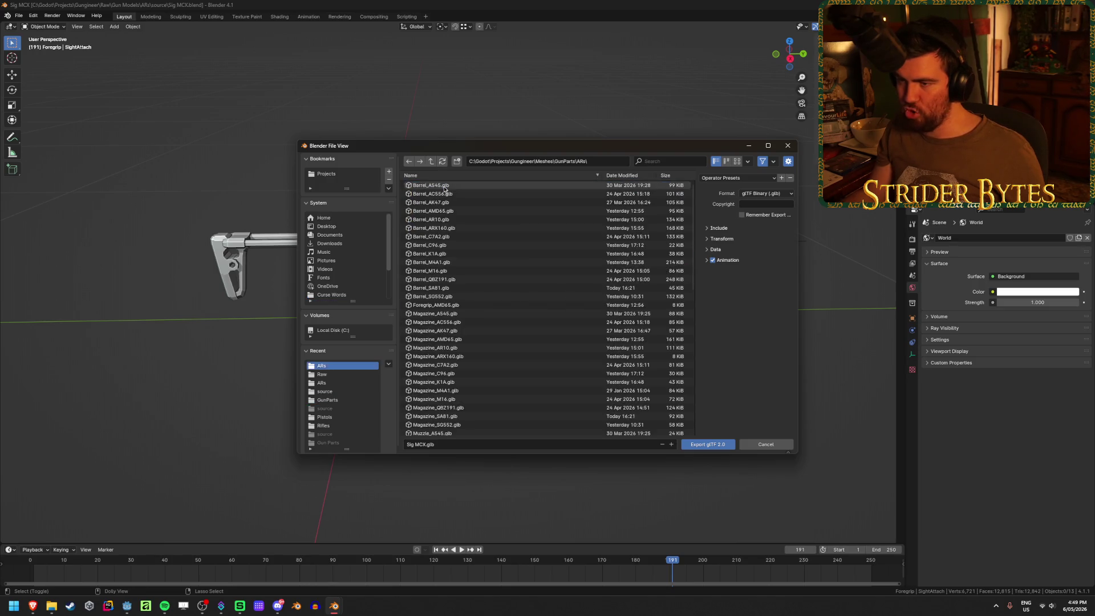
Export the receiver as Receiver_MCX.glb with animation export disabled
click(419, 447)
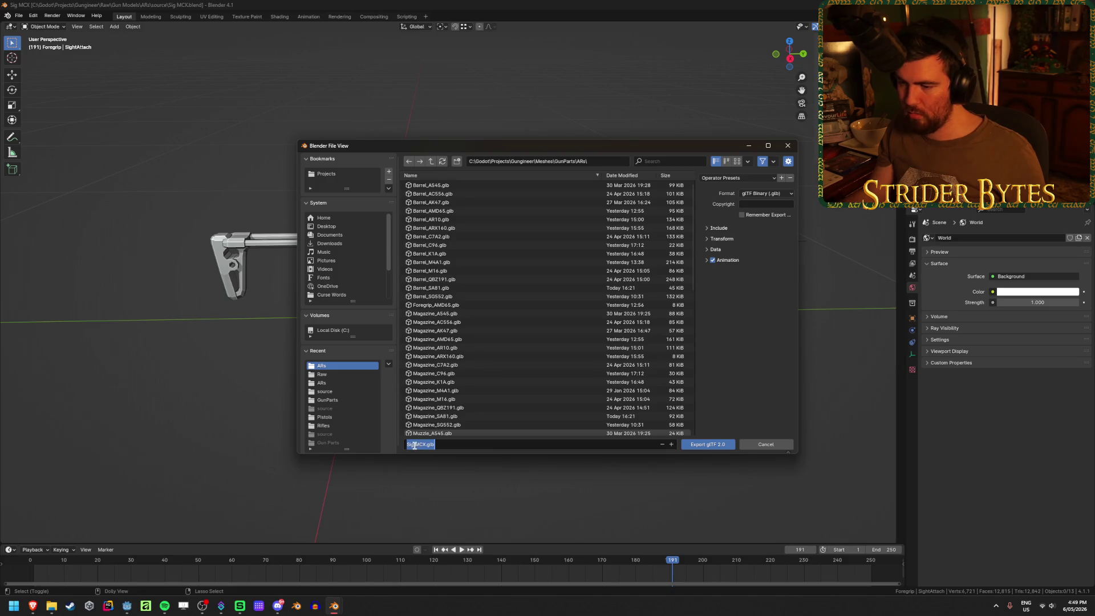
text(Receiver)
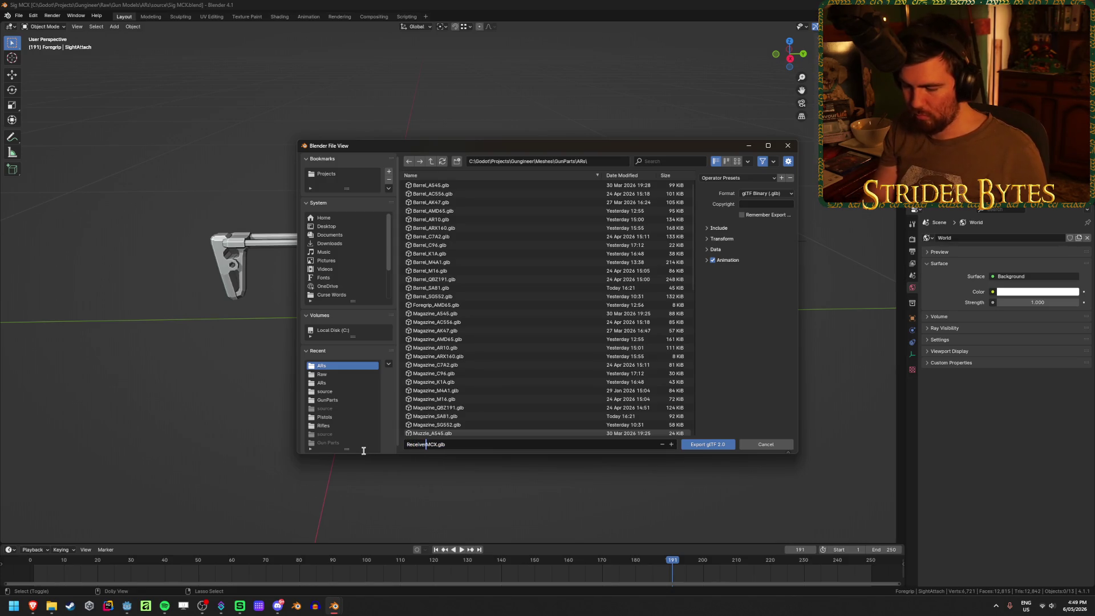
key(Return)
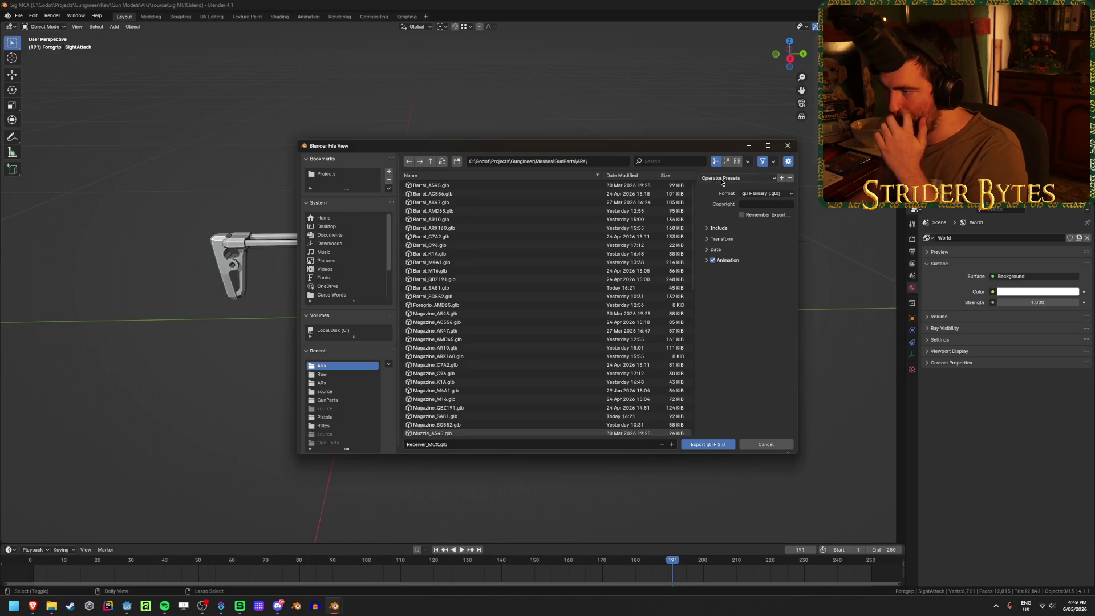
click(714, 260)
click(712, 445)
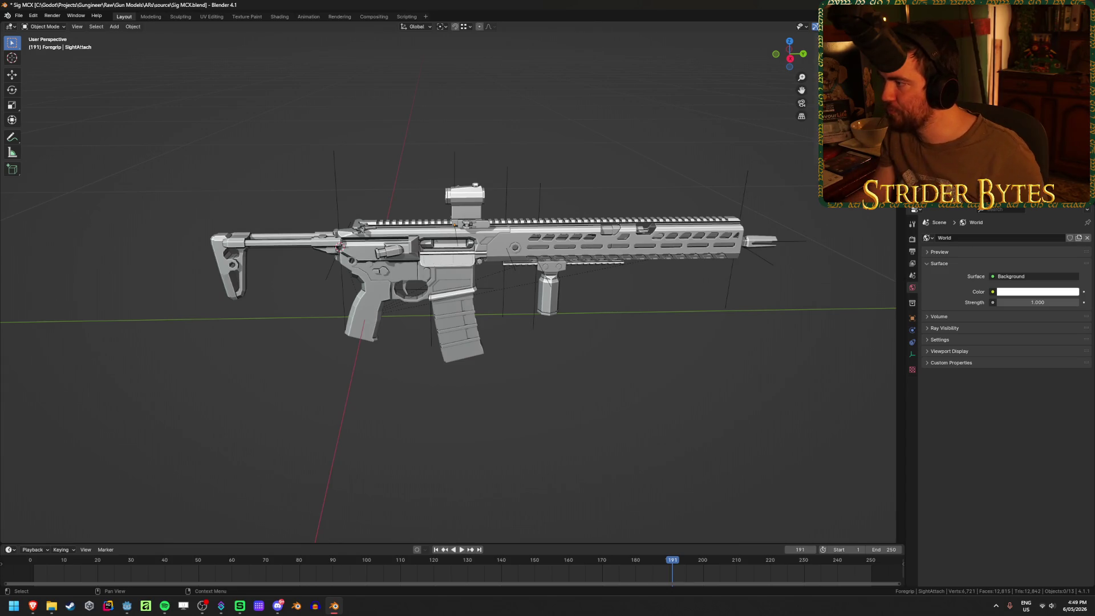
Export Barrel_MCX.glb and Magazine_MCX.glb to the same folder
key(shift+r)
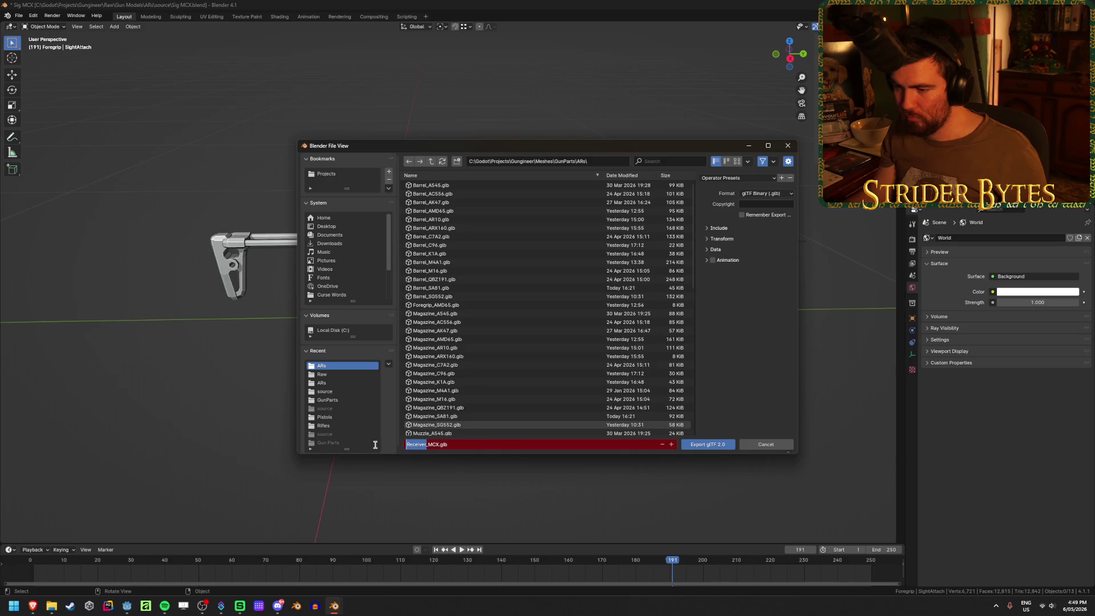
text(Barrel)
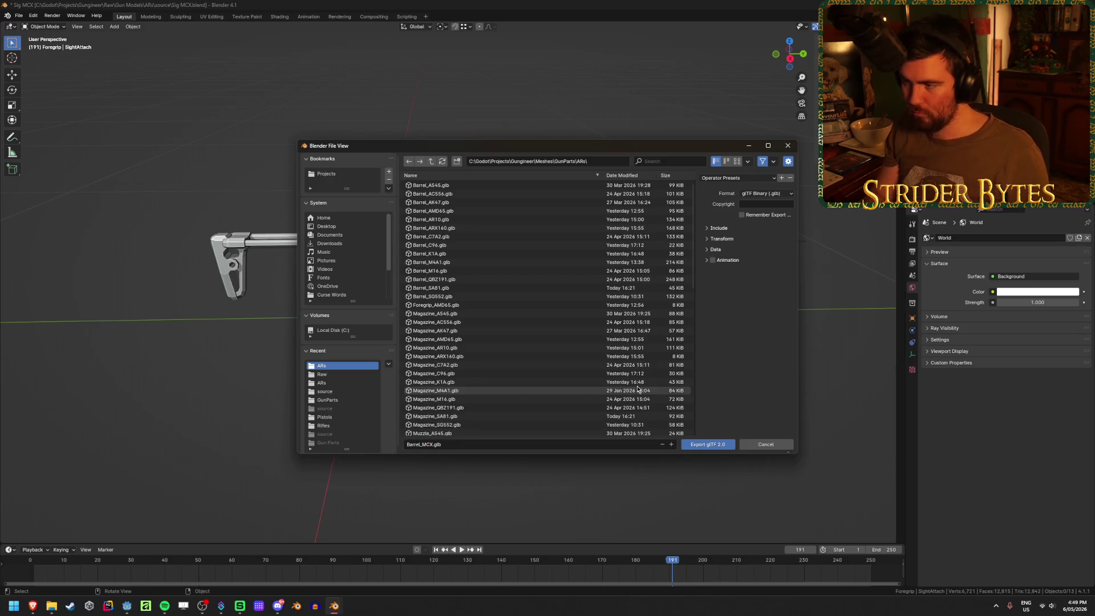
click(708, 445)
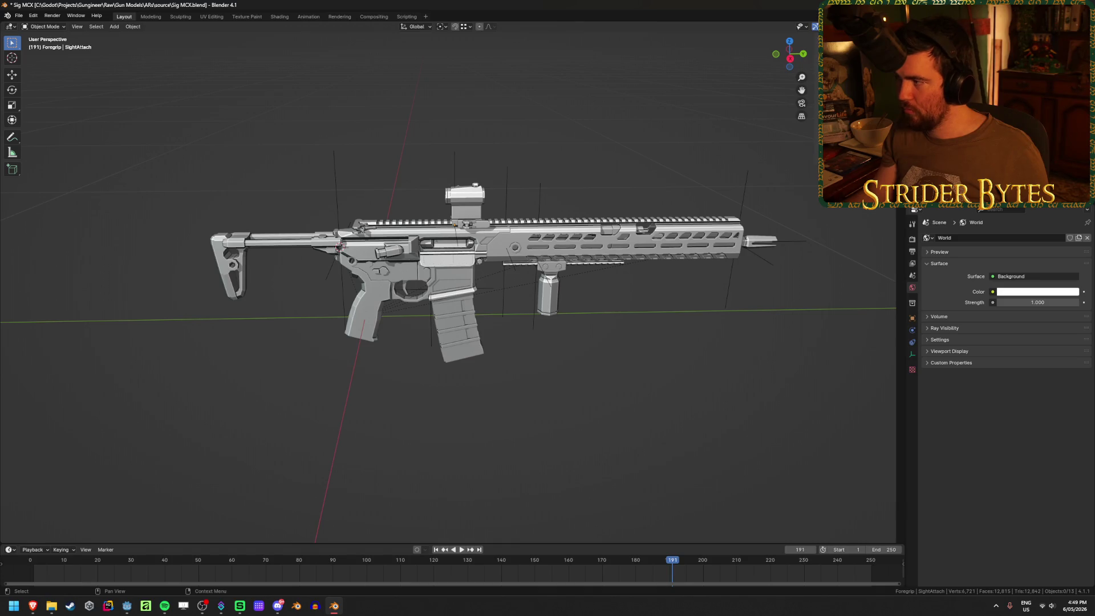
key(shift+r)
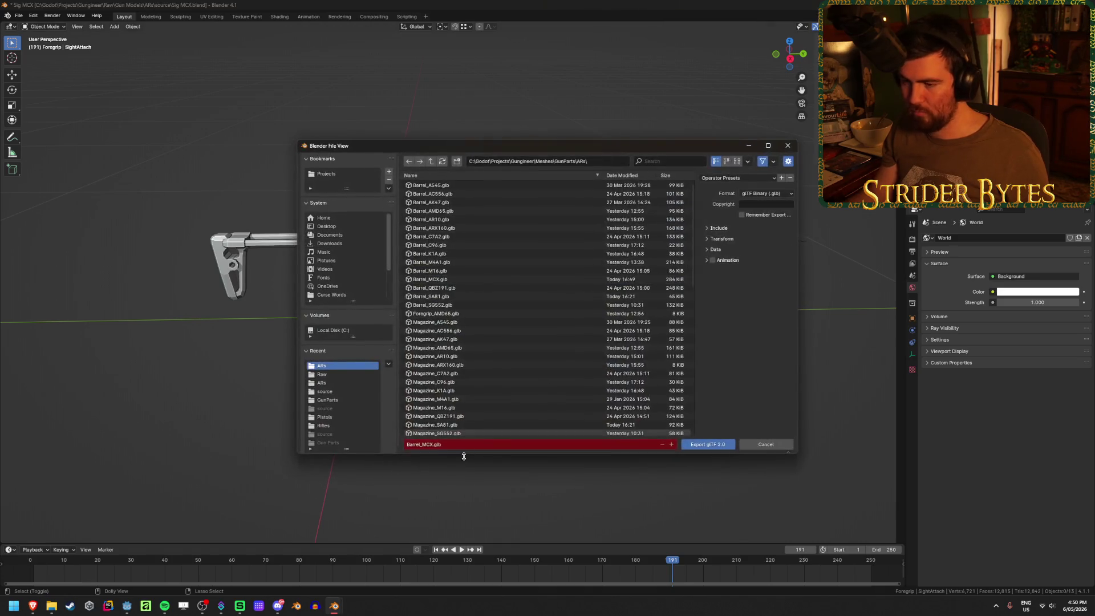
drag(420, 444, 360, 442)
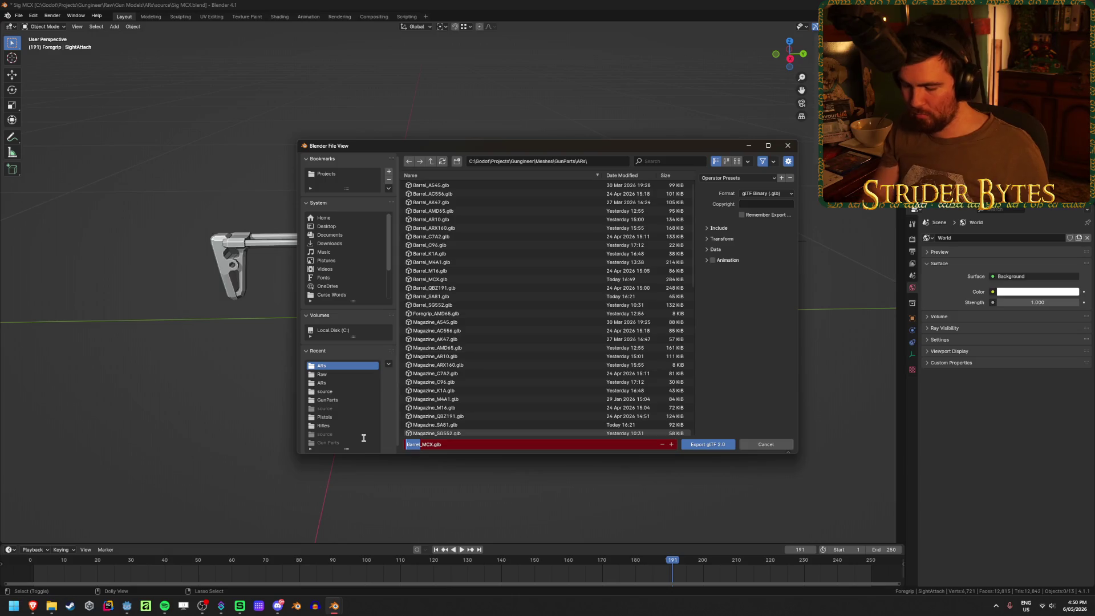
text(Magazine)
key(Return)
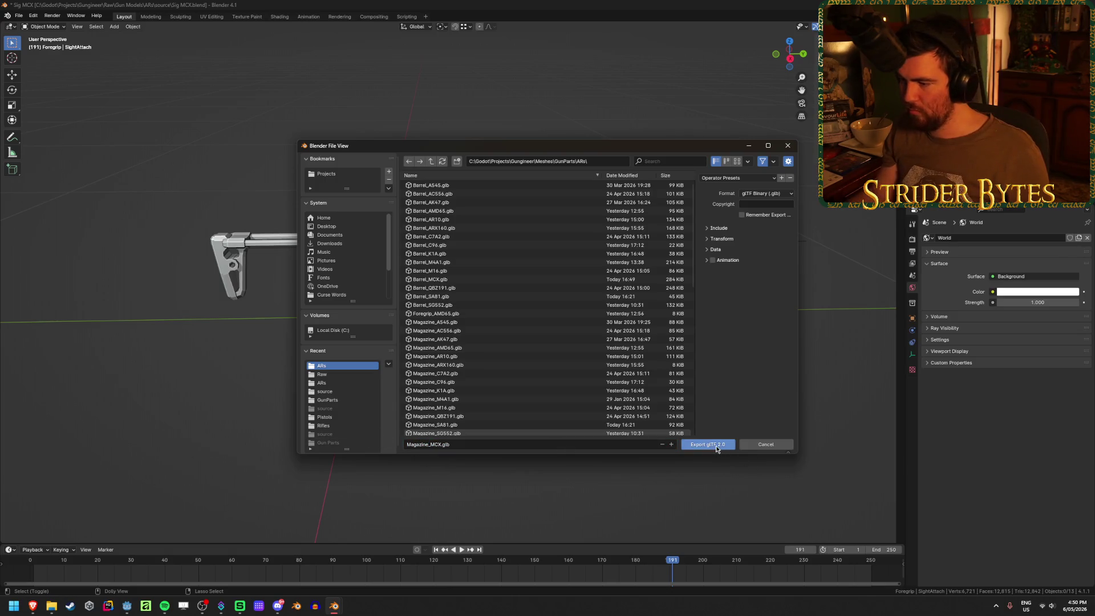
click(717, 448)
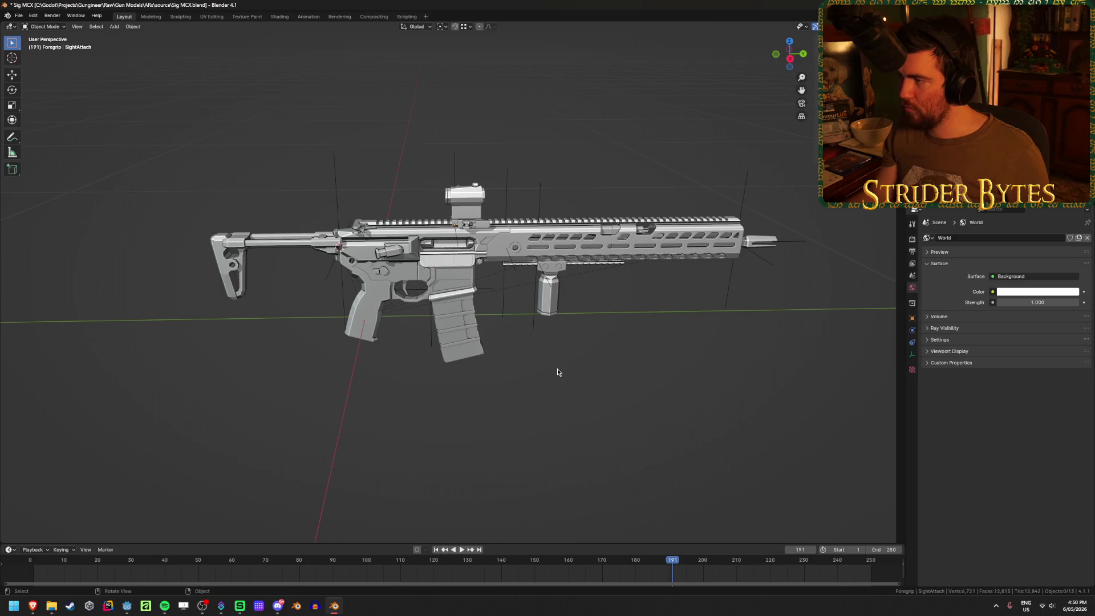
Export Stock_MCX.glb and Sight_MCX.glb
key(F3)
key(Return)
click(428, 445)
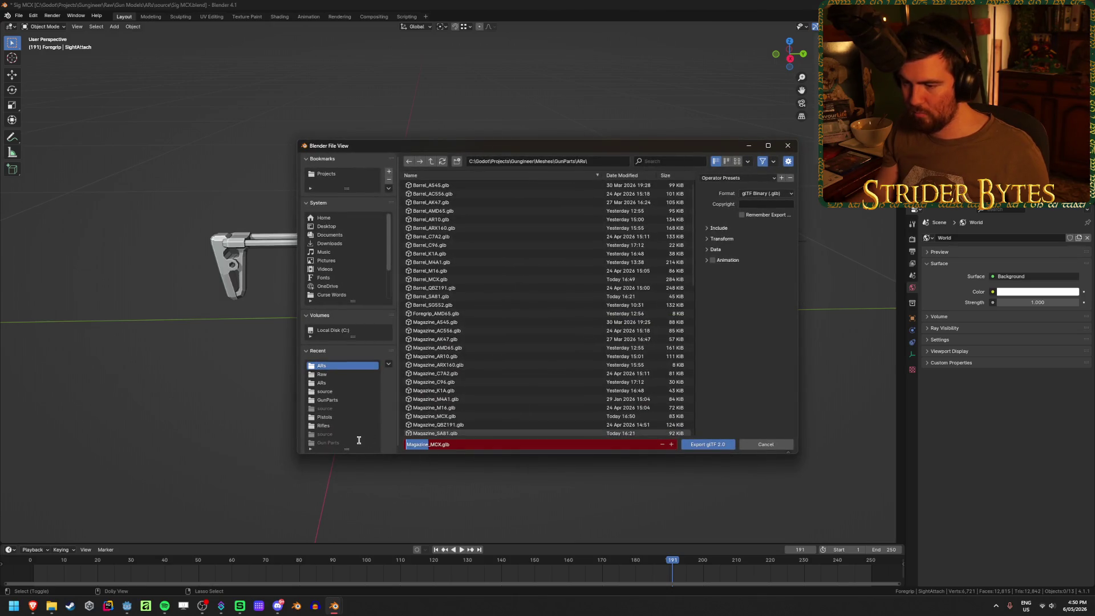
click(719, 446)
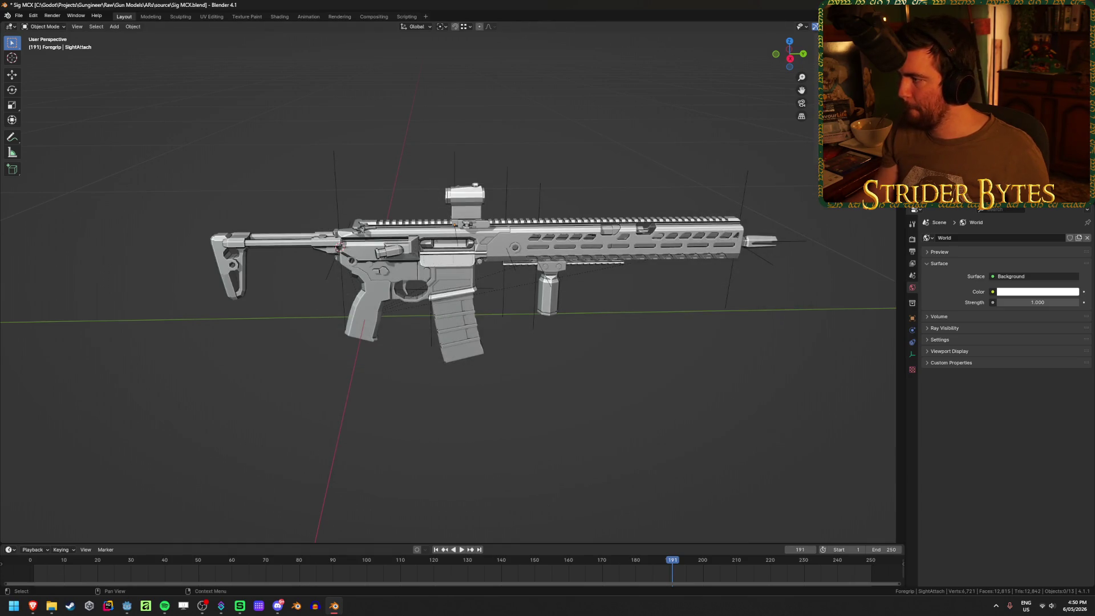
key(F3)
key(Return)
click(424, 445)
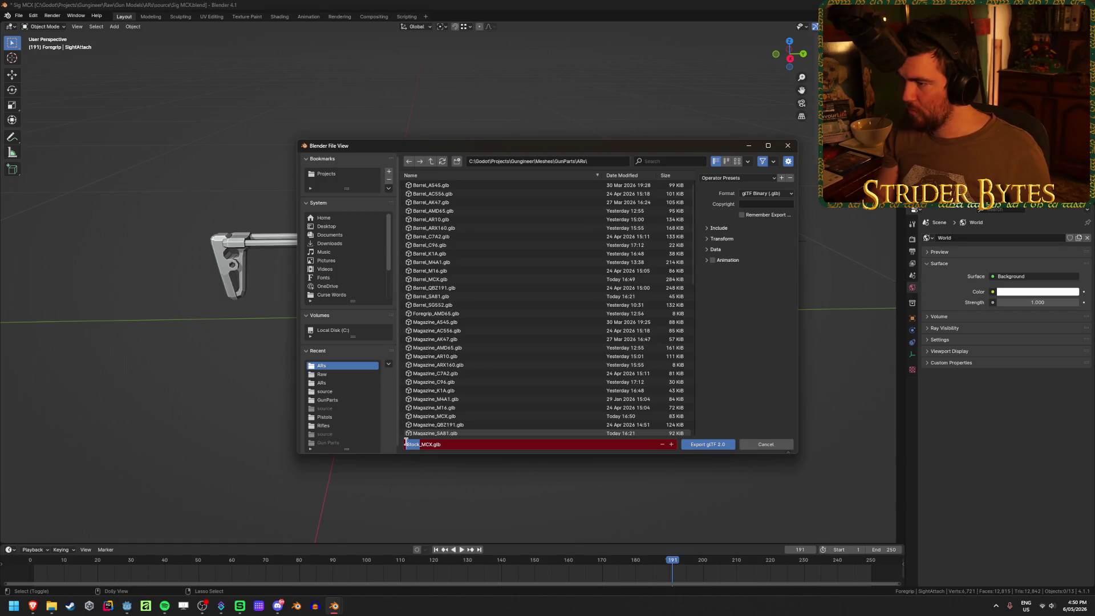
text(ight)
key(Return)
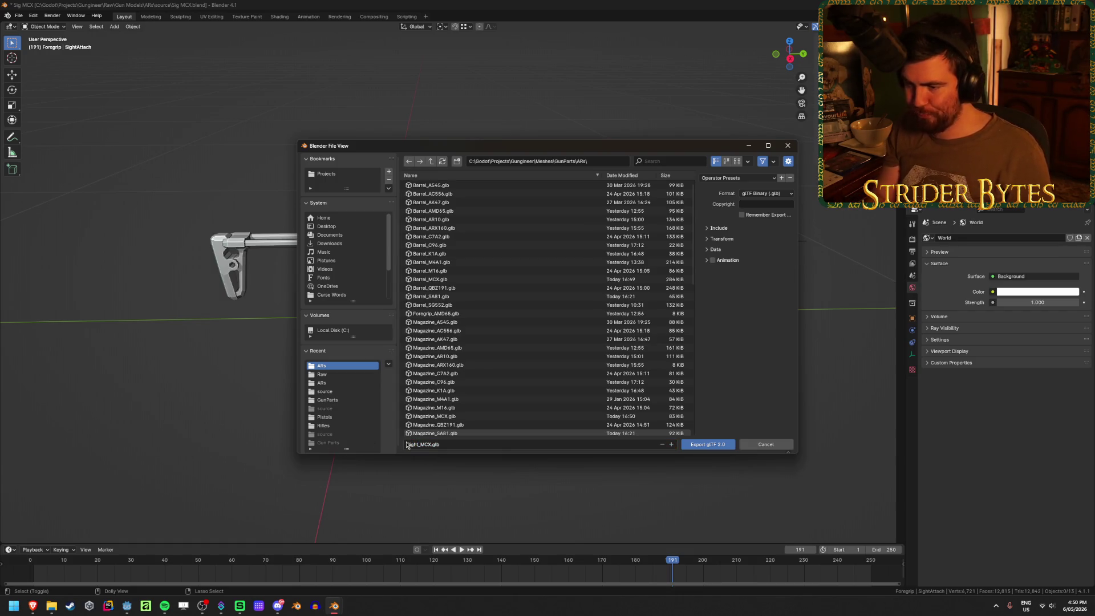
click(719, 445)
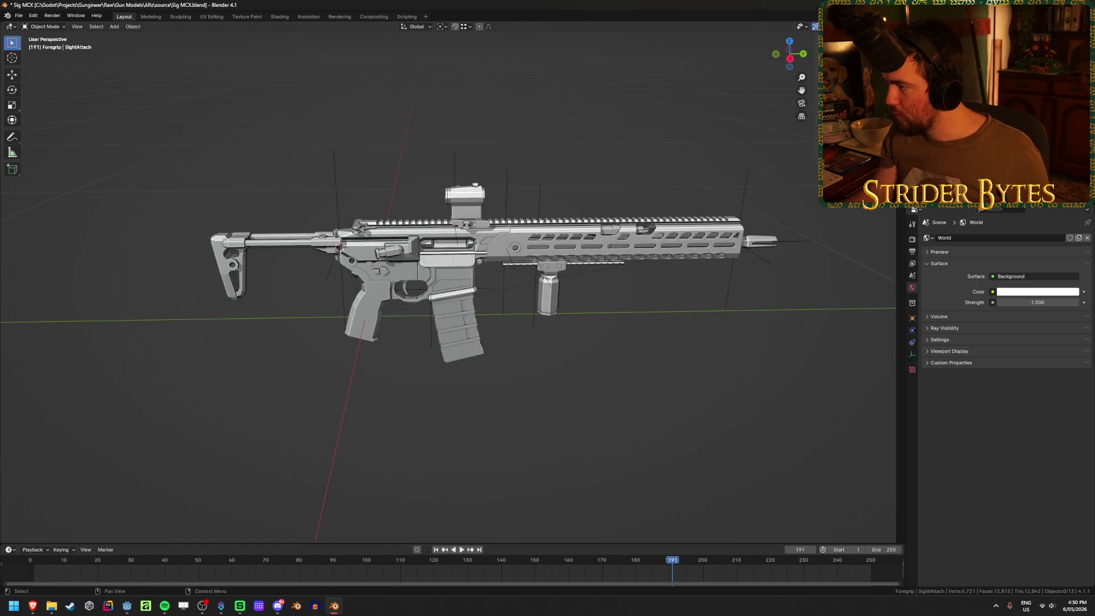
Export Muzzle_MCX.glb and Foregrip_MCX.glb, then save the blend file
key(F3)
key(Return)
click(431, 445)
text(M_MCX.glb)
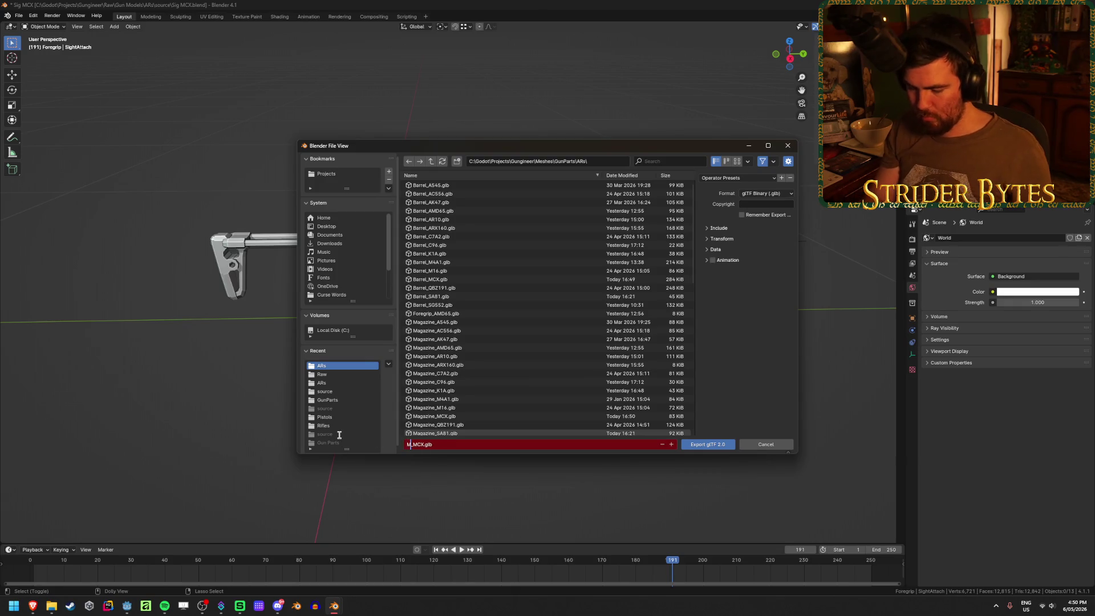
click(708, 445)
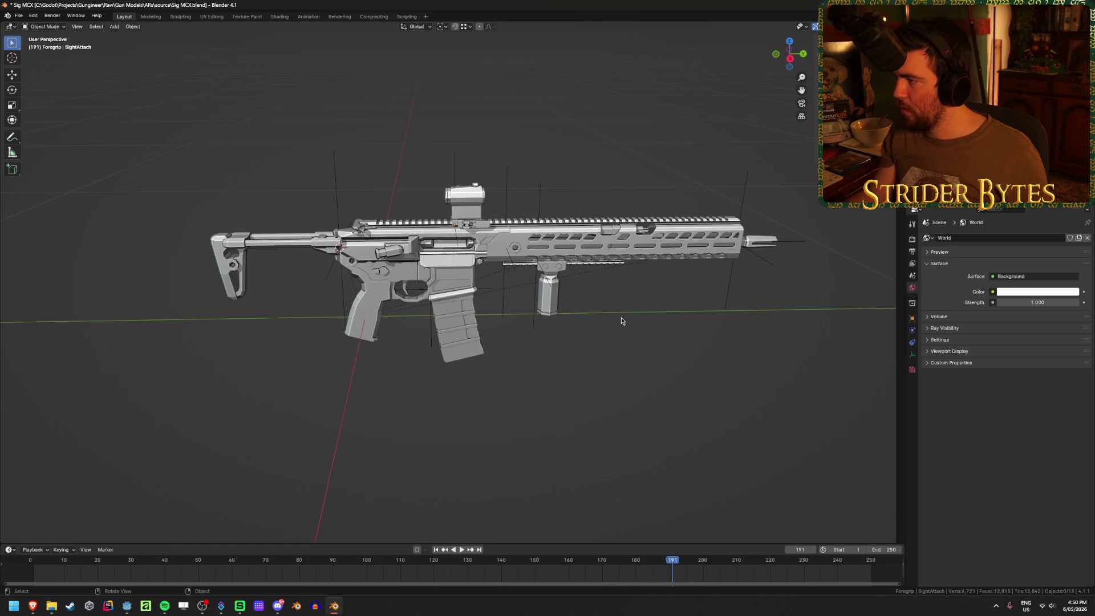
key(F3)
key(Return)
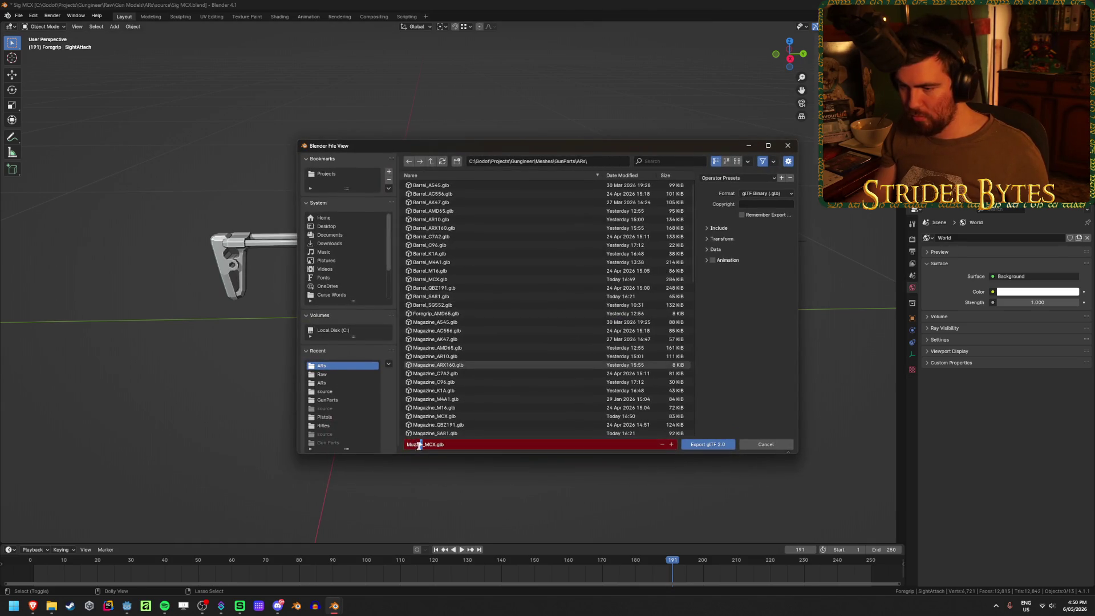
key(Return)
key(ctrl+s)
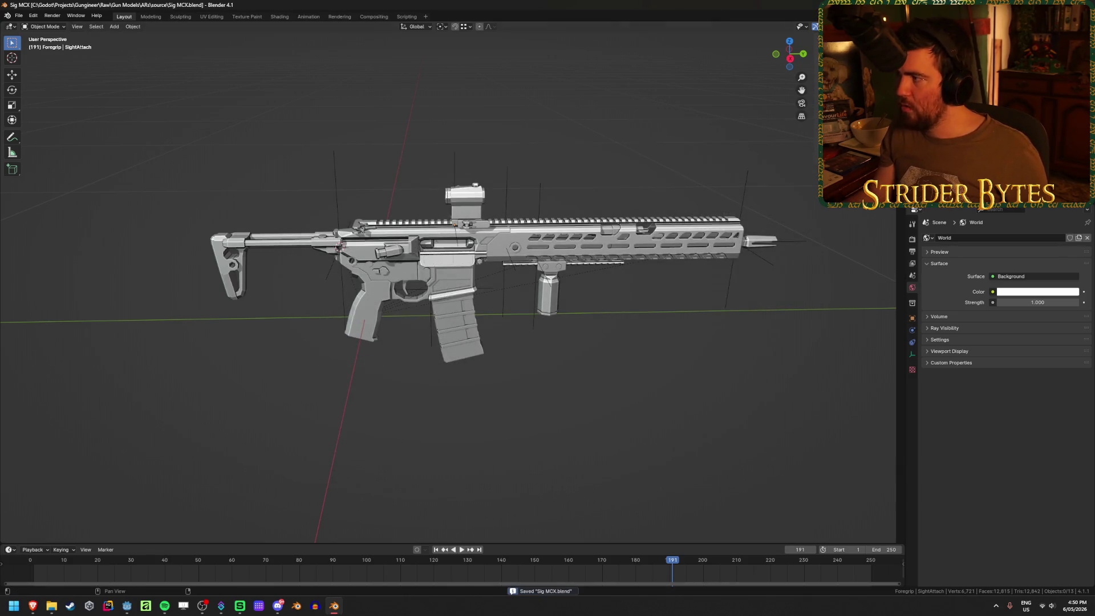
key(alt+Tab)
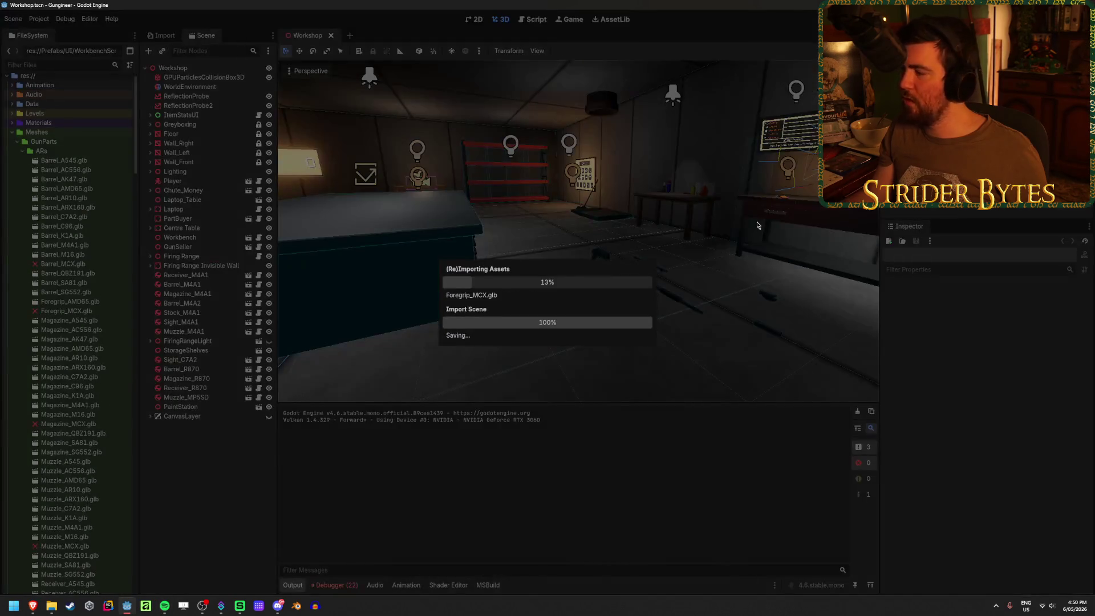